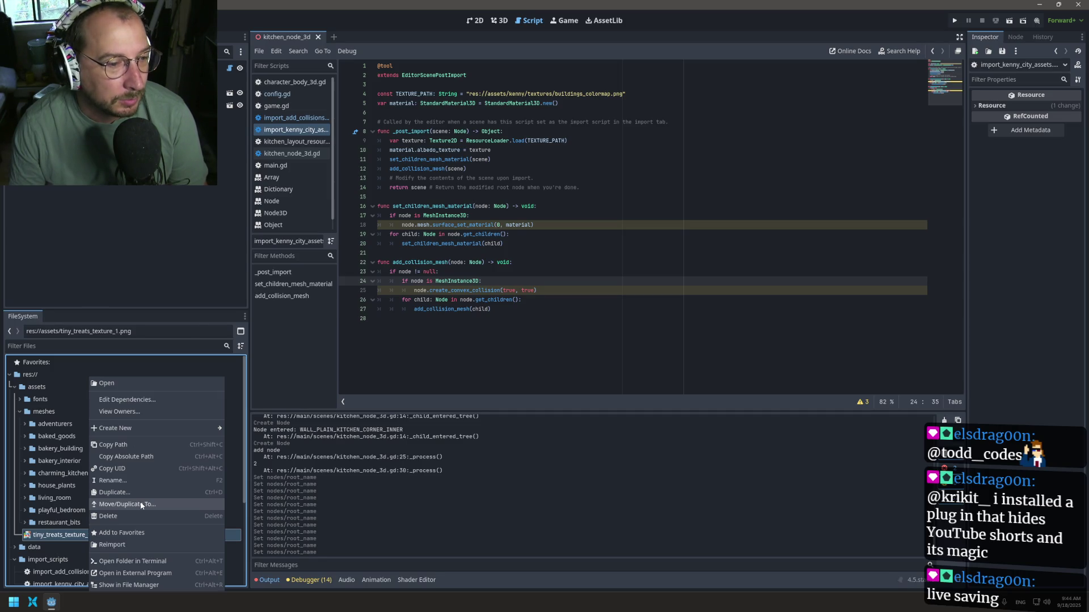
# Replace the res:// path in TEXTURE_PATH on line 4 with tiny_treats_texture_1.png's quoted uid:// identifier
pyautogui.click(140, 472)
pyautogui.moveTo(632, 93); pyautogui.dragTo(463, 96)
pyautogui.hotkey('ctrl', 'v')
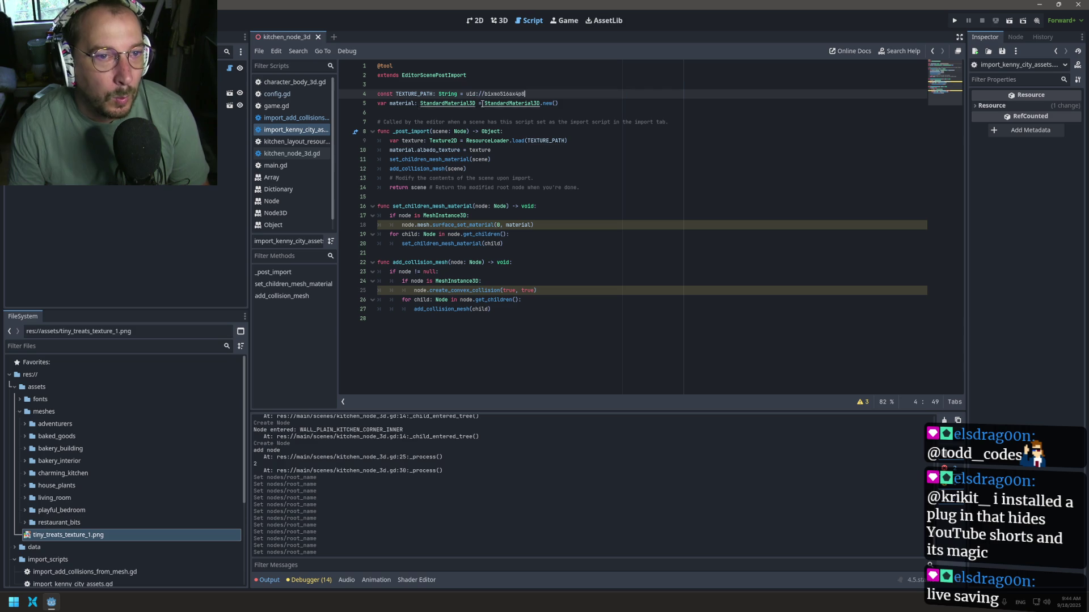
pyautogui.hotkey('ctrl', 'shift', 'Left')
pyautogui.hotkey('ctrl', 'shift', 'Left')
pyautogui.hotkey('ctrl', 'shift', 'Left')
pyautogui.write('"')
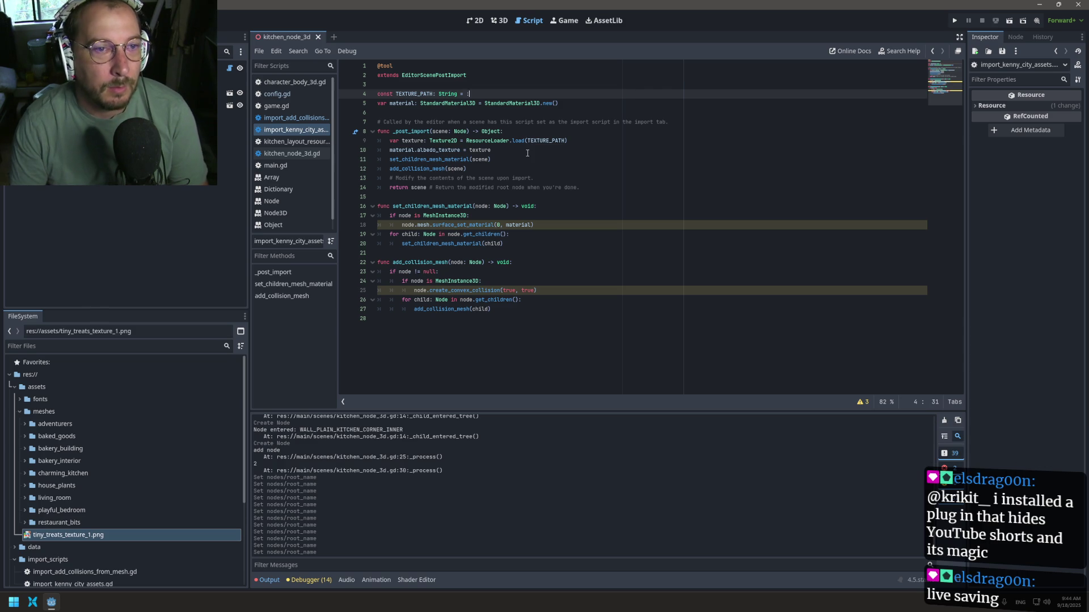
pyautogui.hotkey('ctrl', 'v')
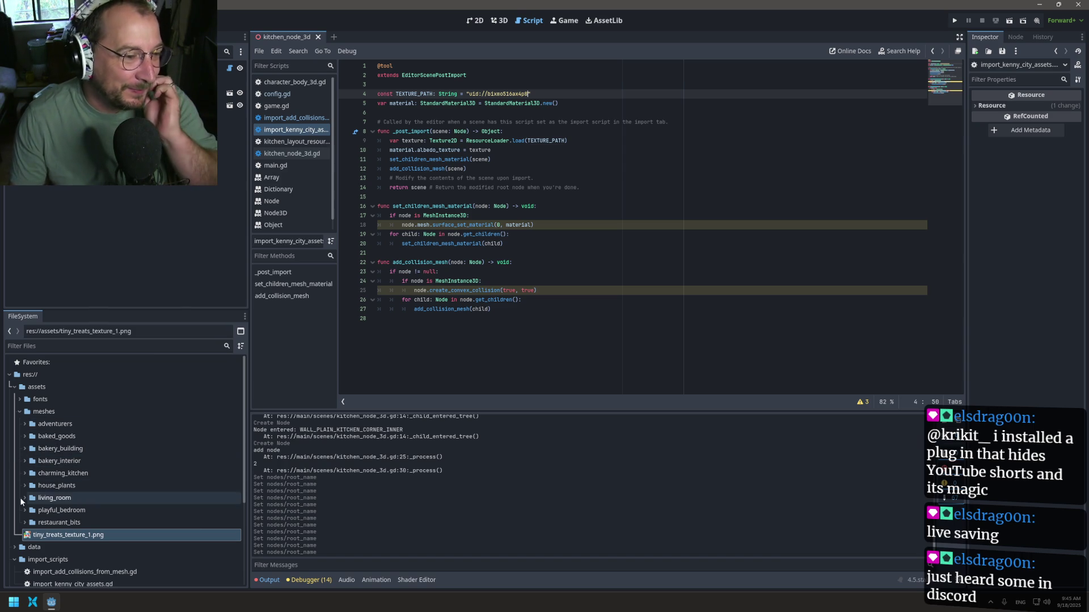
# Expand the charming_kitchen folder and select blinds_kitchen.gltf, then stove.gltf
pyautogui.click(23, 473)
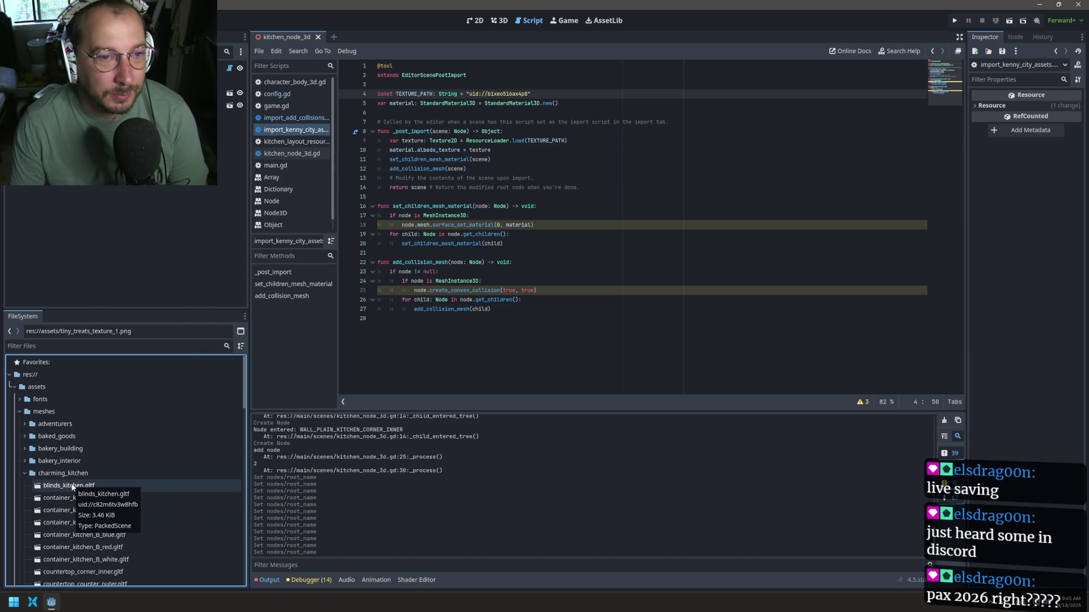
pyautogui.click(73, 487)
pyautogui.scroll(-10, 113, 541)
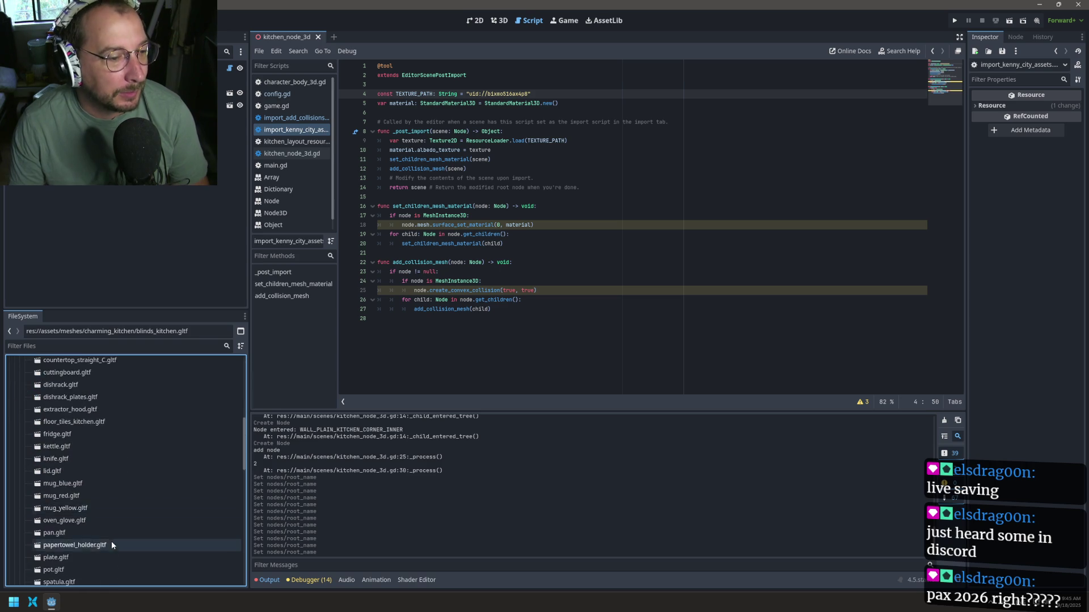
pyautogui.scroll(-3, 111, 540)
pyautogui.scroll(2, 111, 540)
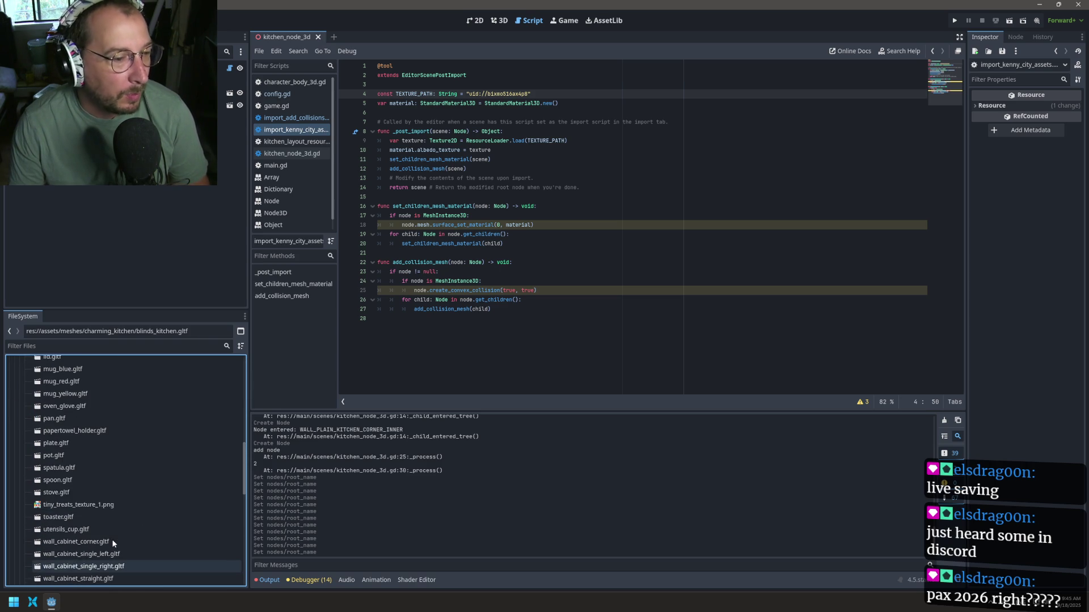
pyautogui.click(97, 491)
pyautogui.scroll(10, 97, 491)
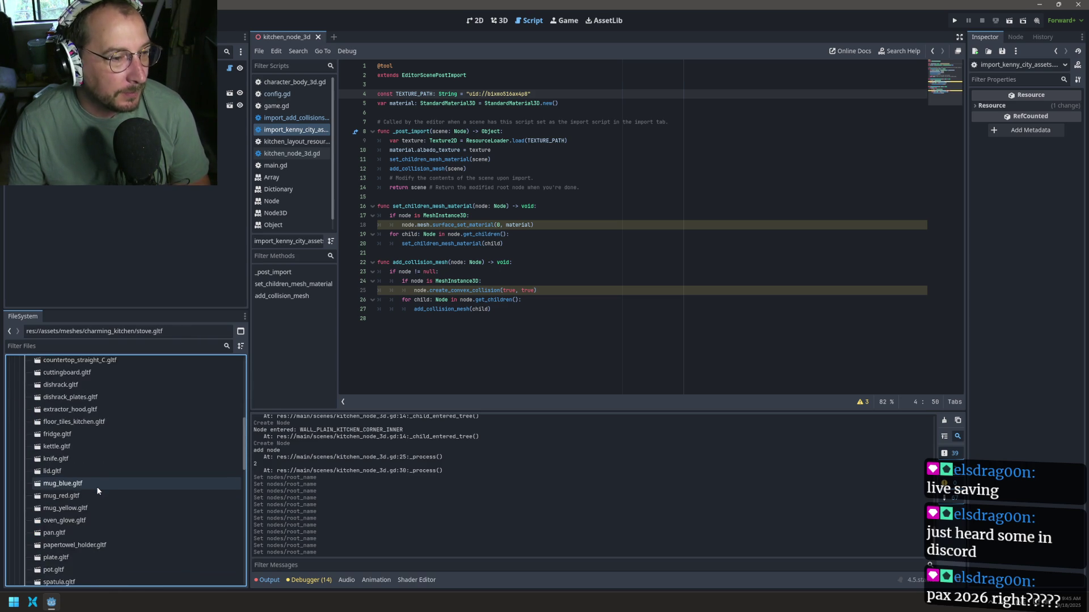
pyautogui.scroll(2, 98, 491)
pyautogui.scroll(-5, 99, 483)
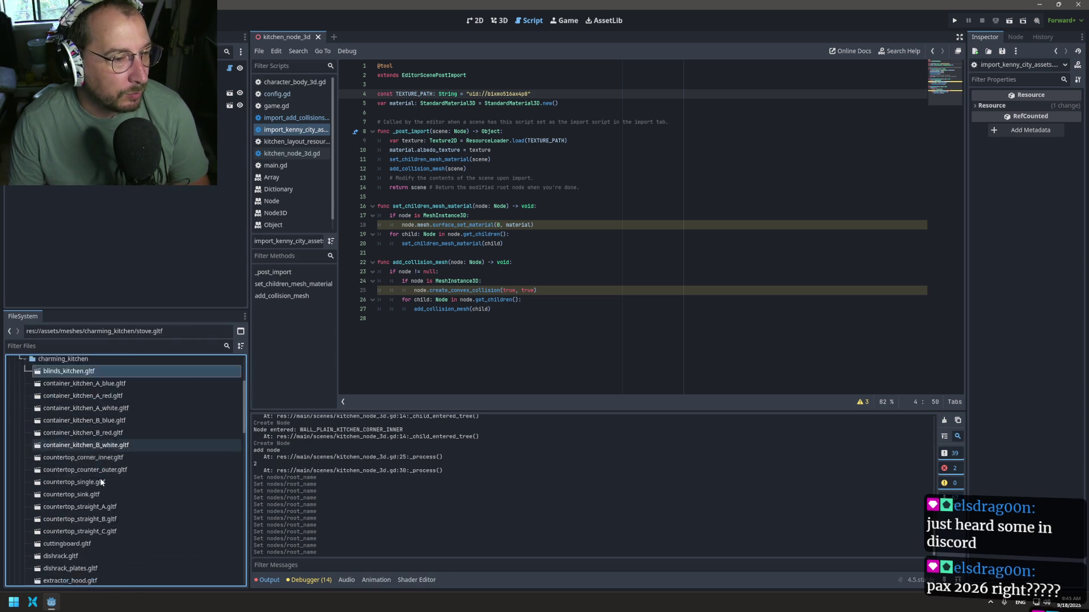
pyautogui.scroll(-4, 100, 479)
pyautogui.scroll(1, 100, 453)
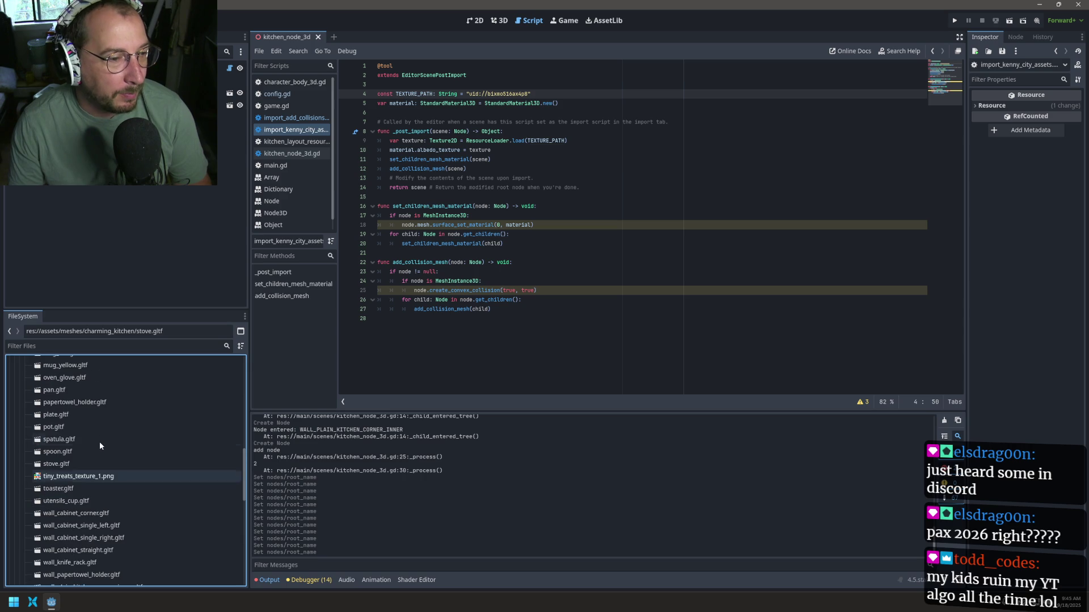
# Extend the selection through spoon.gltf and toaster.gltf down to wall_tiles_kitchen_window.gltf
pyautogui.keyDown('shift'); pyautogui.click(84, 457); pyautogui.keyUp('shift')
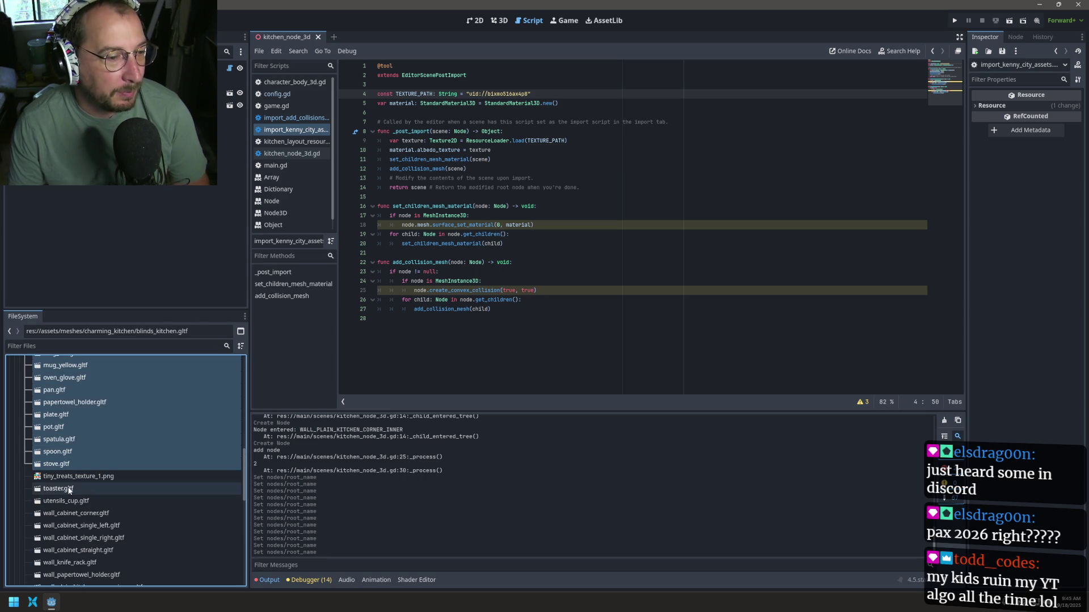
pyautogui.keyDown('shift'); pyautogui.click(69, 489); pyautogui.keyUp('shift')
pyautogui.scroll(-4, 106, 476)
pyautogui.scroll(-3, 106, 476)
pyautogui.keyDown('shift'); pyautogui.click(96, 477); pyautogui.keyUp('shift')
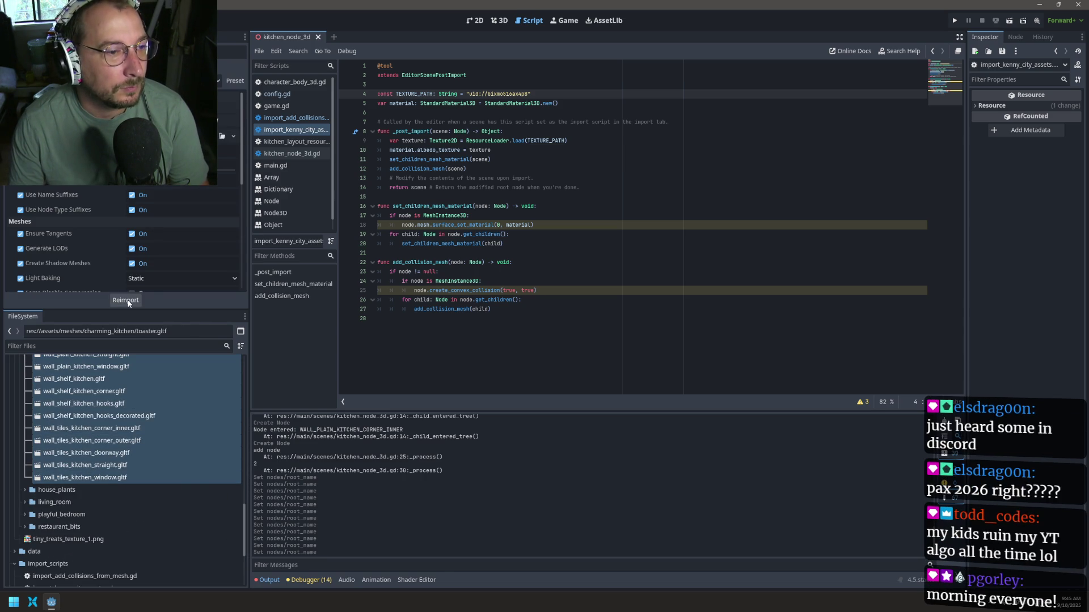
pyautogui.scroll(-5, 128, 222)
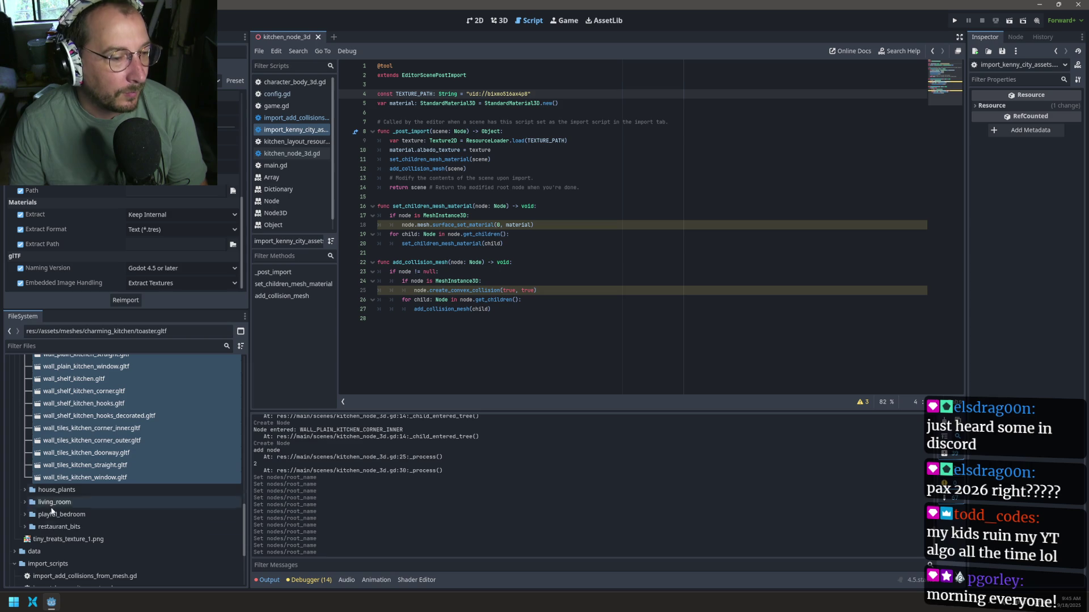
pyautogui.scroll(-1, 76, 545)
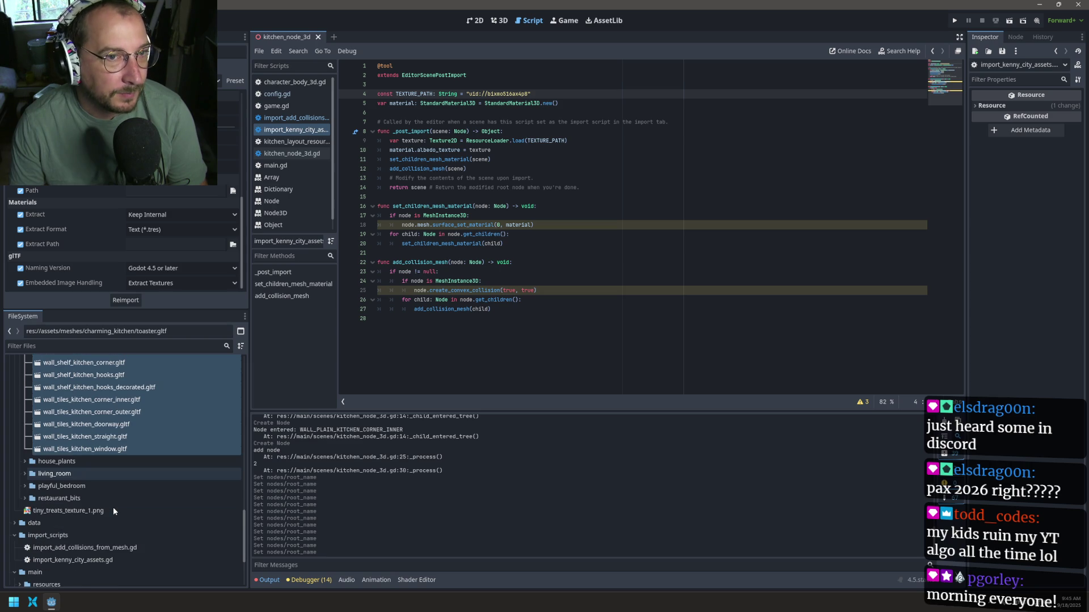
# Rename import_kenny_city_assets.gd to import_tiny_treats_texture.gd and reselect wall_tiles_kitchen_window.gltf
pyautogui.rightClick(61, 561)
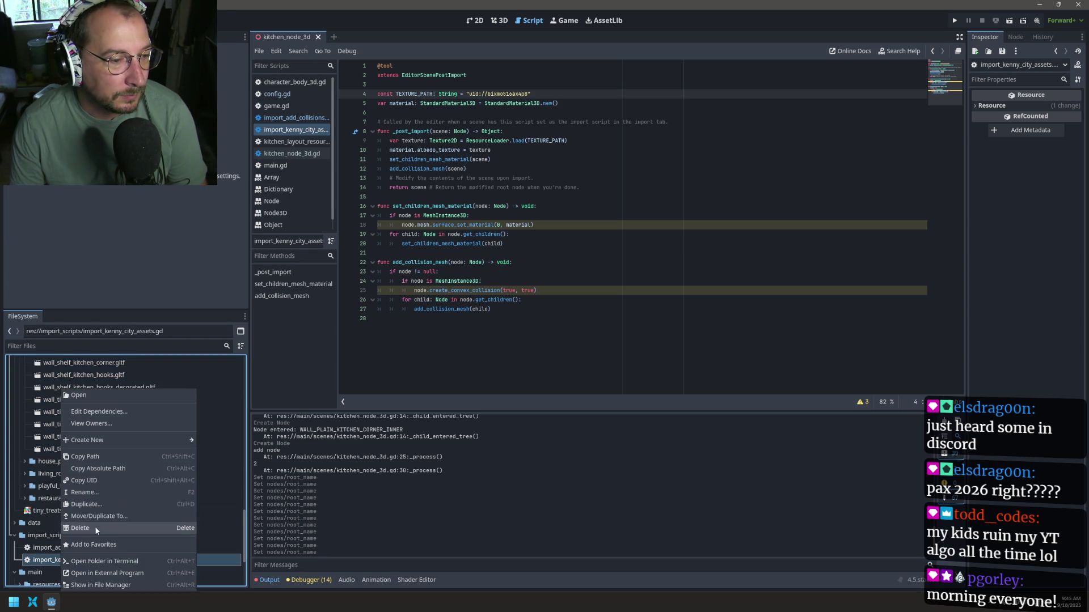
pyautogui.click(111, 493)
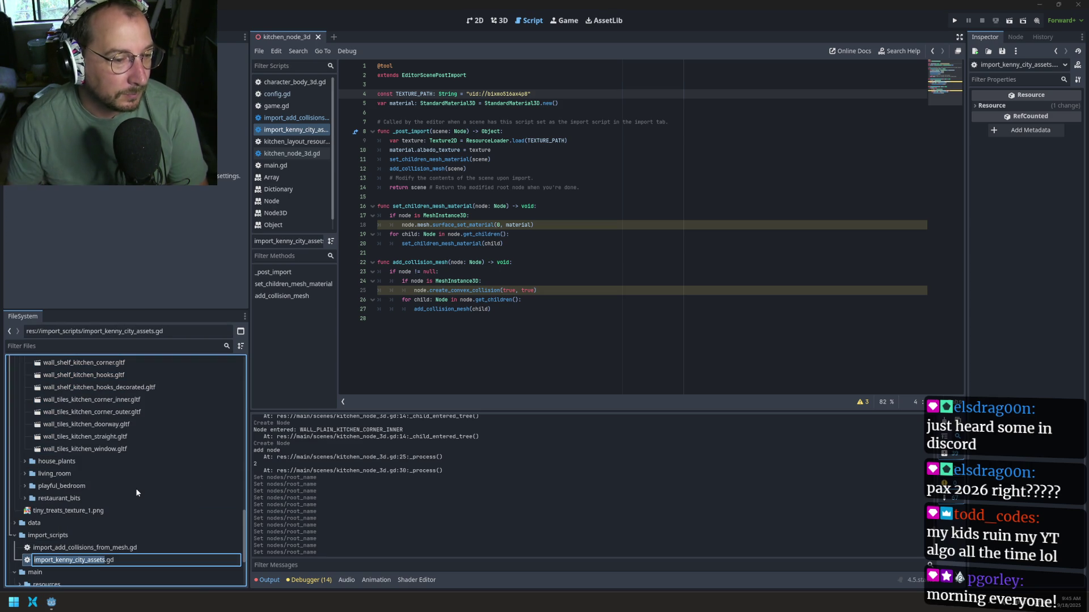
pyautogui.press('Right')
pyautogui.press('BackSpace')
pyautogui.press('BackSpace')
pyautogui.press('BackSpace')
pyautogui.press('BackSpace')
pyautogui.press('BackSpace')
pyautogui.press('BackSpace')
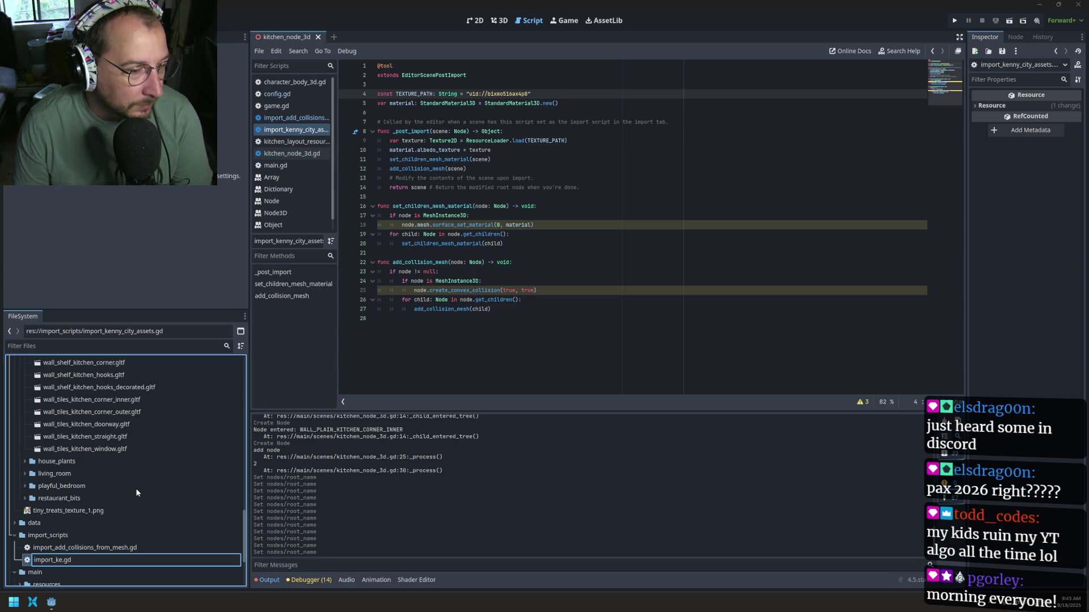
pyautogui.write('tiny_')
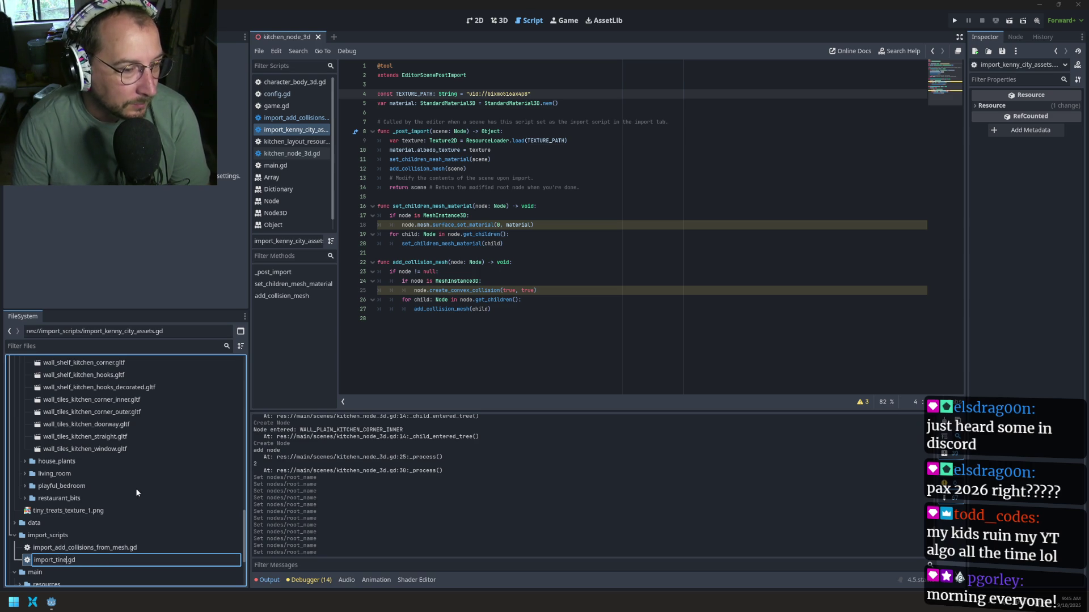
pyautogui.write('treats')
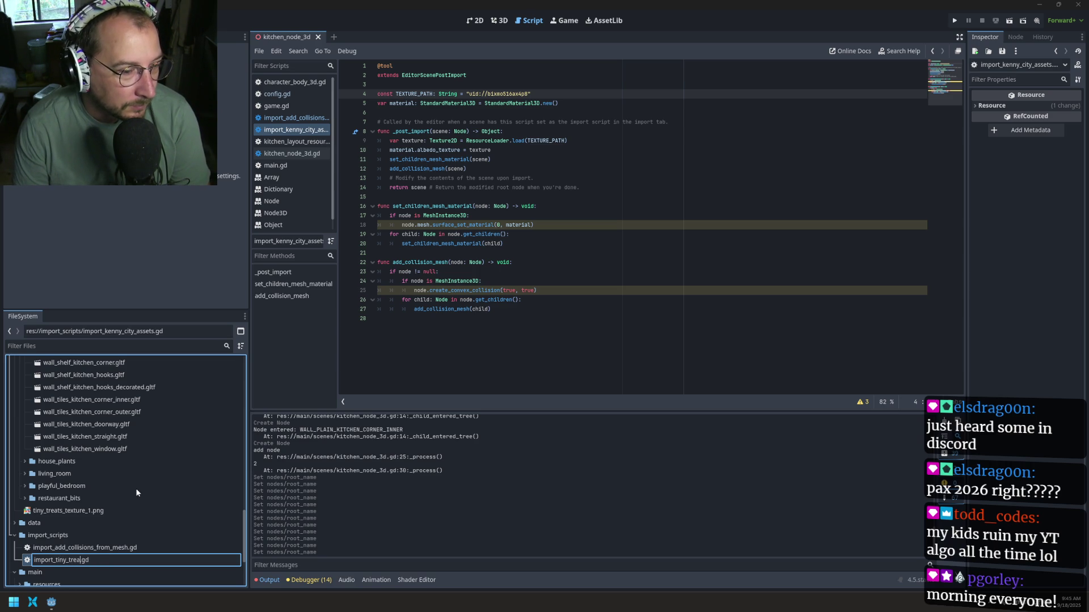
pyautogui.write(')')
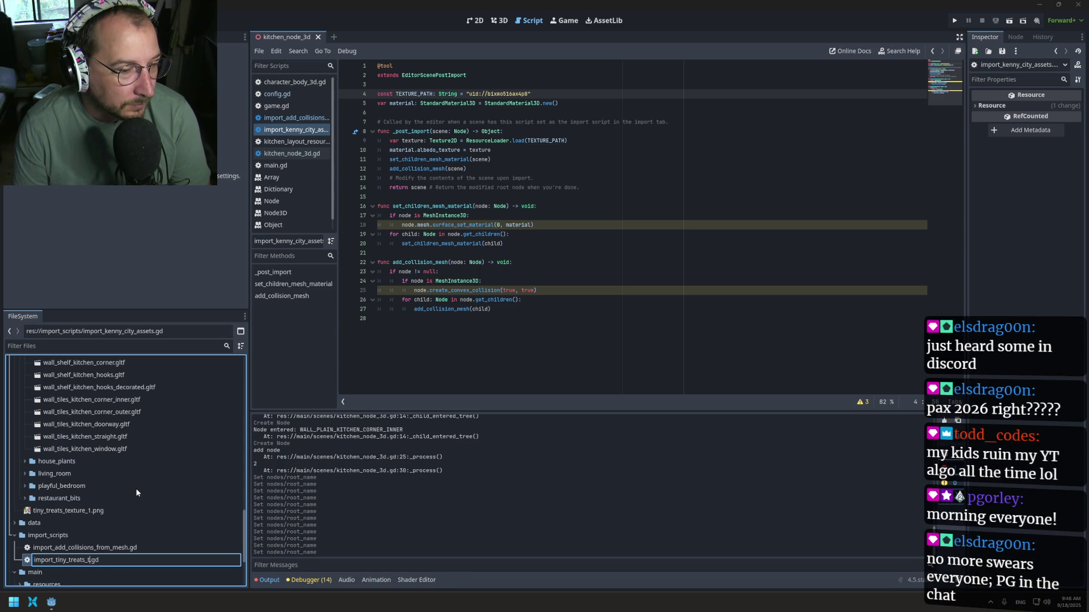
pyautogui.press('Return')
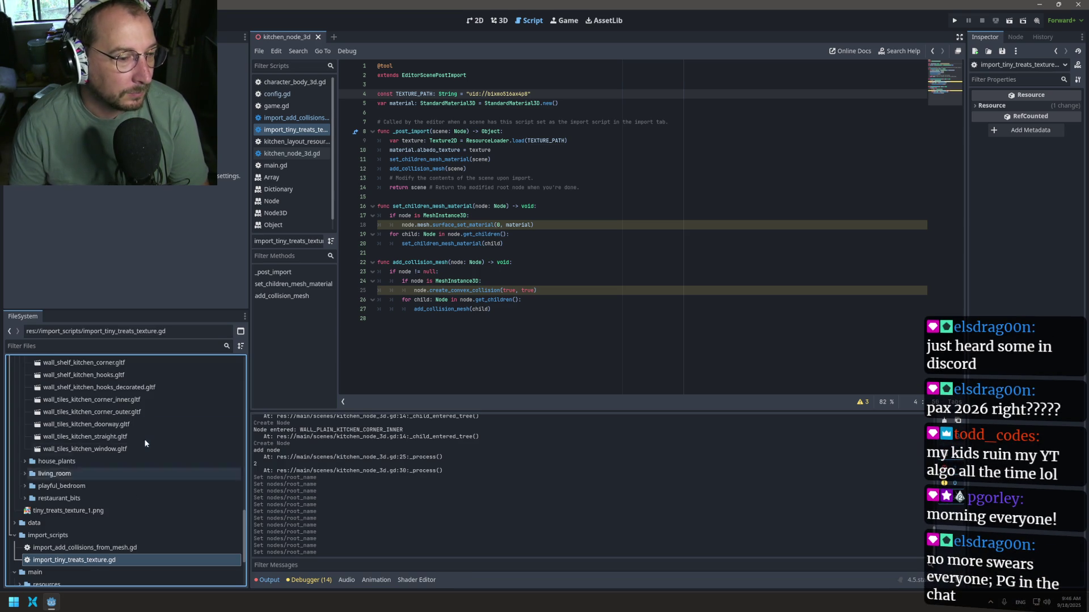
pyautogui.click(113, 448)
pyautogui.scroll(10, 135, 421)
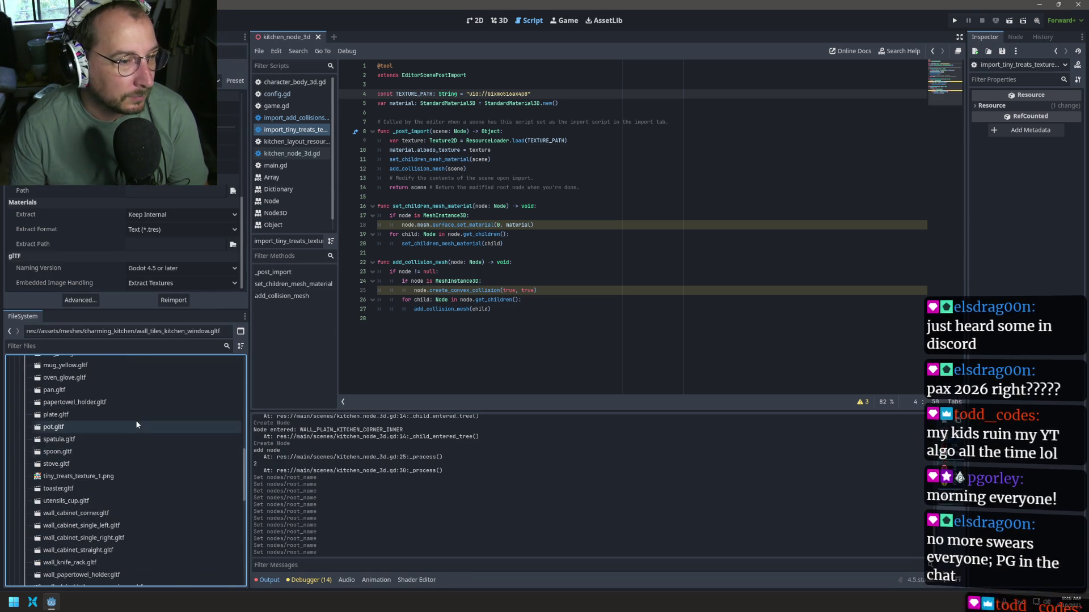
# Reselect all charming_kitchen meshes from blinds_kitchen.gltf to the last one
pyautogui.keyDown('shift'); pyautogui.click(94, 491); pyautogui.keyUp('shift')
pyautogui.click(85, 464)
pyautogui.scroll(10, 87, 458)
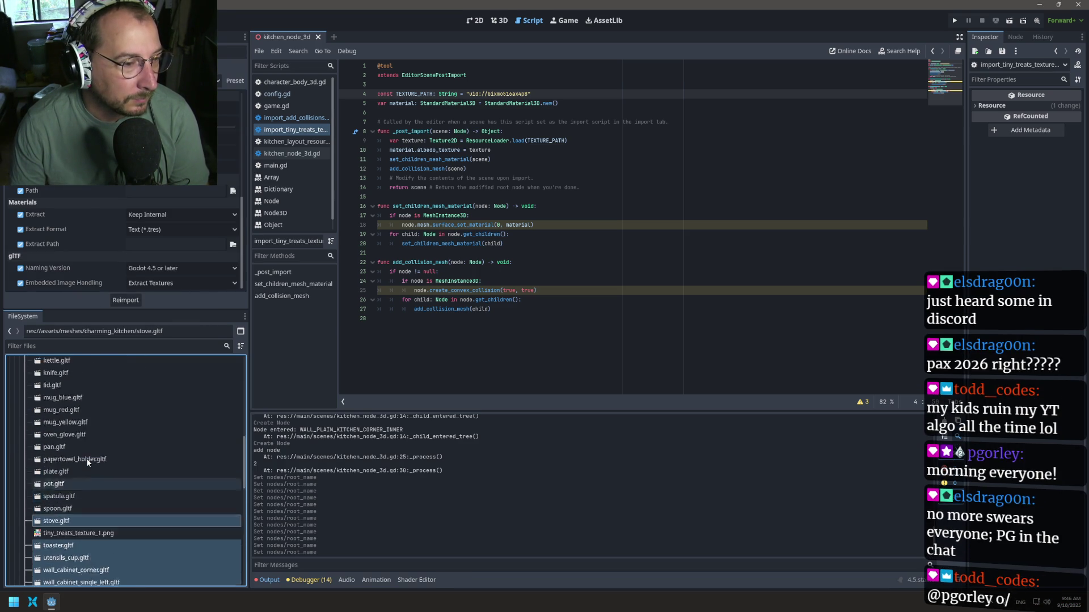
pyautogui.click(84, 462)
pyautogui.scroll(5, 84, 461)
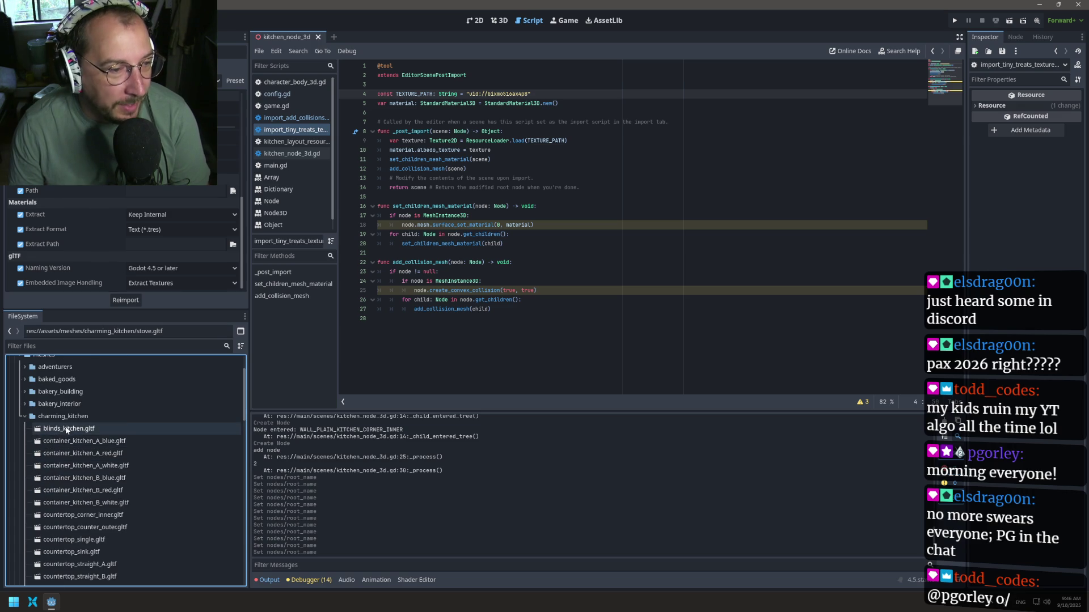
pyautogui.keyDown('shift'); pyautogui.click(68, 429); pyautogui.keyUp('shift')
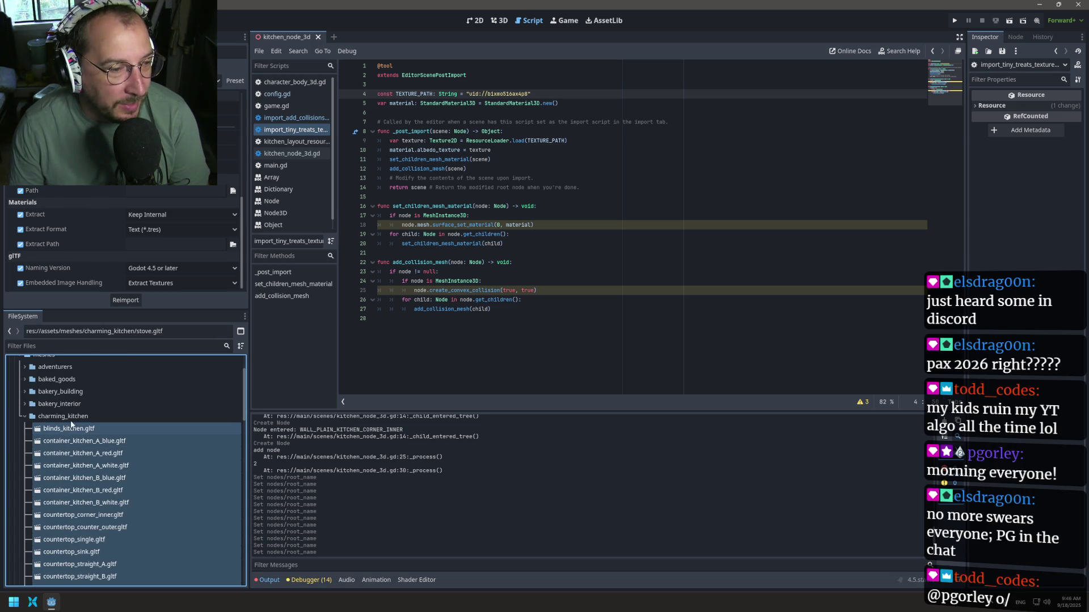
# Set the materials extract folder to import_scripts using the folder picker
pyautogui.click(232, 245)
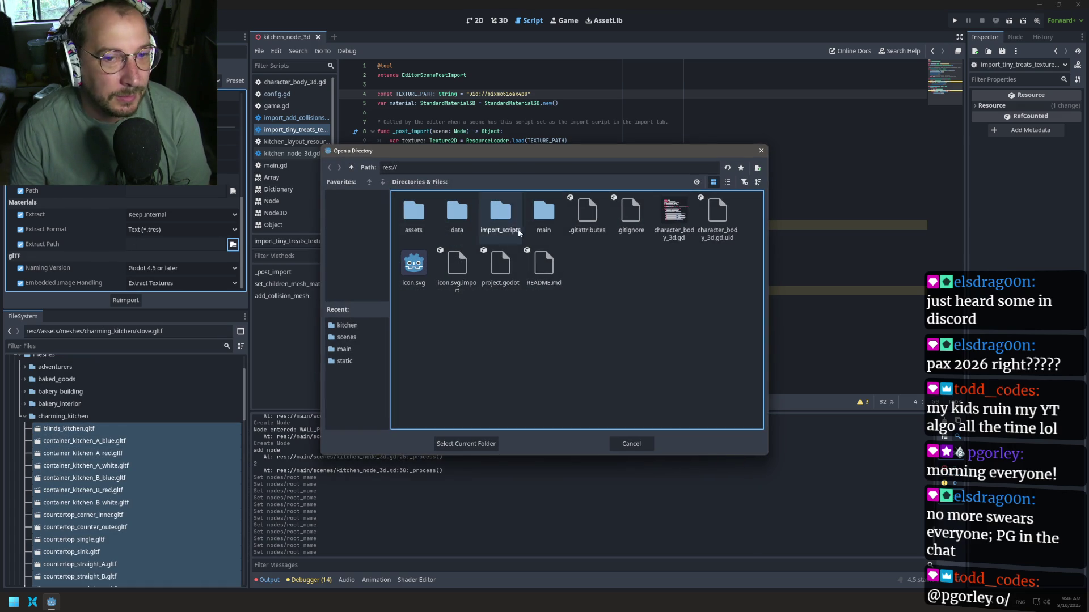
pyautogui.doubleClick(494, 213)
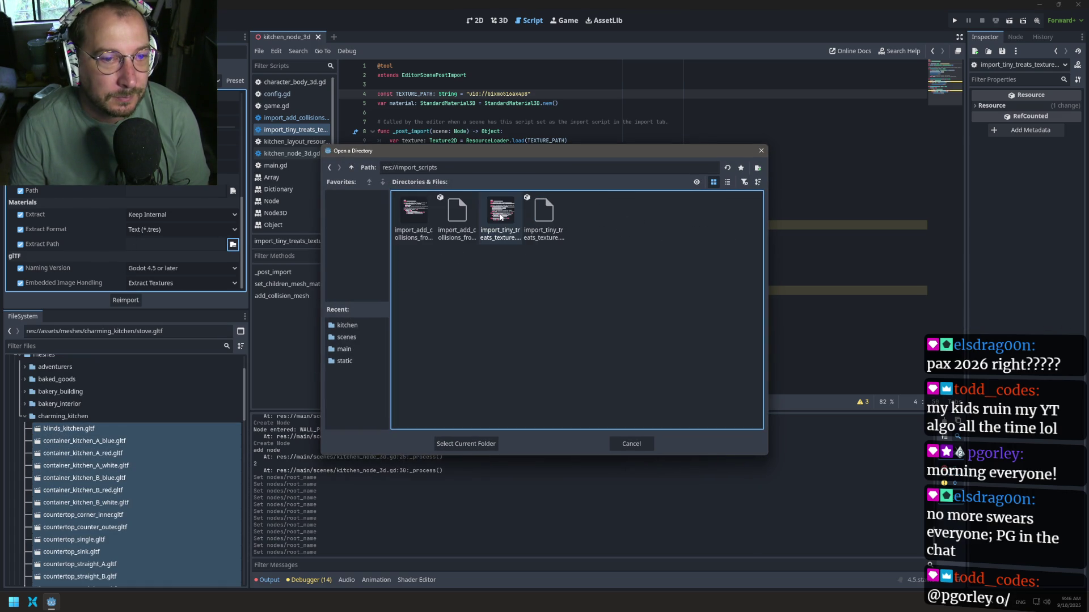
pyautogui.click(512, 208)
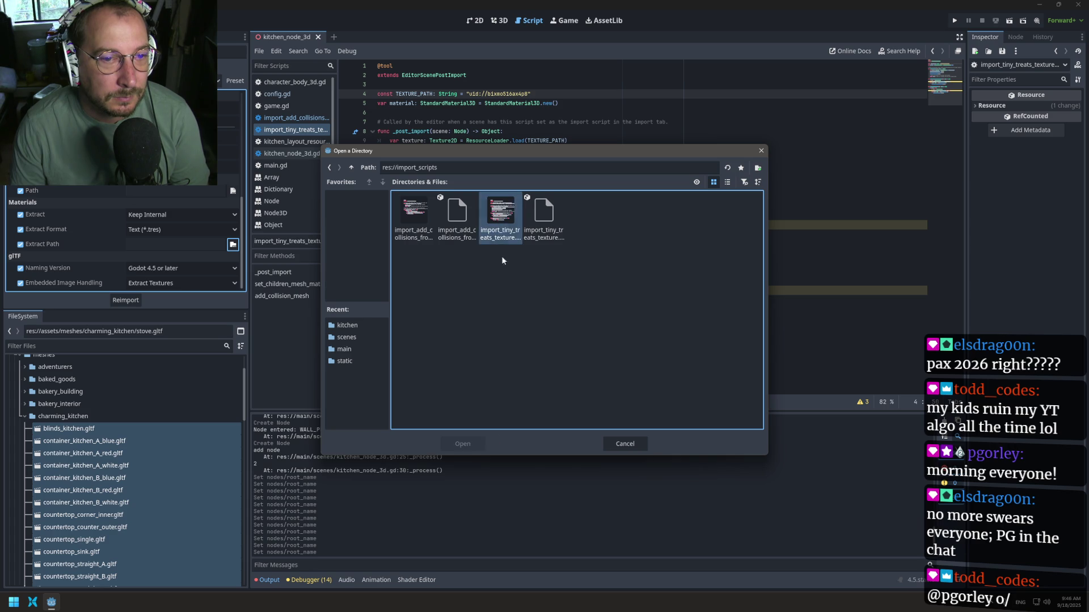
pyautogui.doubleClick(502, 239)
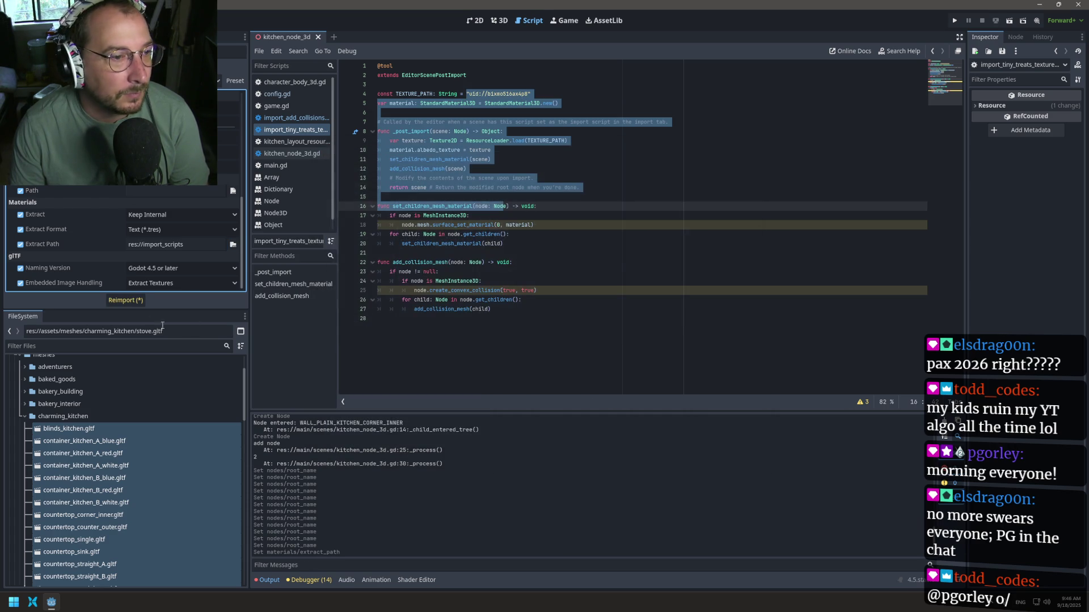
pyautogui.scroll(5, 114, 216)
pyautogui.scroll(3, 114, 216)
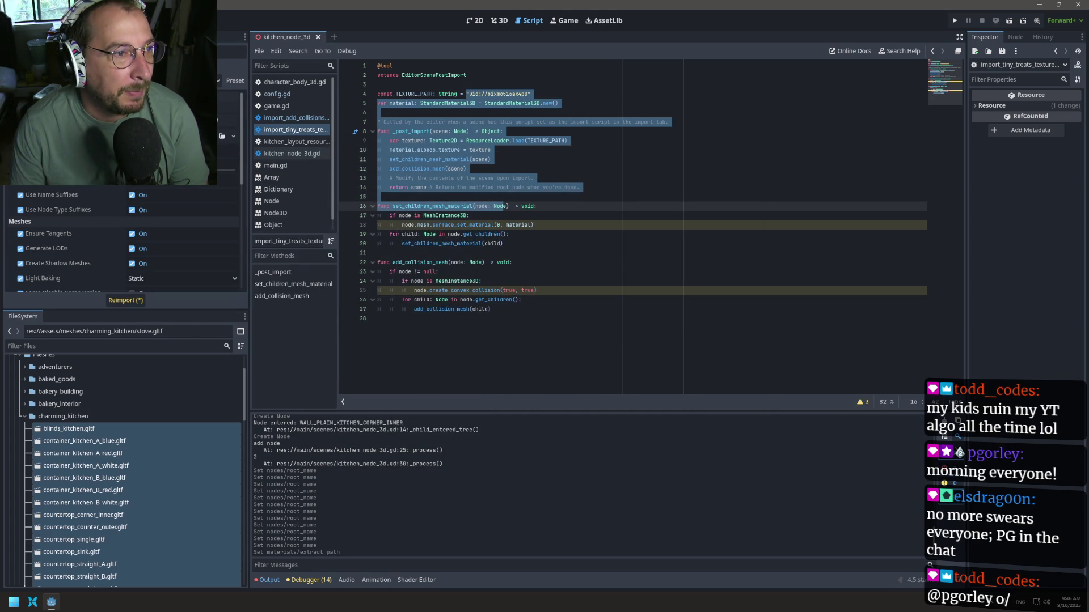
pyautogui.click(113, 217)
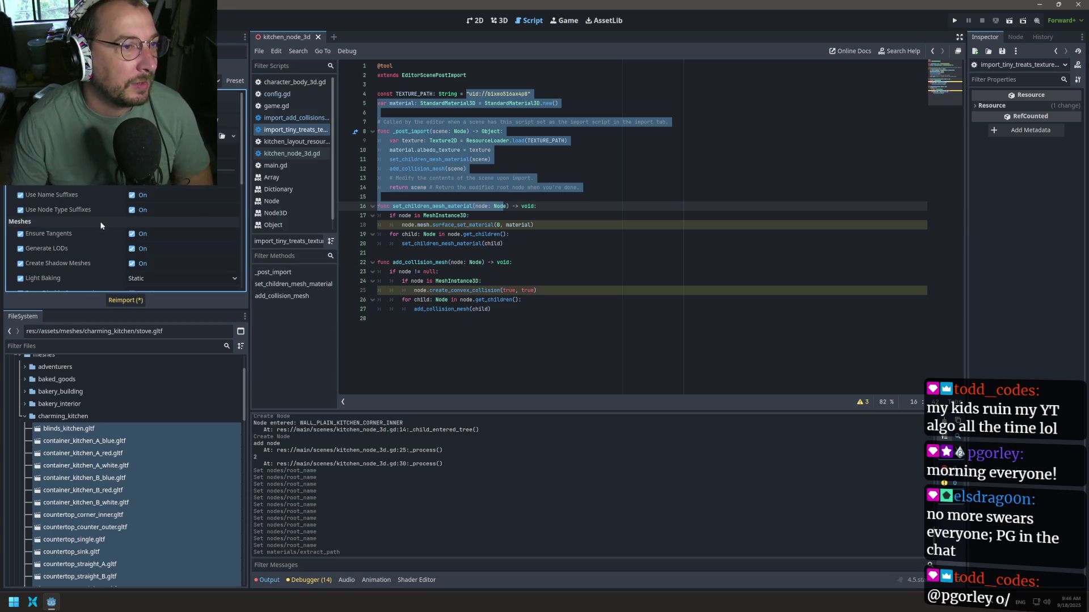
pyautogui.scroll(-2, 116, 223)
pyautogui.scroll(-5, 121, 227)
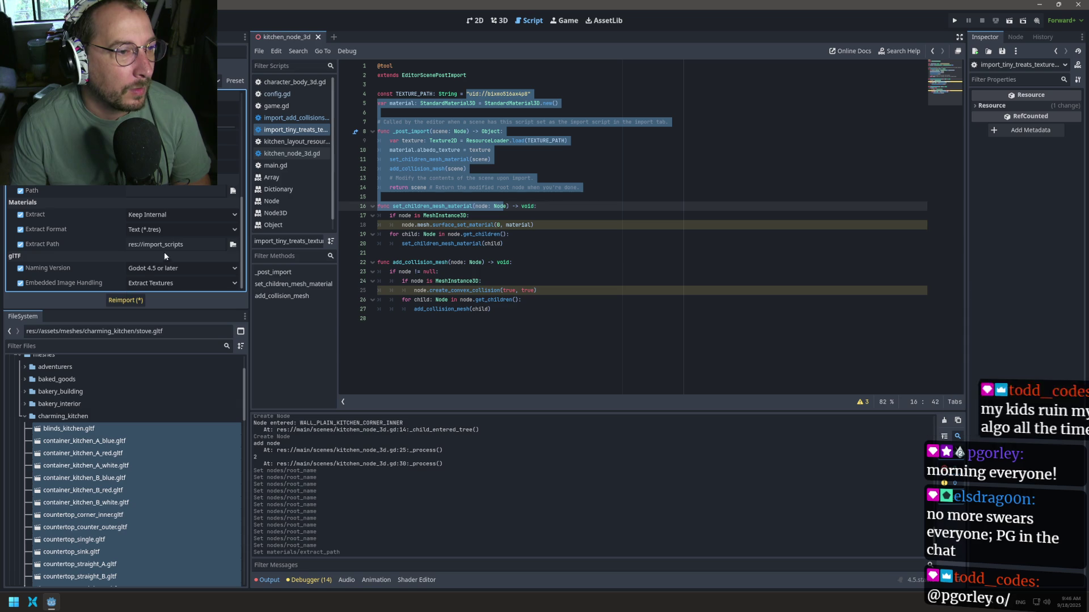
# Empty the materials Extract Path field and commit the blank value
pyautogui.click(218, 245)
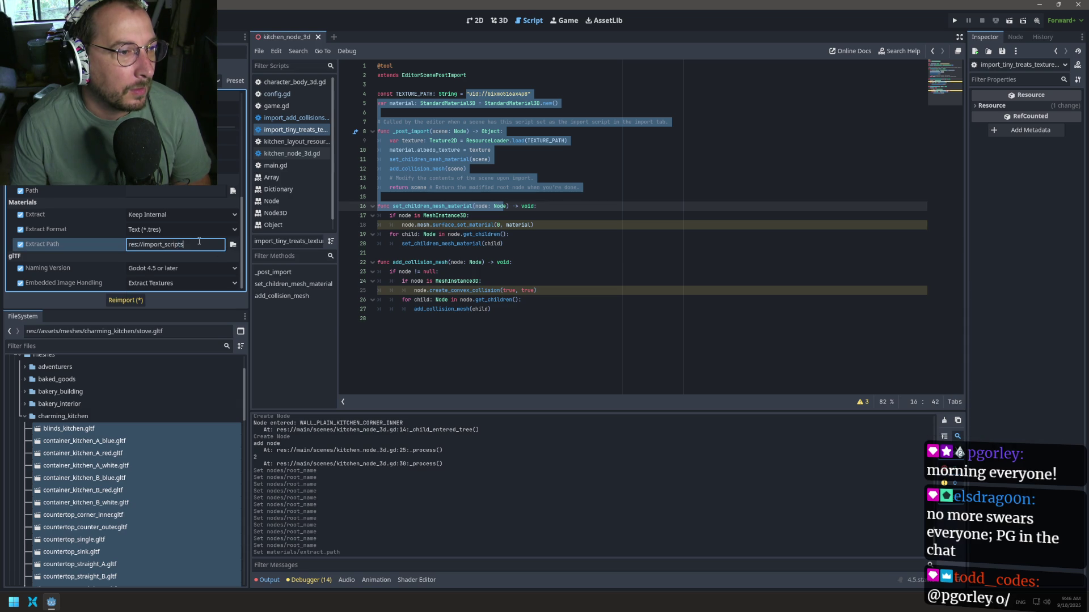
pyautogui.hotkey('ctrl', 'a')
pyautogui.press('BackSpace')
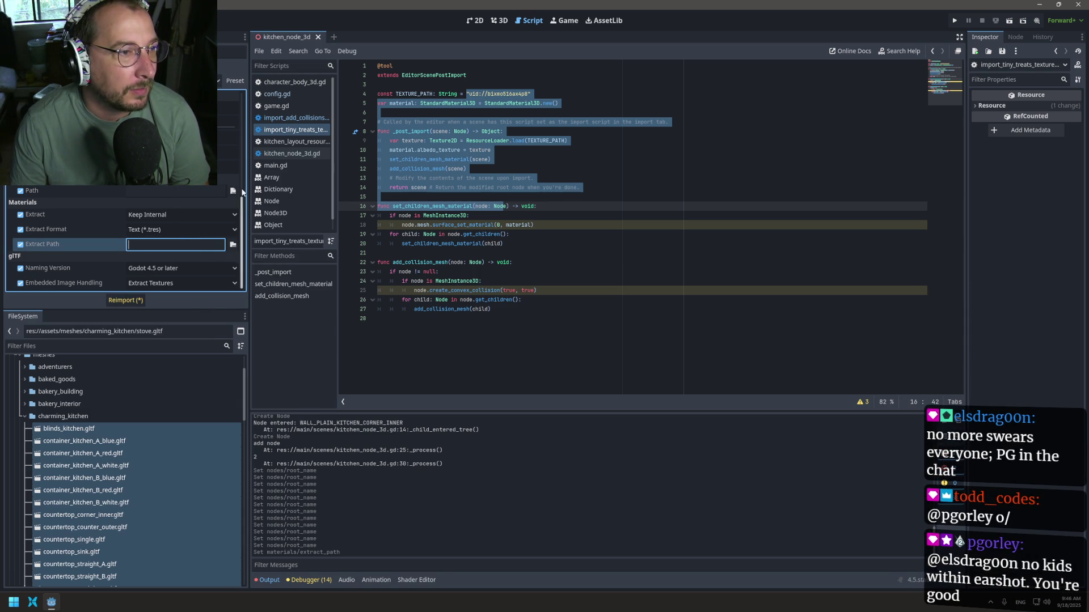
pyautogui.press('Return')
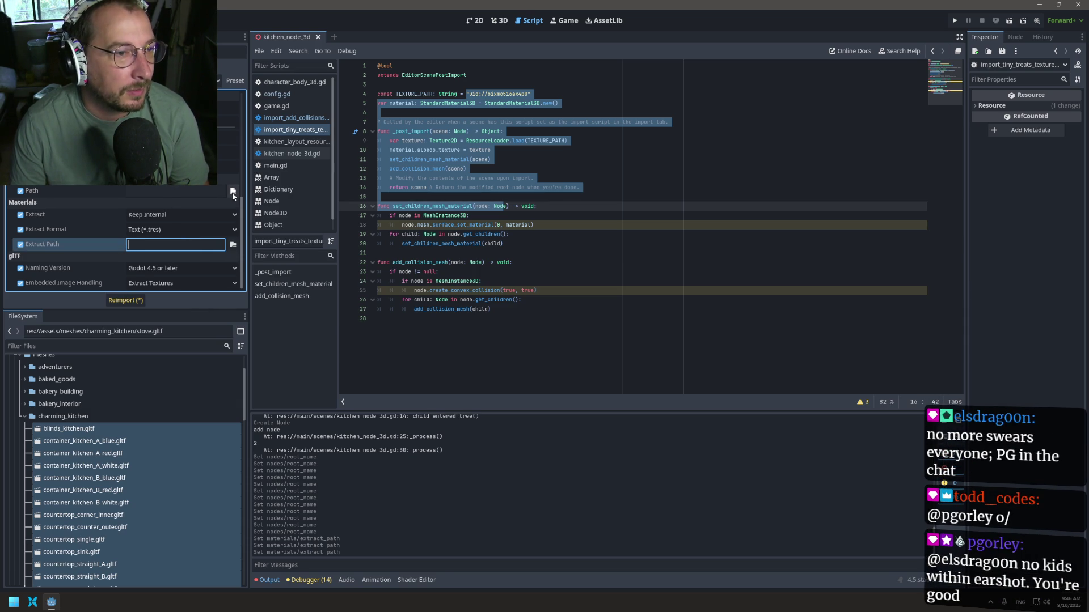
pyautogui.click(193, 196)
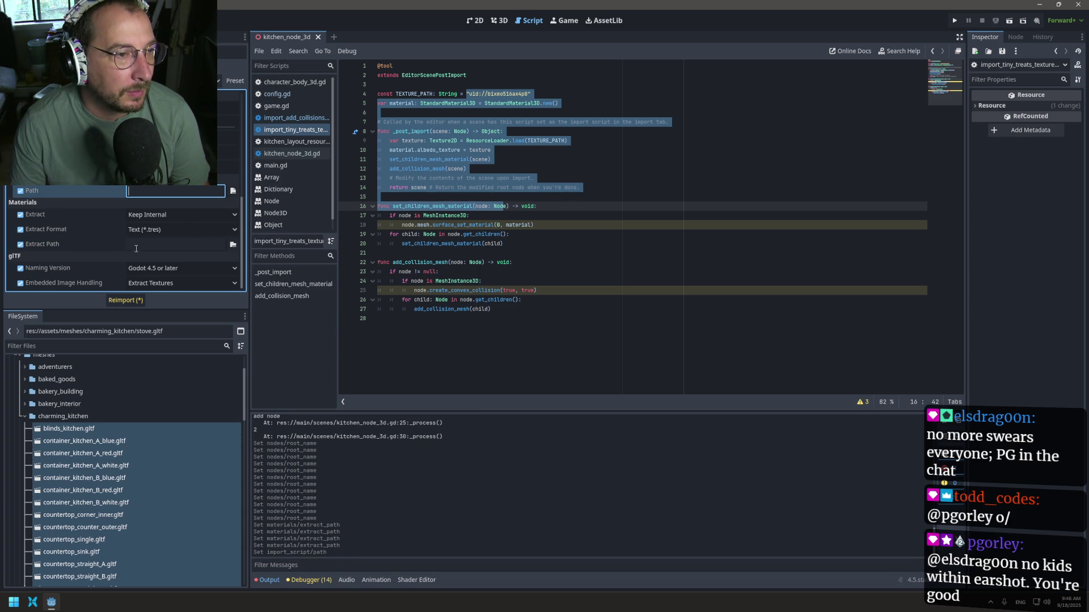
pyautogui.scroll(-15, 107, 457)
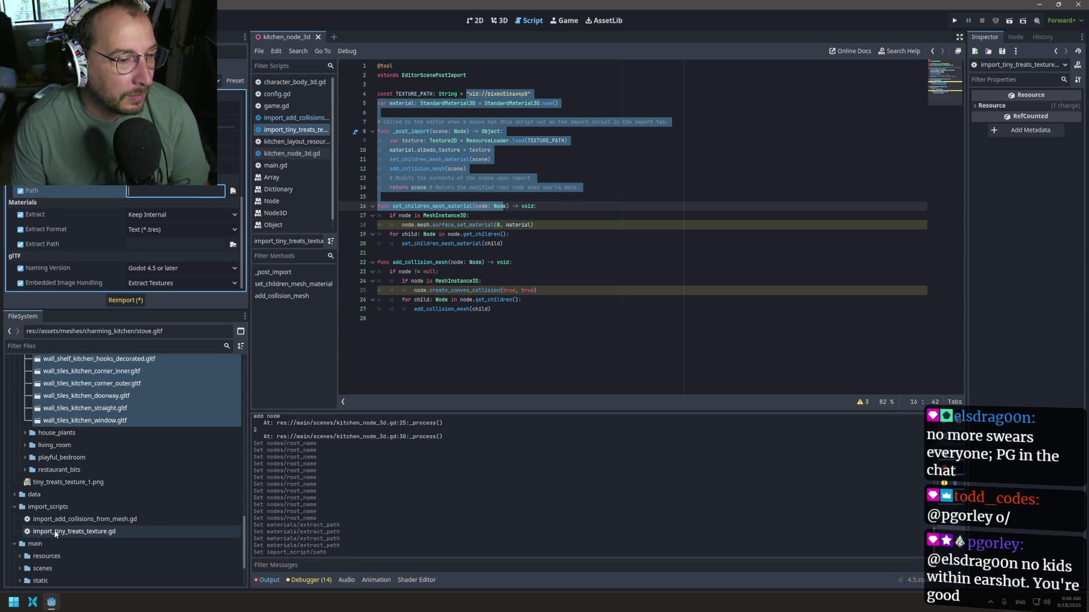
# Copy the absolute path of import_tiny_treats_texture.gd
pyautogui.moveTo(72, 535)
pyautogui.mouseDown()
pyautogui.moveTo(91, 363)
pyautogui.moveTo(114, 544)
pyautogui.mouseUp()
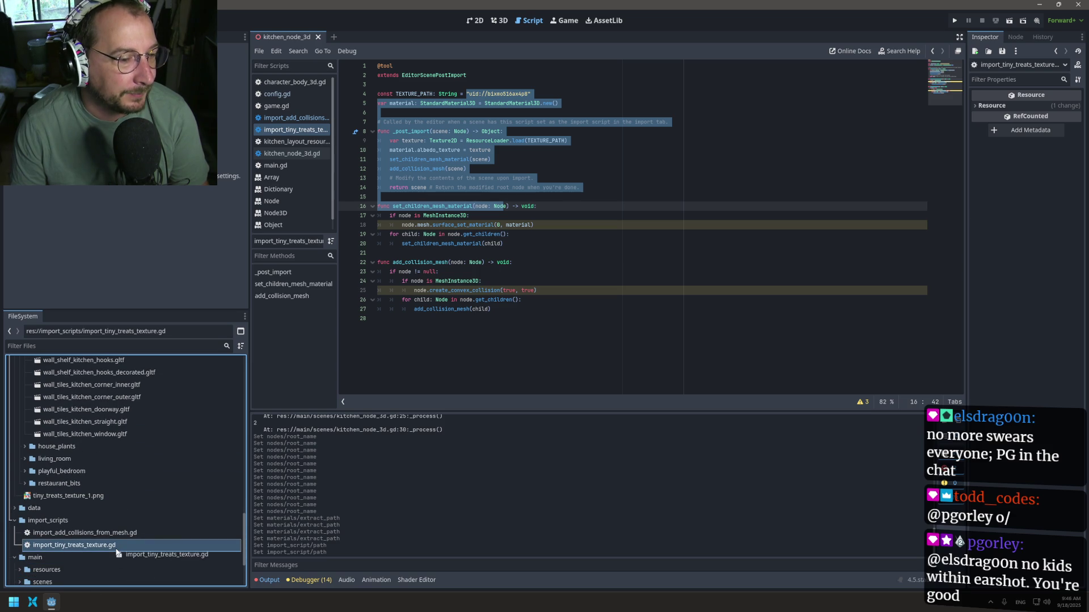
pyautogui.rightClick(116, 545)
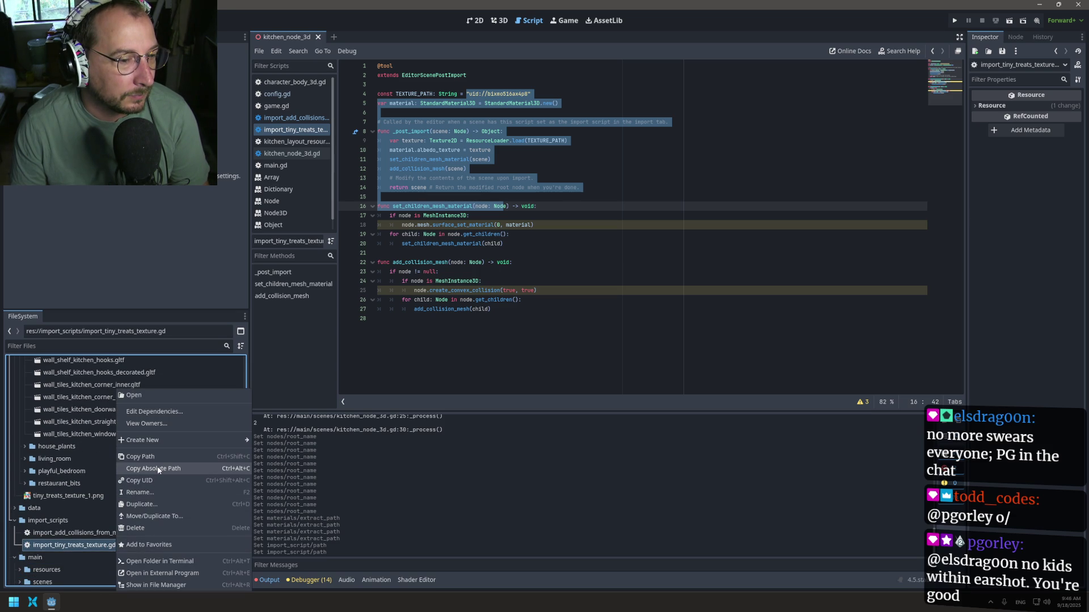
pyautogui.click(145, 457)
# Select every charming_kitchen mesh from blinds_kitchen.gltf to the last file
pyautogui.click(114, 434)
pyautogui.scroll(5, 118, 443)
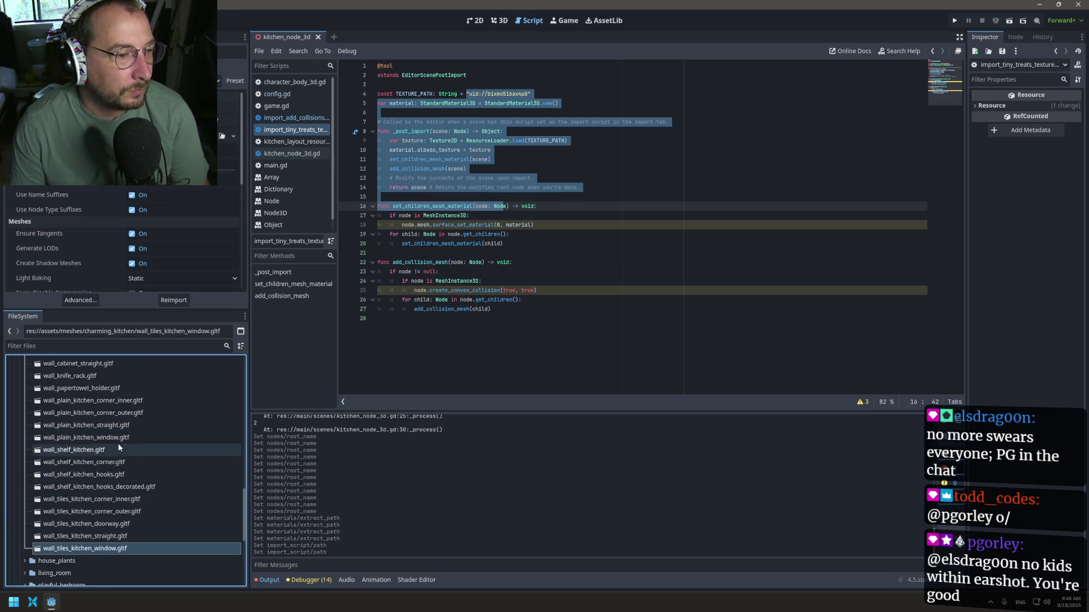
pyautogui.scroll(2, 121, 441)
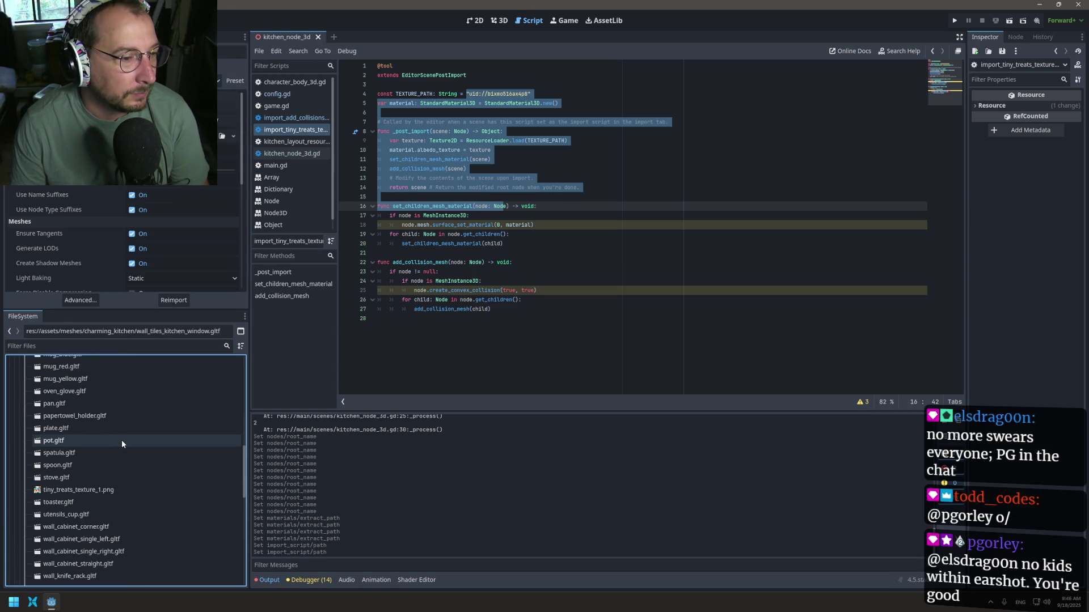
pyautogui.keyDown('shift'); pyautogui.click(83, 506); pyautogui.keyUp('shift')
pyautogui.click(79, 478)
pyautogui.scroll(6, 79, 457)
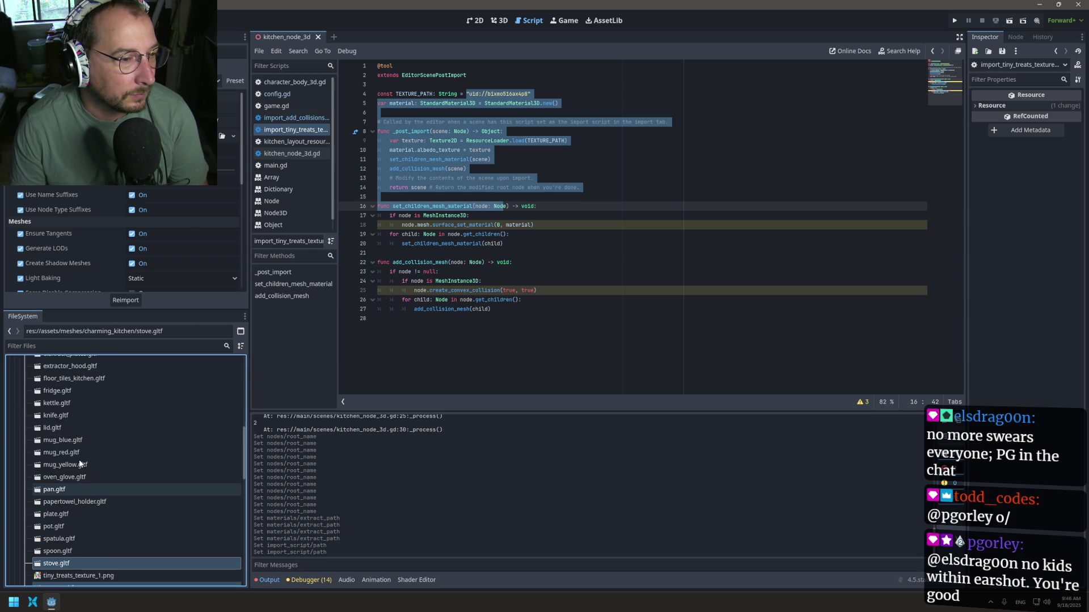
pyautogui.scroll(6, 73, 409)
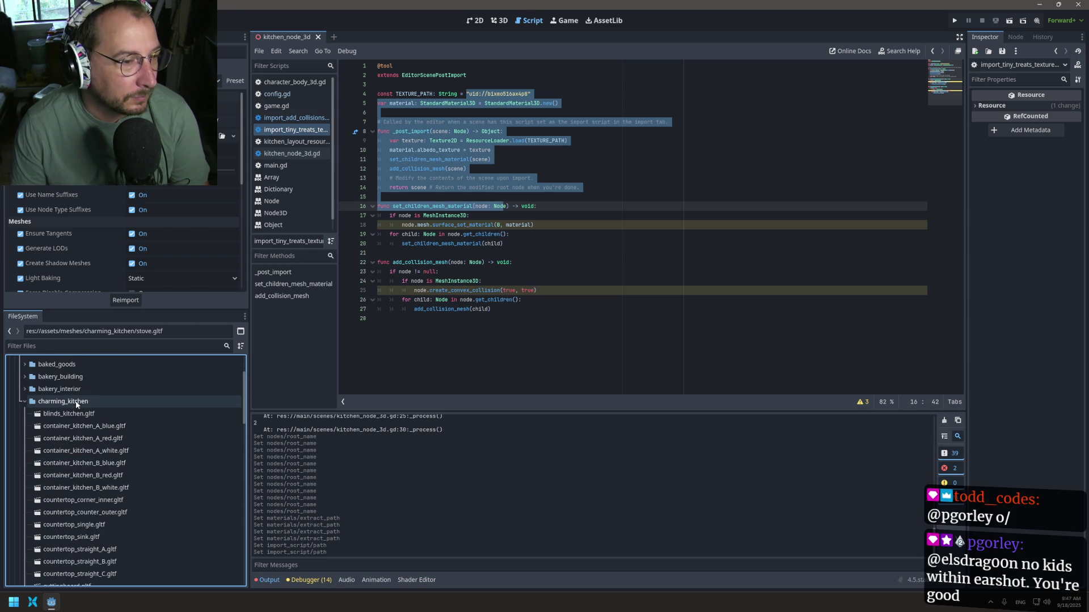
pyautogui.keyDown('shift'); pyautogui.click(72, 417); pyautogui.keyUp('shift')
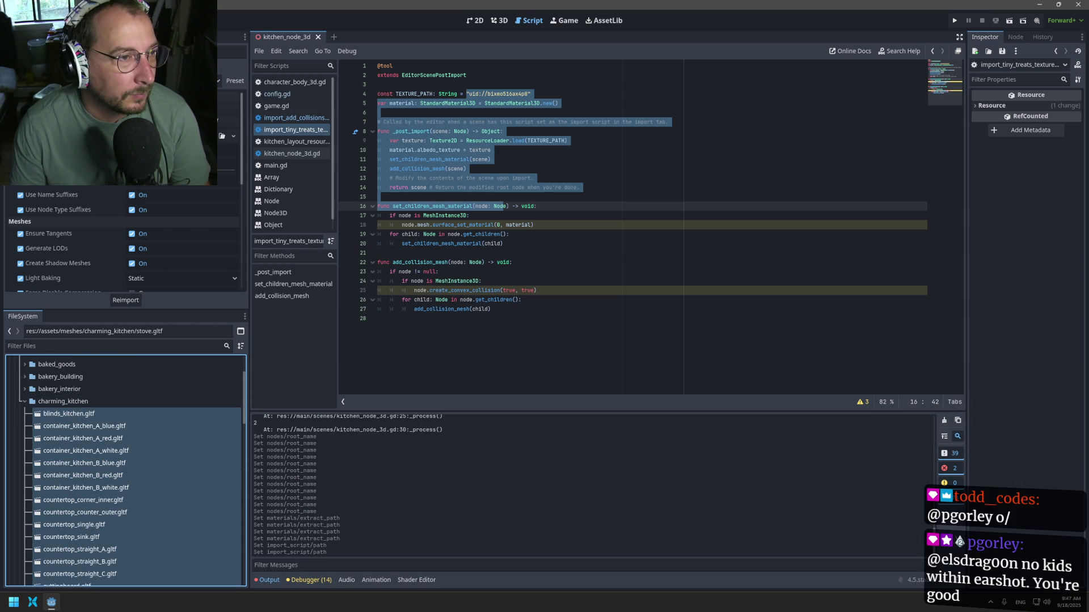
pyautogui.scroll(-5, 108, 211)
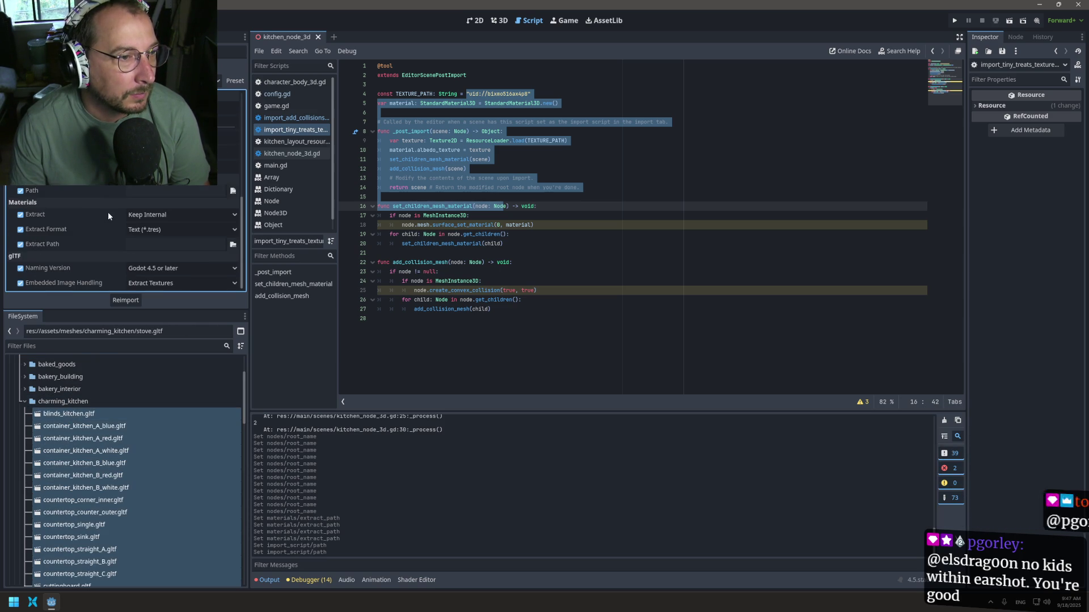
# Paste the script path into Import Script Path and reimport the kitchen meshes
pyautogui.click(144, 191)
pyautogui.hotkey('ctrl', 'v')
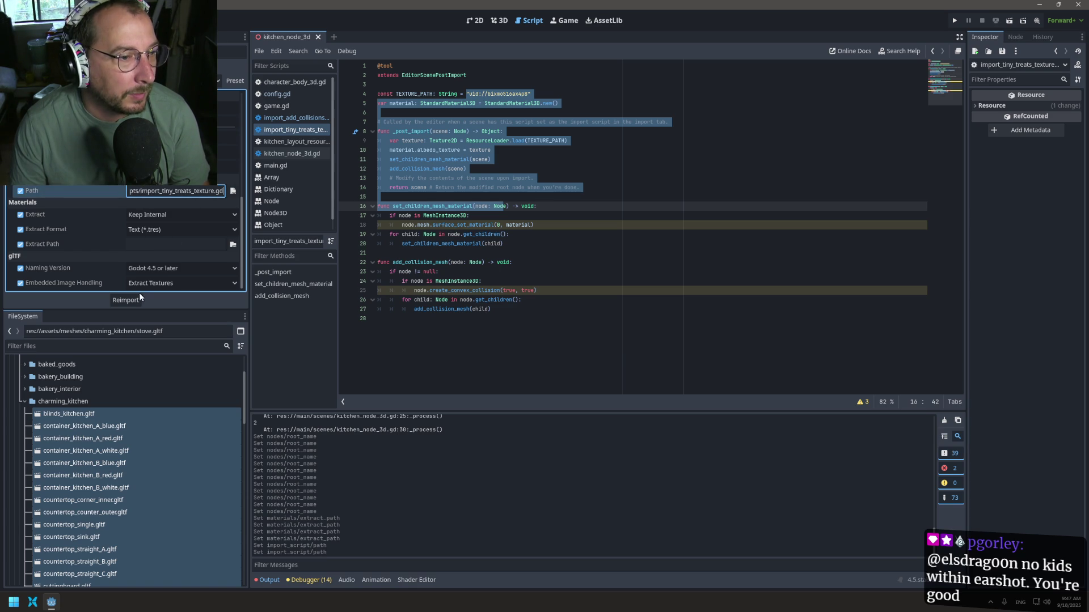
pyautogui.click(122, 300)
pyautogui.click(132, 301)
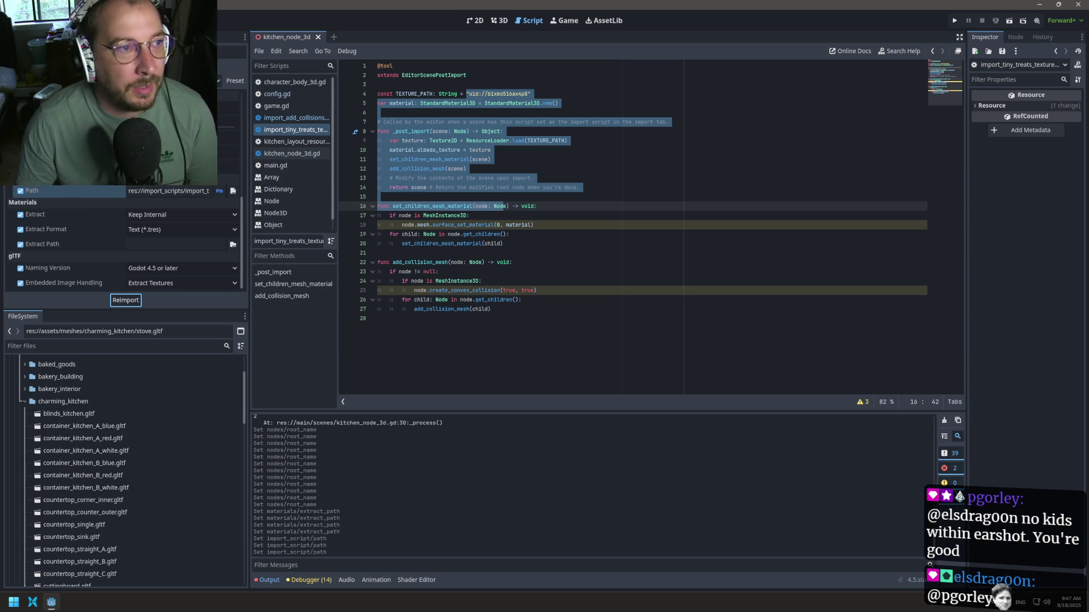
# Drop container_kitchen_A_blue.gltf into the 3D viewport and run the current scene
pyautogui.click(503, 21)
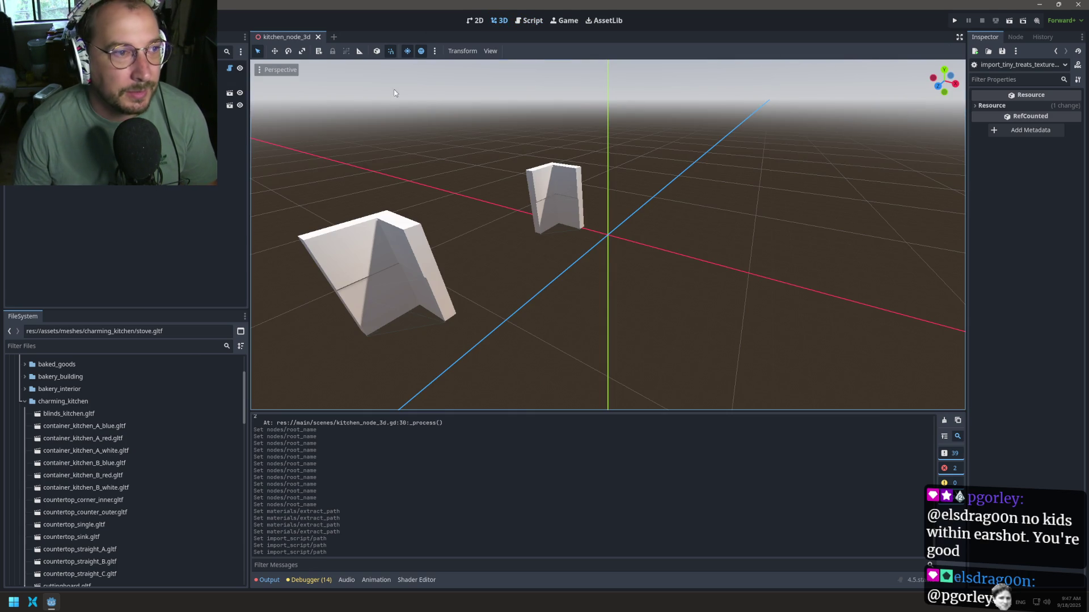
pyautogui.moveTo(69, 429)
pyautogui.mouseDown()
pyautogui.moveTo(546, 288)
pyautogui.moveTo(559, 294)
pyautogui.moveTo(71, 415)
pyautogui.moveTo(650, 223)
pyautogui.mouseUp()
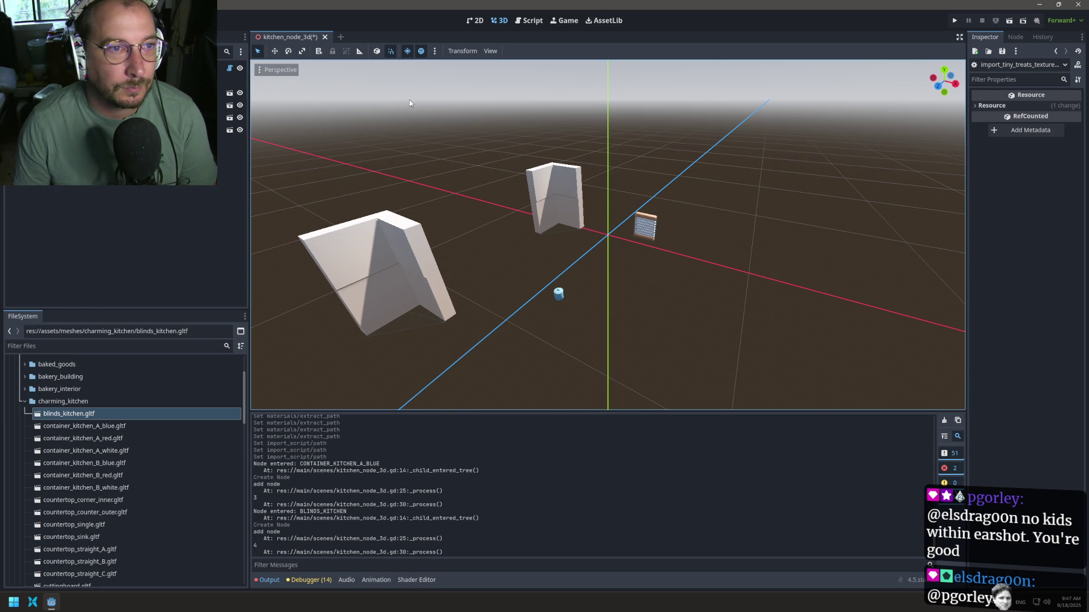
pyautogui.click(1009, 22)
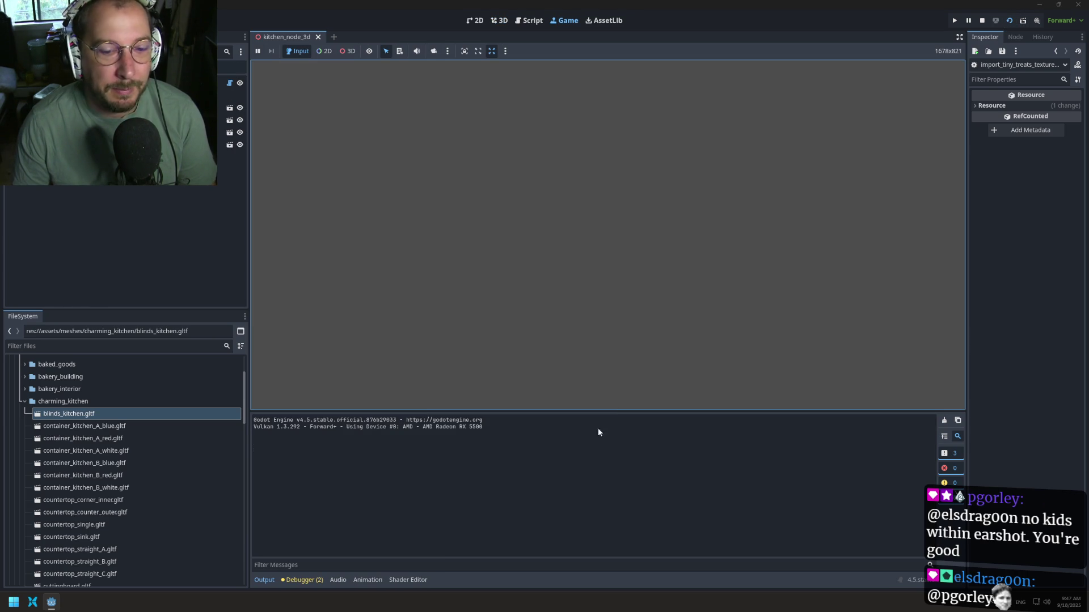
# Refresh the Debugger's Video RAM list and locate tiny_treats_texture_1.png at 682.6 KiB
pyautogui.click(300, 584)
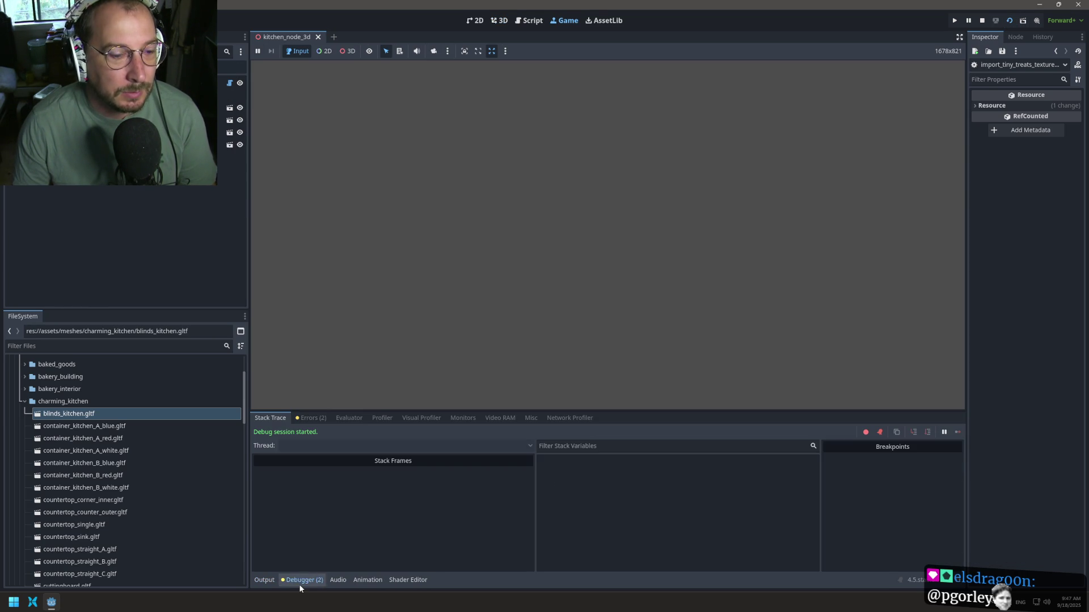
pyautogui.click(506, 420)
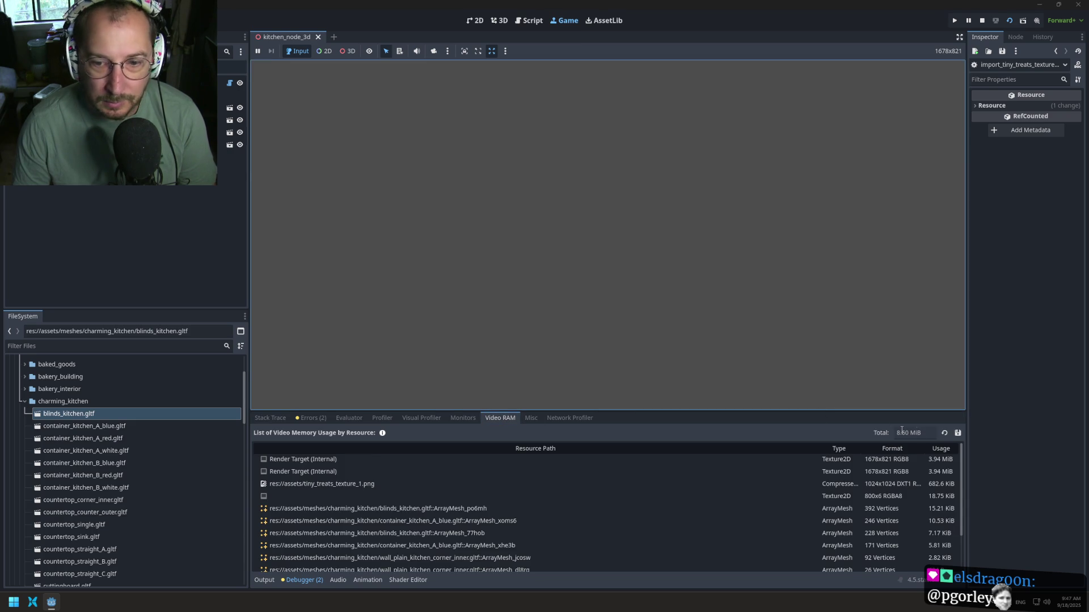
pyautogui.click(945, 434)
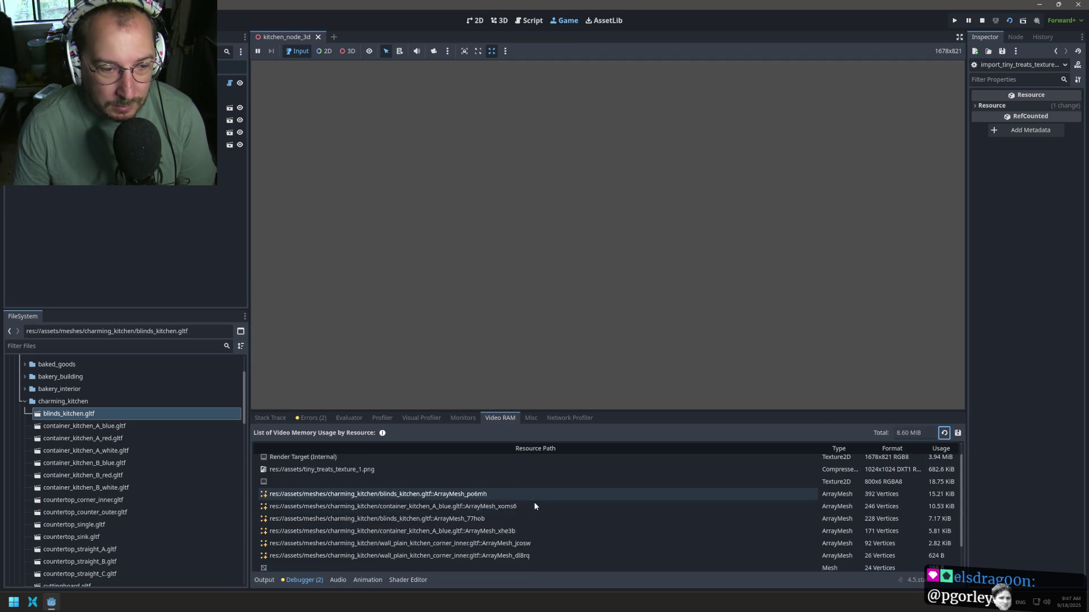
pyautogui.scroll(-1, 403, 532)
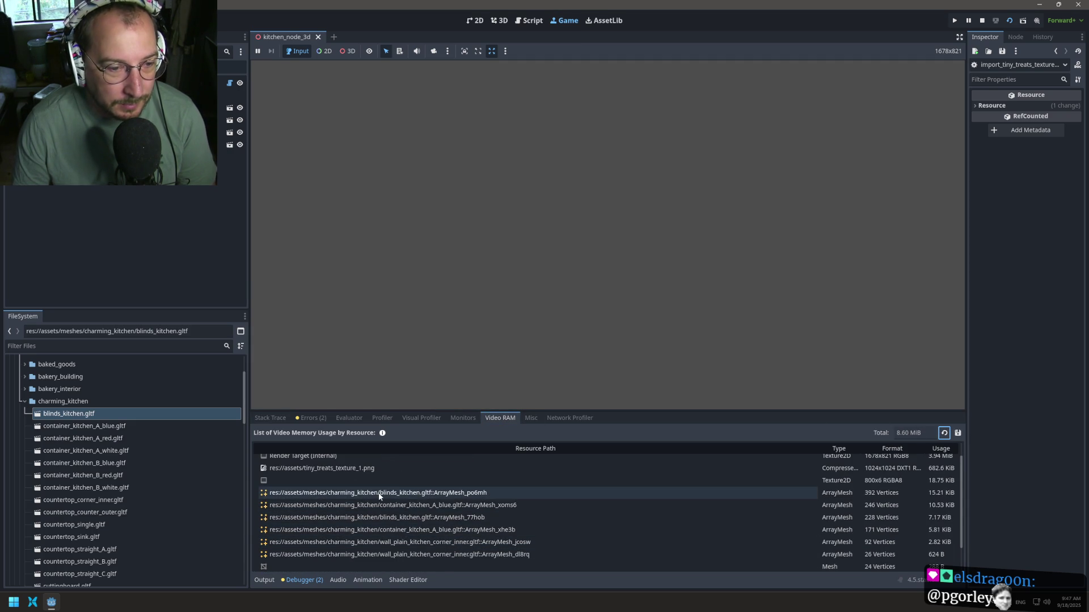
pyautogui.scroll(1, 385, 493)
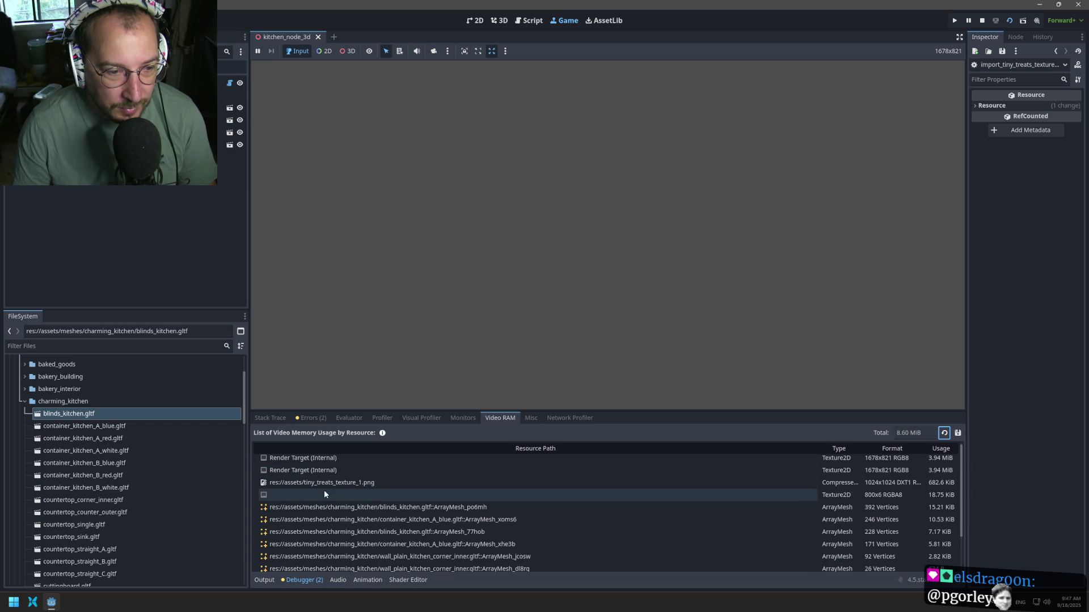
pyautogui.scroll(-1, 352, 508)
pyautogui.scroll(1, 348, 511)
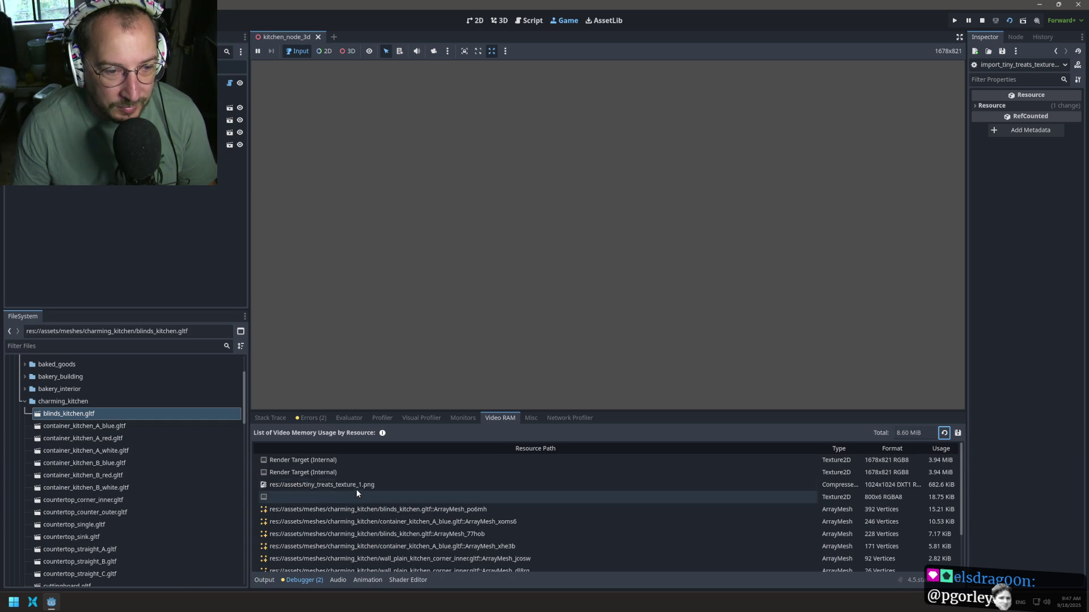
pyautogui.click(356, 487)
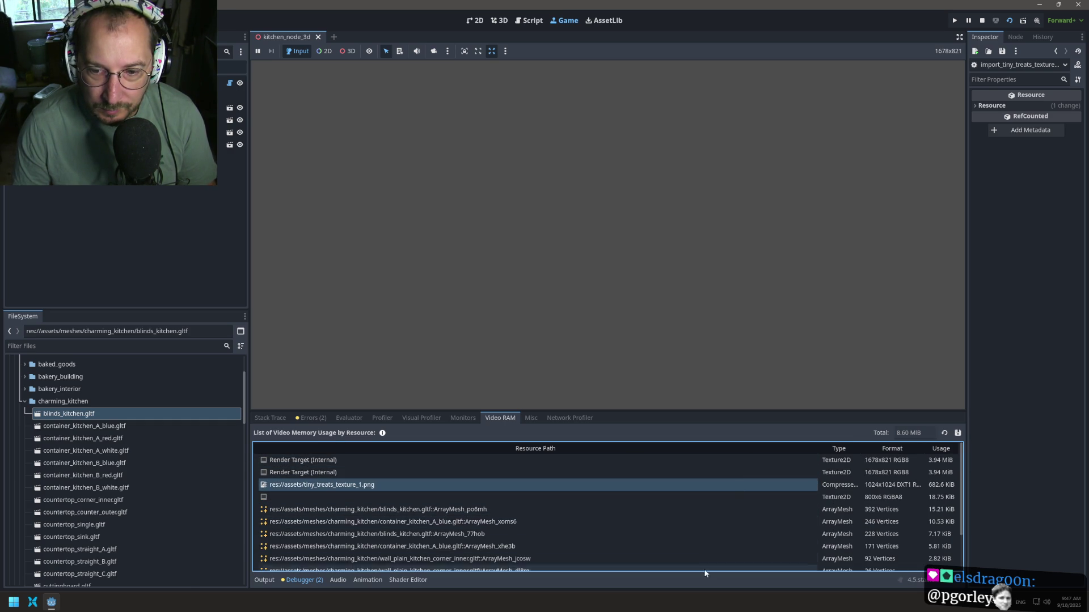
pyautogui.scroll(-3, 707, 514)
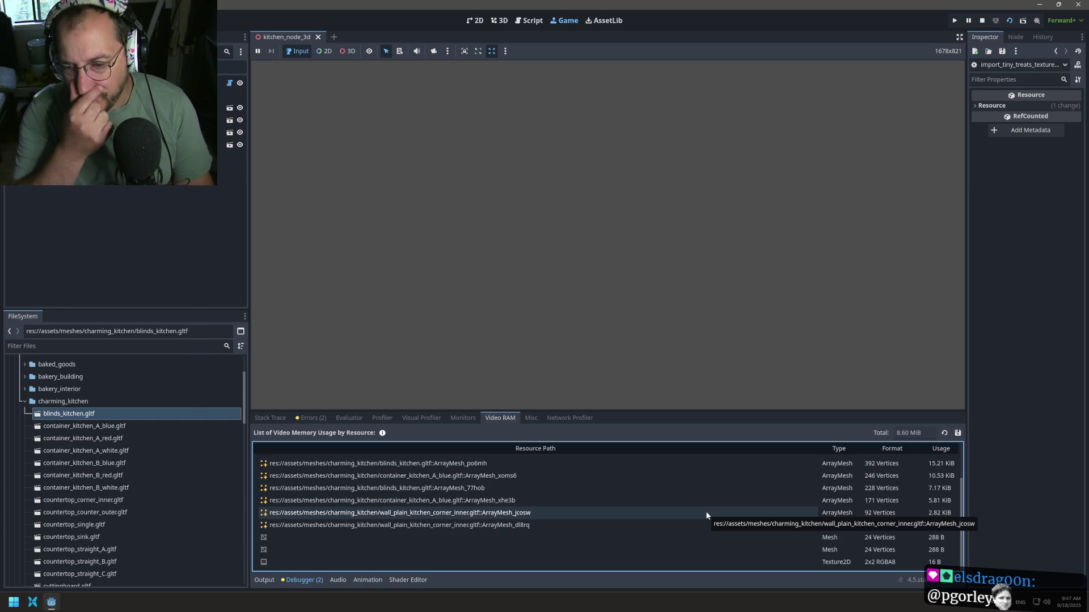
pyautogui.scroll(3, 705, 512)
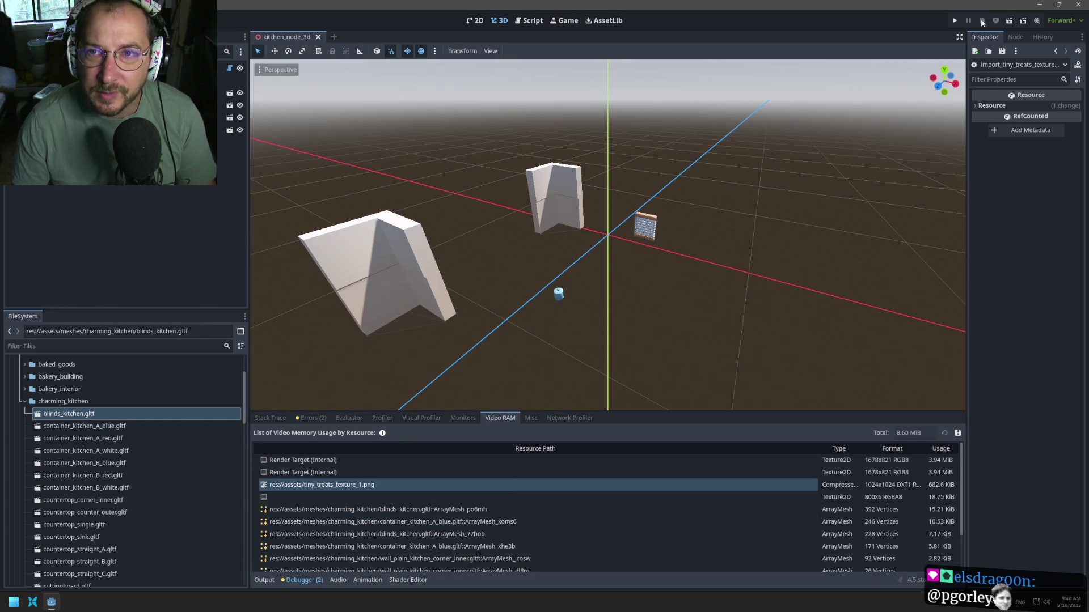
pyautogui.click(982, 21)
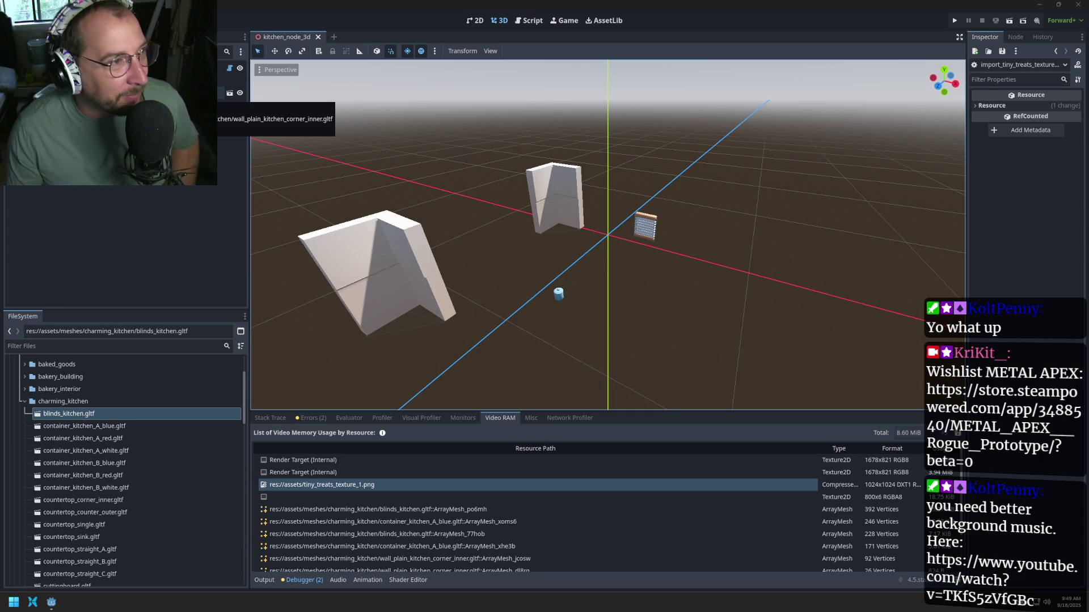
# Delete the four kitchen mesh nodes under KitchenNode3D and save the scene with Ctrl+S
pyautogui.click(213, 92)
pyautogui.keyDown('shift'); pyautogui.click(213, 130); pyautogui.keyUp('shift')
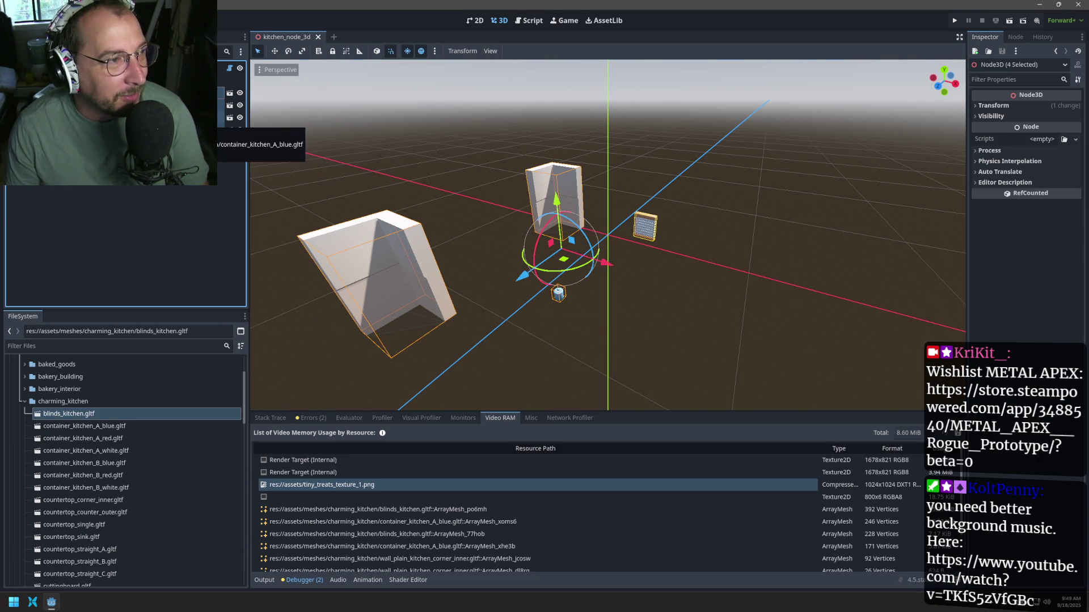
pyautogui.rightClick(80, 130)
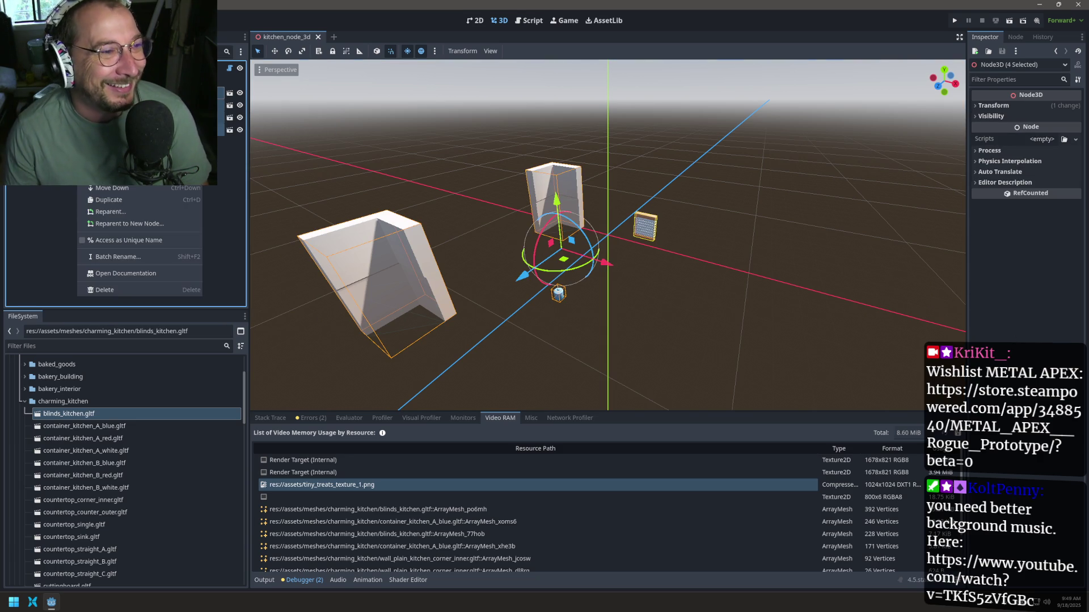
pyautogui.click(104, 289)
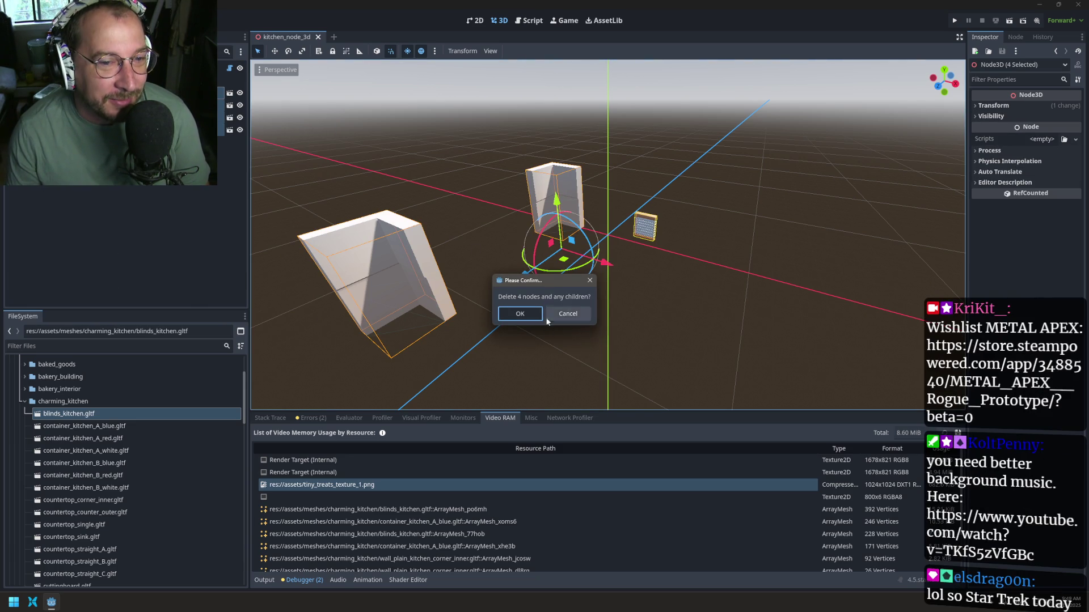
pyautogui.click(520, 314)
pyautogui.hotkey('ctrl', 's')
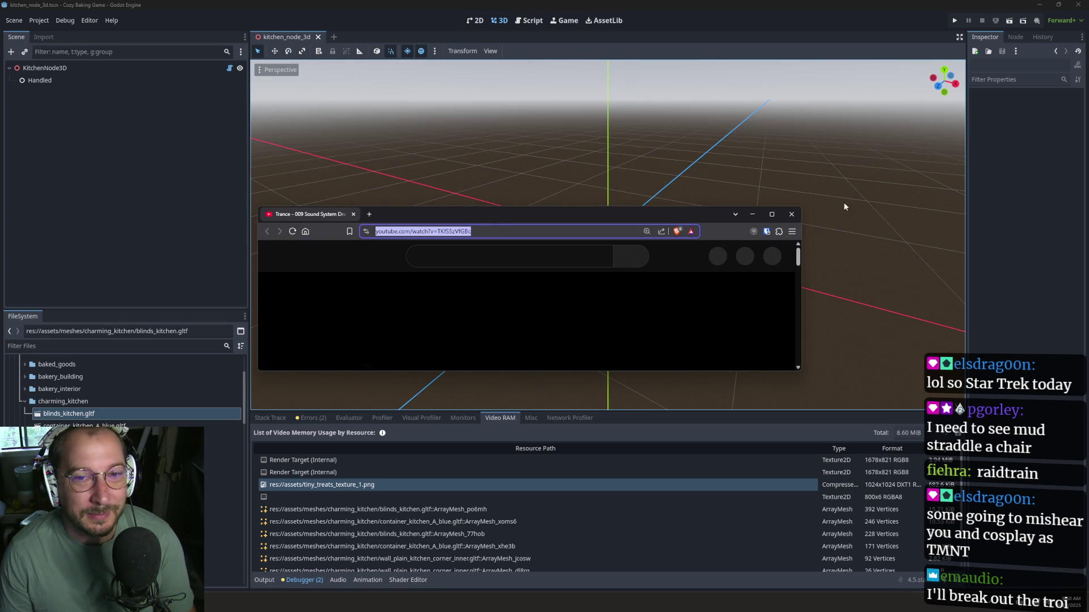
pyautogui.hotkey('ctrl', 'w')
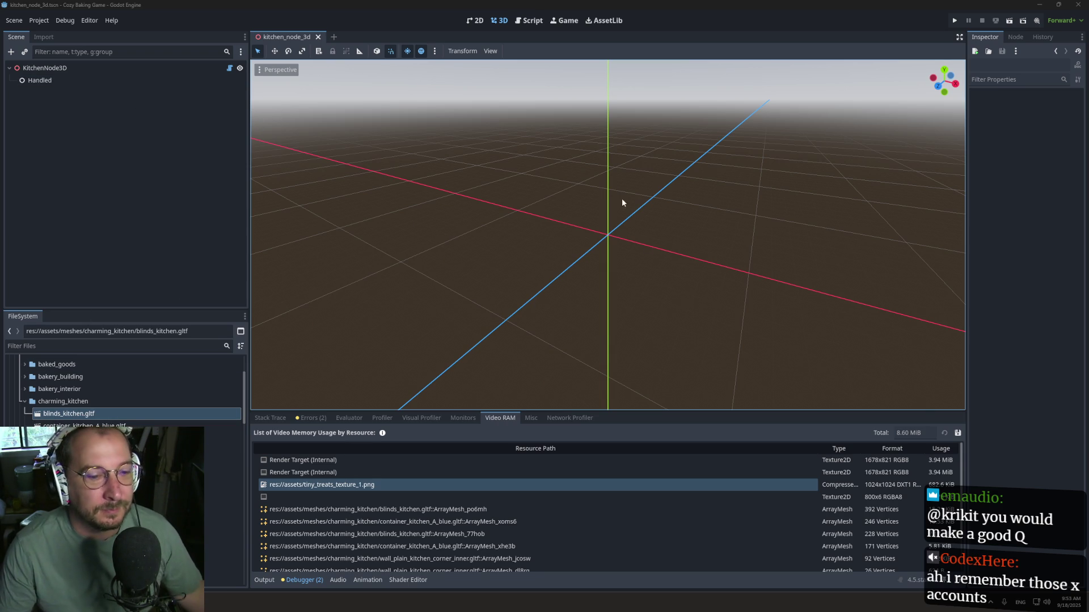
pyautogui.scroll(-3, 502, 498)
pyautogui.scroll(3, 505, 497)
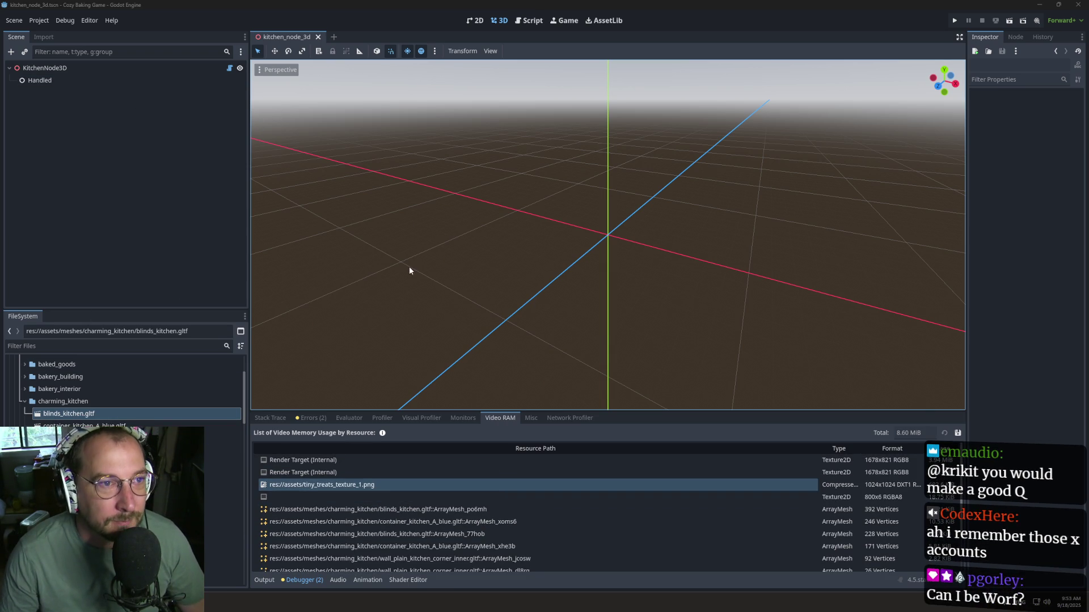
pyautogui.scroll(2, 303, 169)
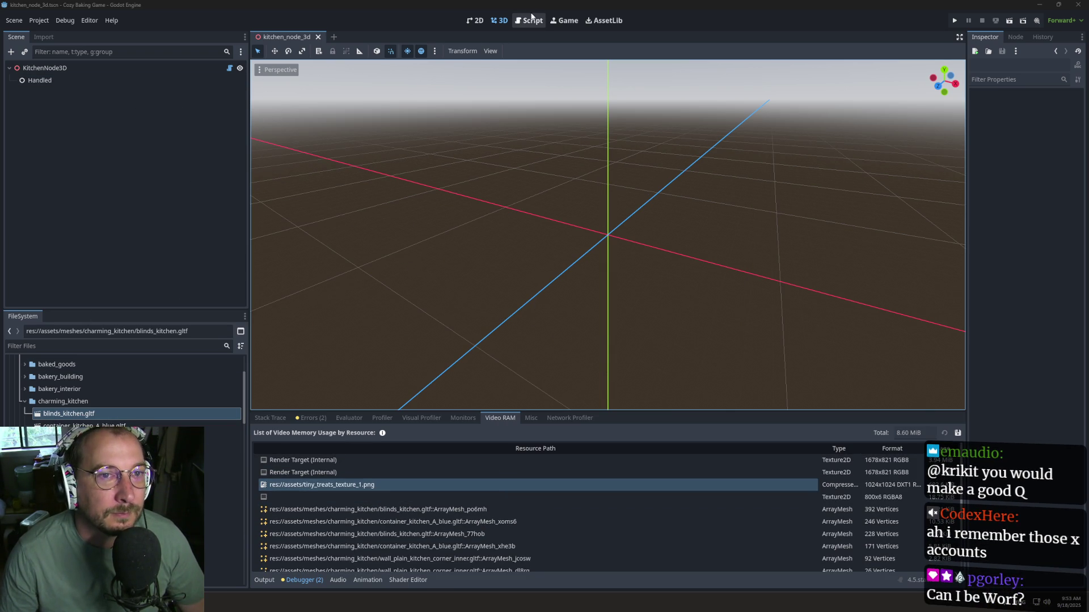
# Show import_tiny_treats_texture.gd in the Script workspace and move through its code
pyautogui.click(514, 21)
pyautogui.click(545, 200)
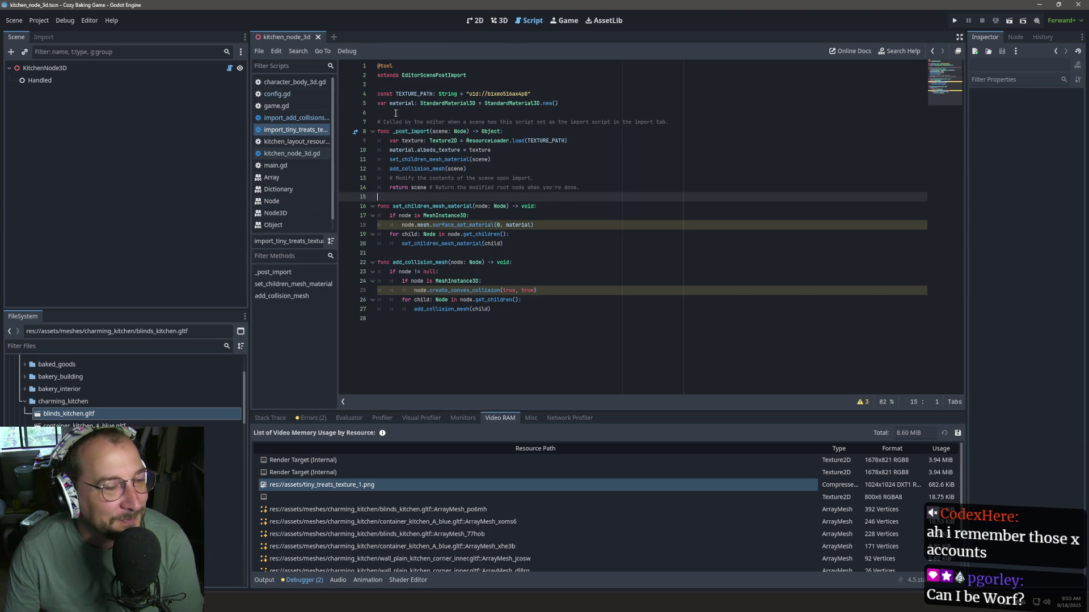
pyautogui.doubleClick(429, 178)
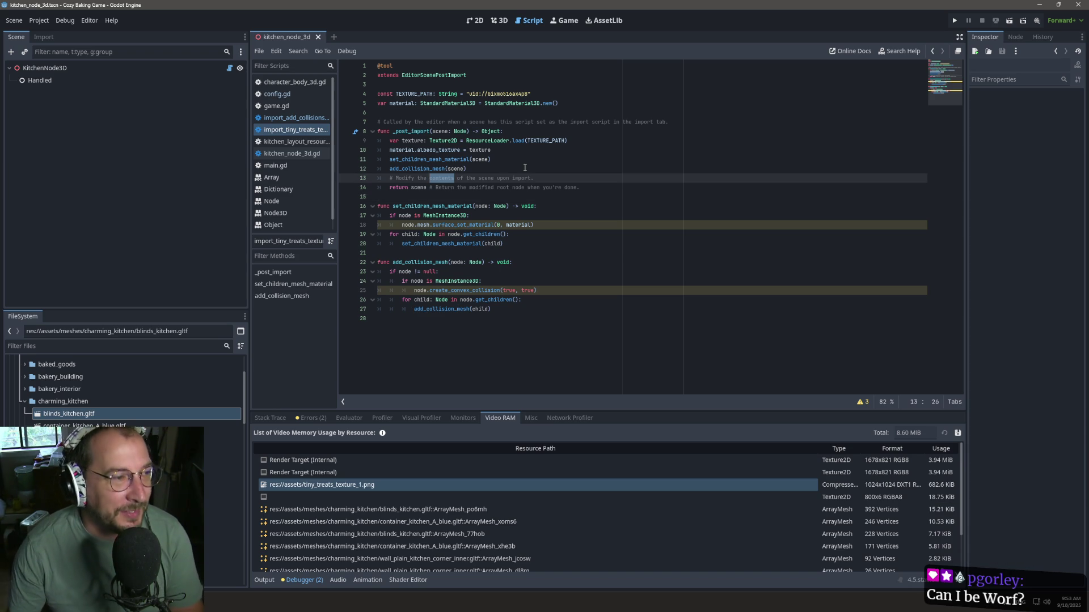
pyautogui.click(550, 281)
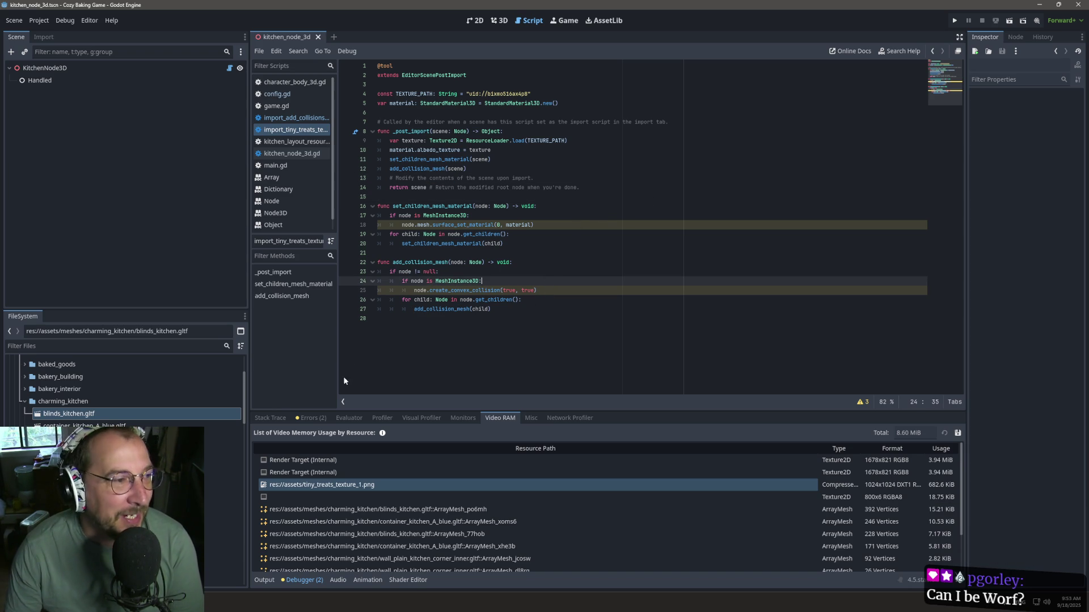
# Refresh Video RAM, then step the debugger through Monitors, Profilers, Evaluator and Errors to Stack Trace
pyautogui.click(945, 434)
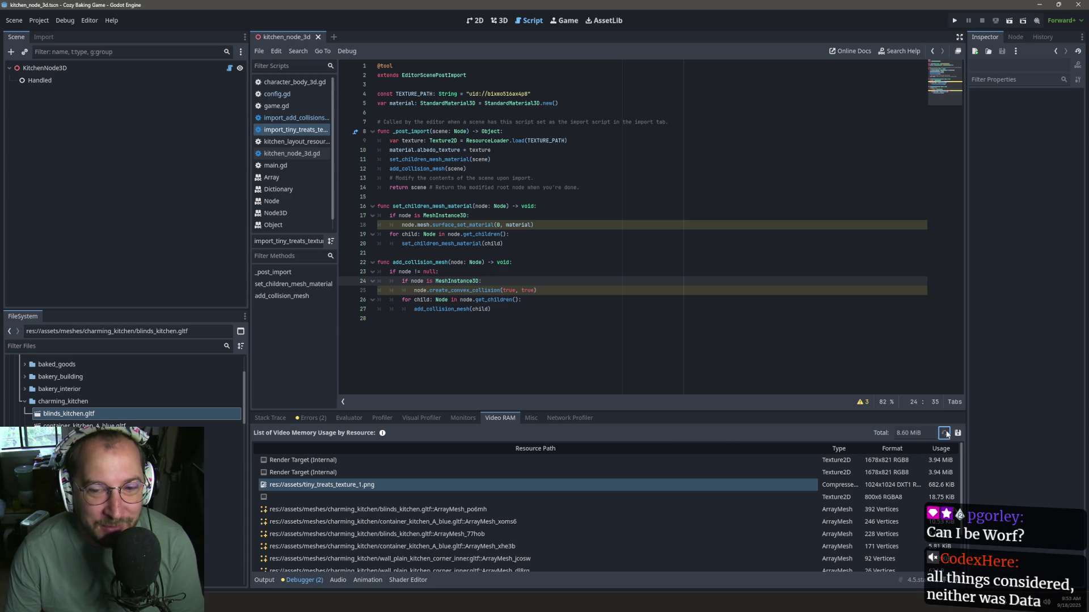
pyautogui.click(447, 420)
pyautogui.click(430, 420)
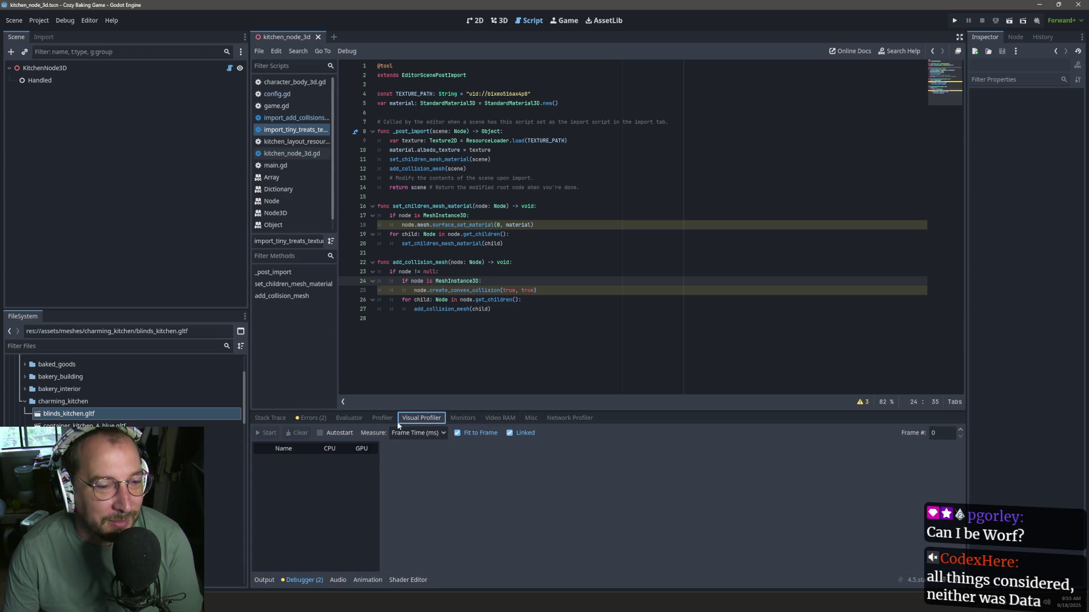
pyautogui.click(383, 419)
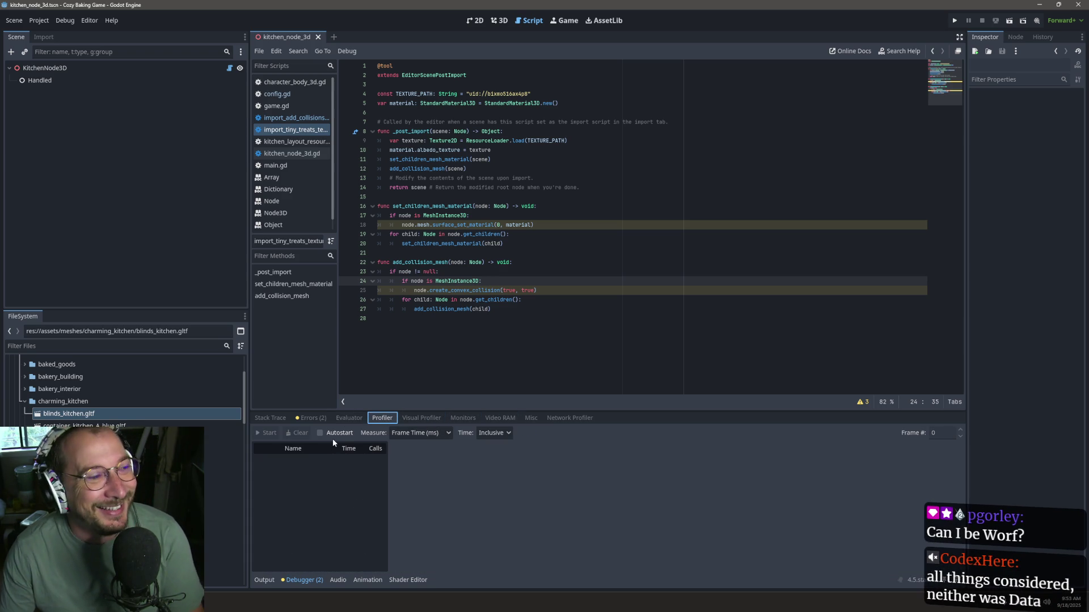
pyautogui.click(343, 418)
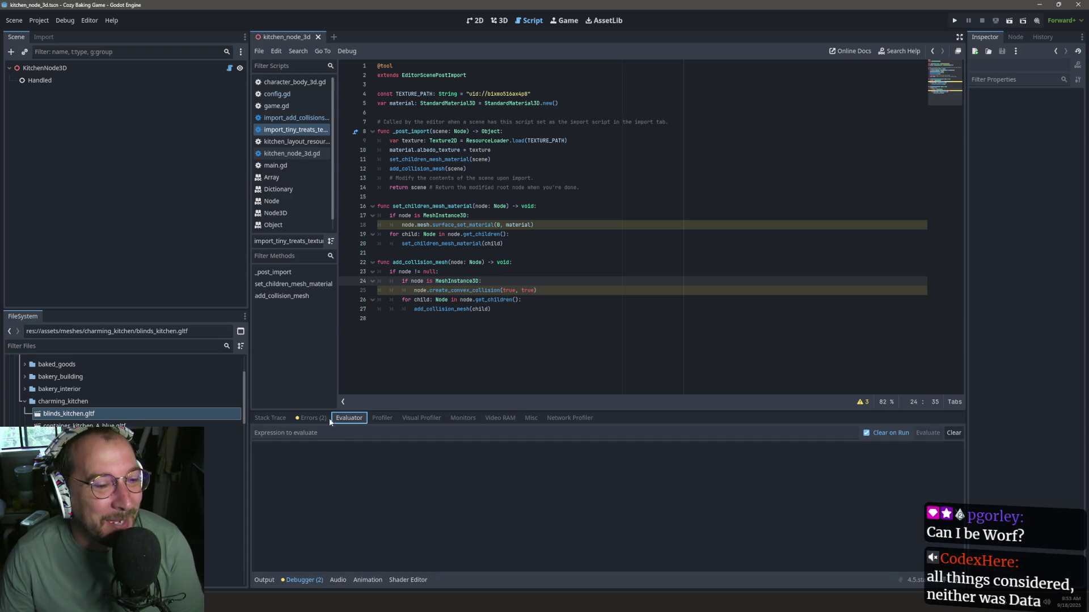
pyautogui.click(311, 418)
pyautogui.click(276, 419)
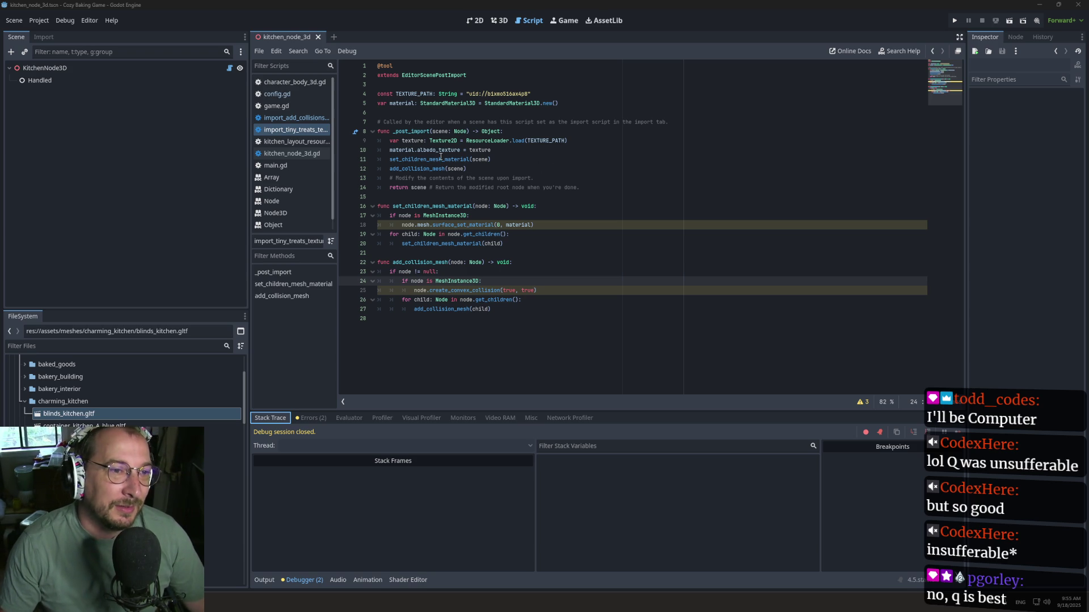
# Open kitchen_layout_resource.gd, delete the resource_lookup variable line and save
pyautogui.moveTo(441, 154)
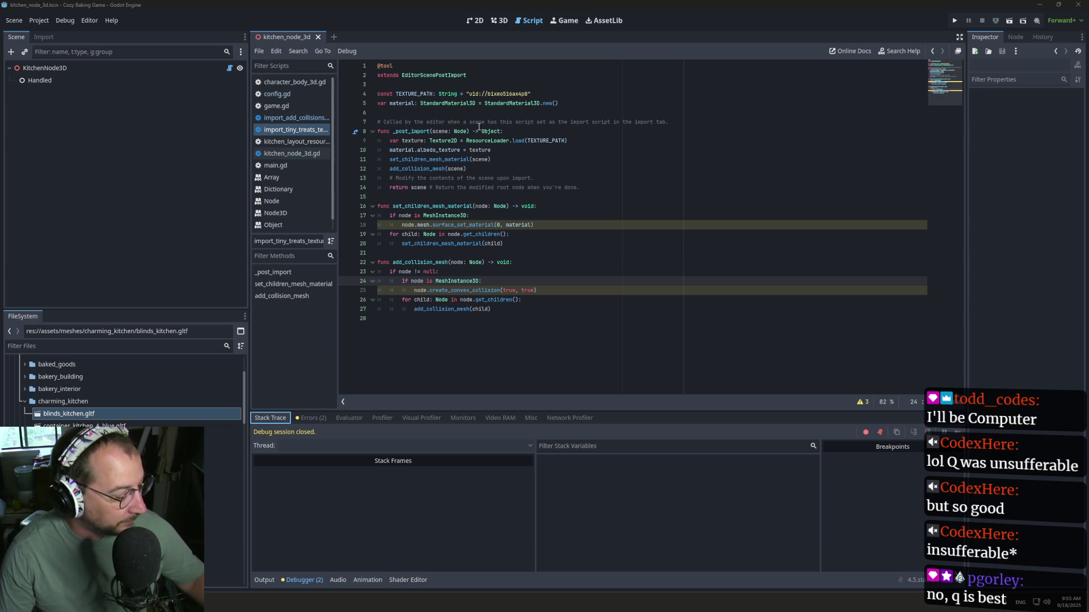
pyautogui.click(511, 253)
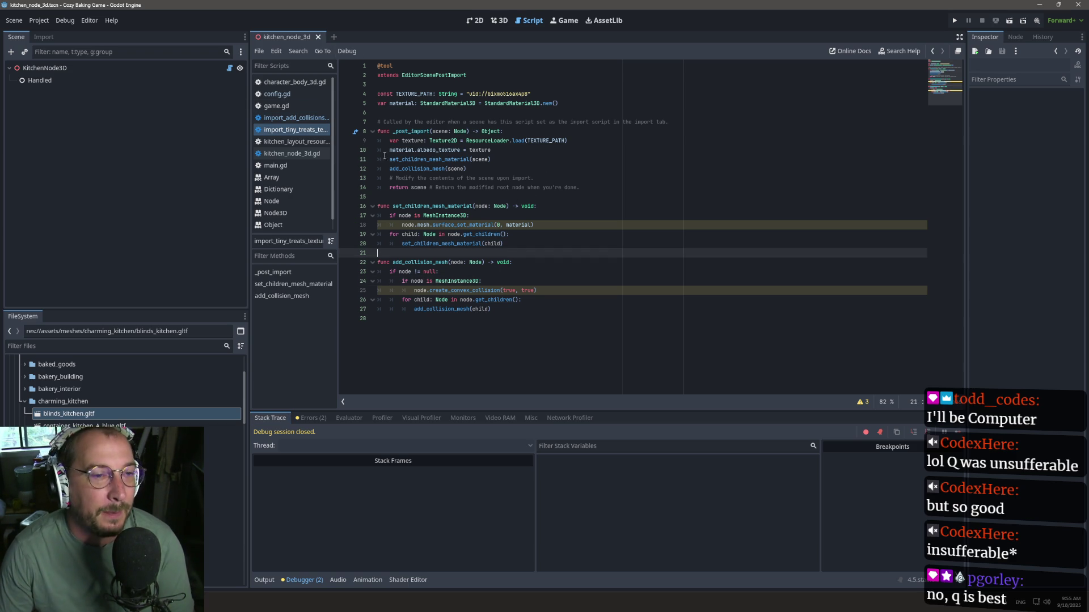
pyautogui.click(294, 144)
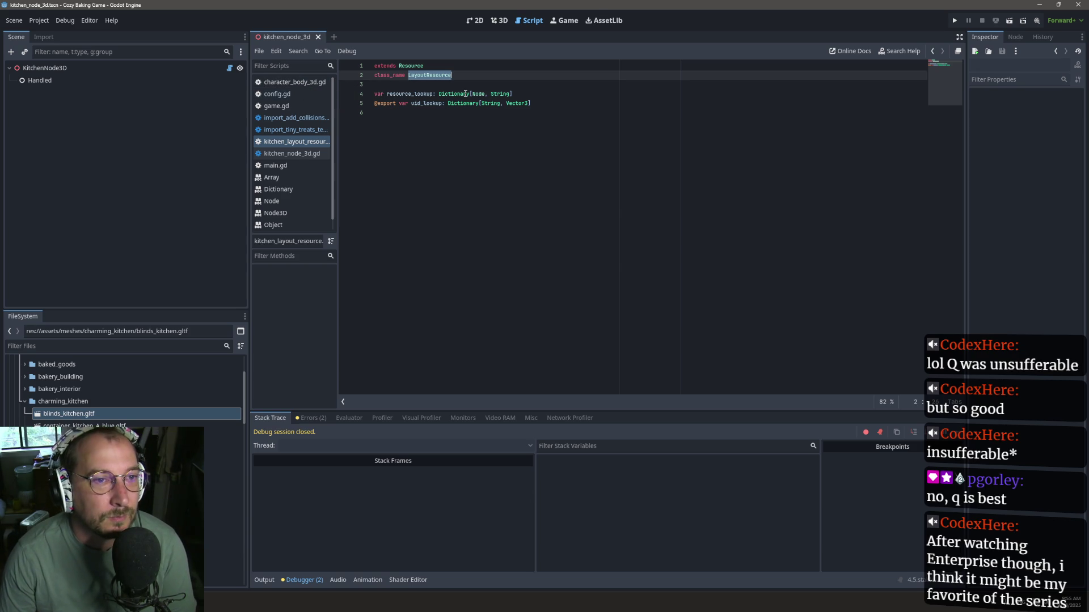
pyautogui.tripleClick(407, 95)
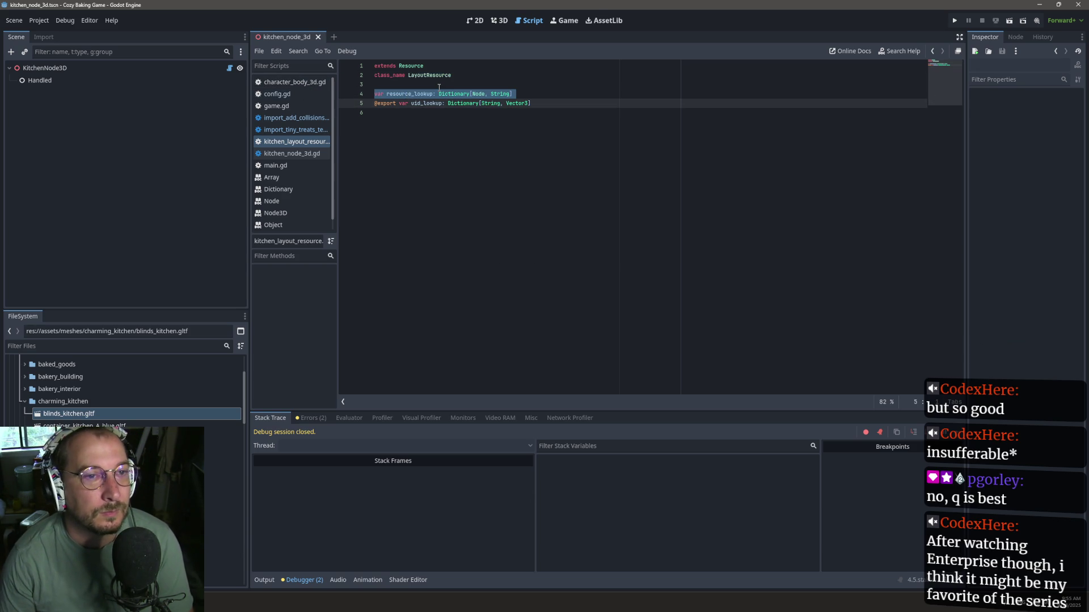
pyautogui.press('Delete')
pyautogui.hotkey('ctrl', 's')
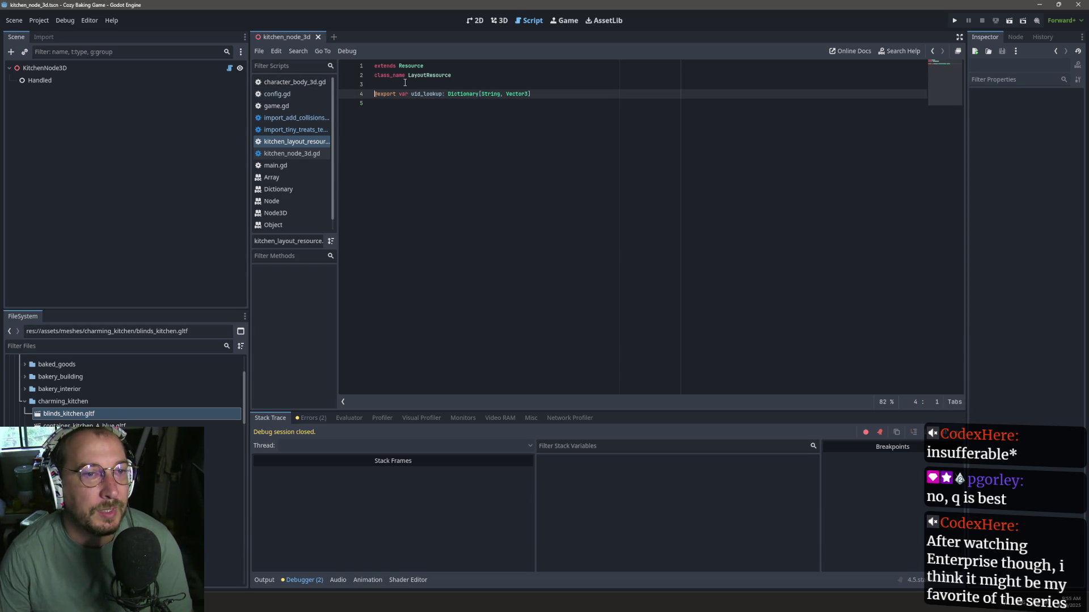
pyautogui.press('Up')
# Rename the class to KitchenLayoutResource and change uid_lookup's key type from String to Config.Kitchen
pyautogui.click(405, 78)
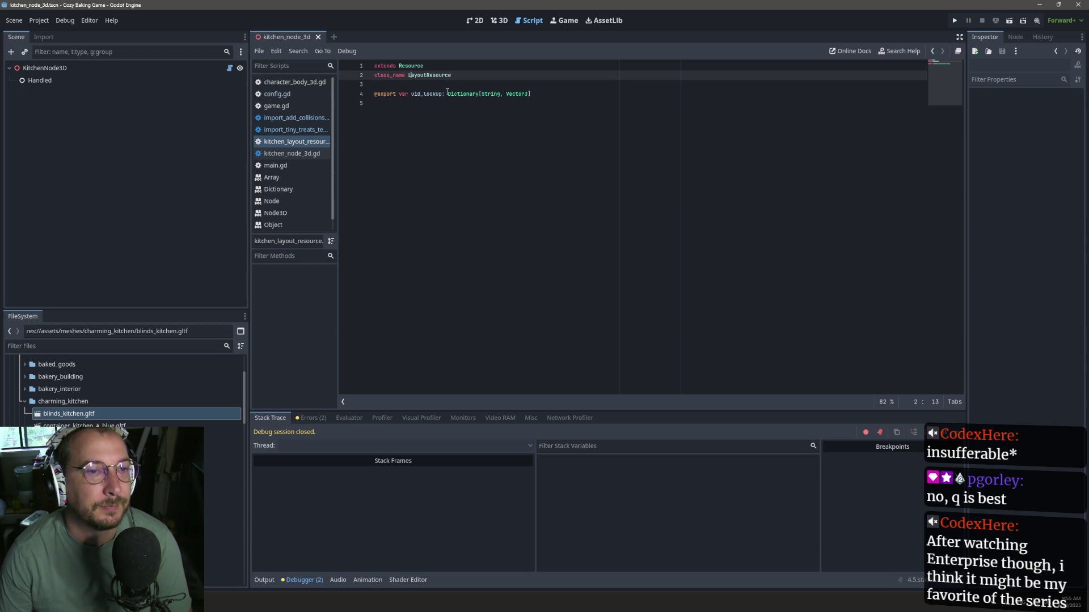
pyautogui.write('Kit')
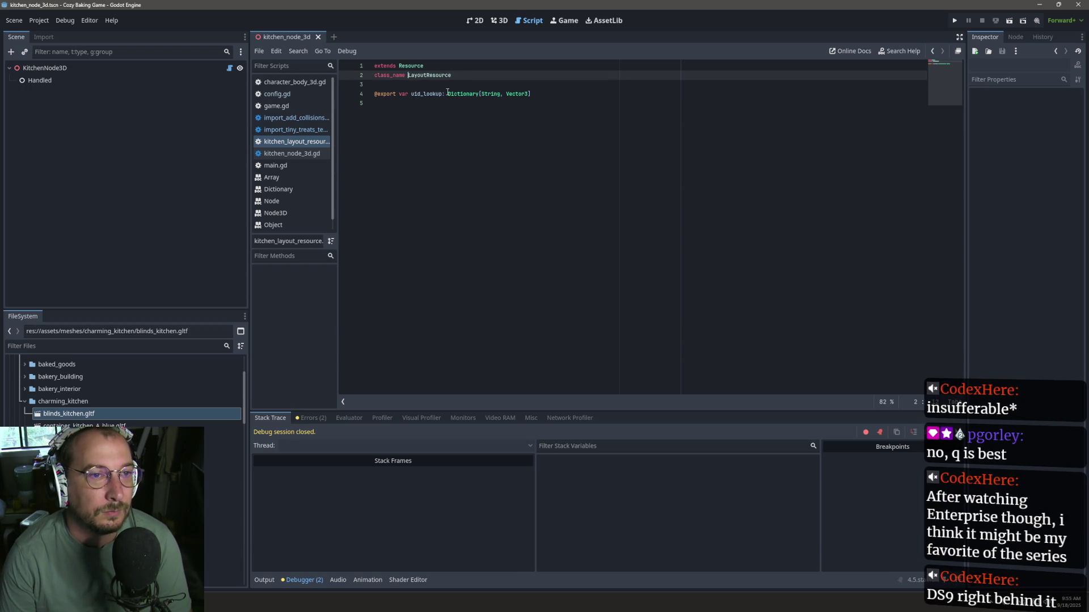
pyautogui.write('chen')
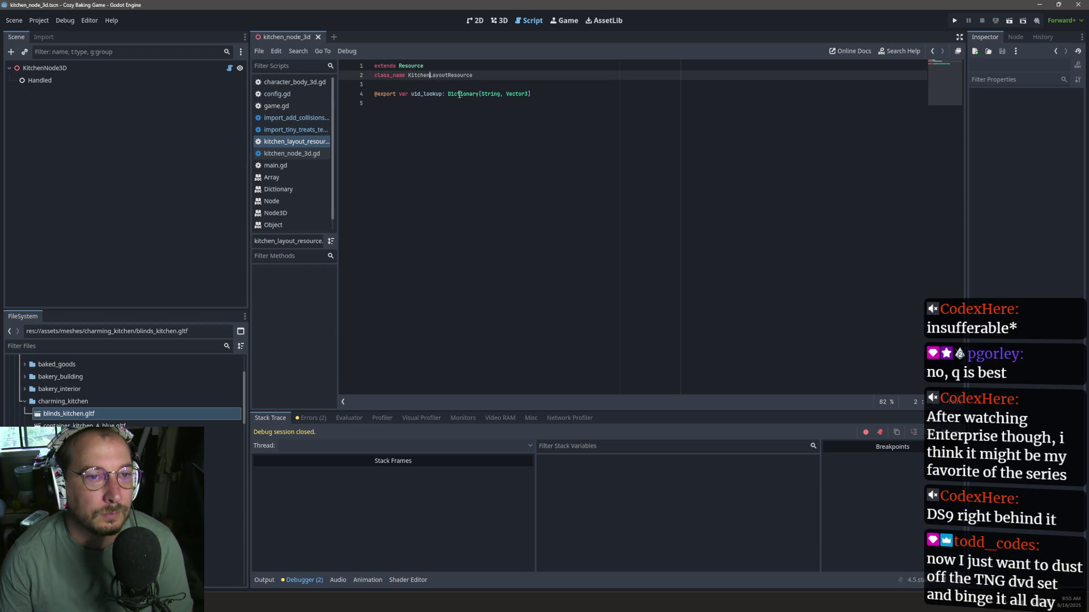
pyautogui.click(494, 90)
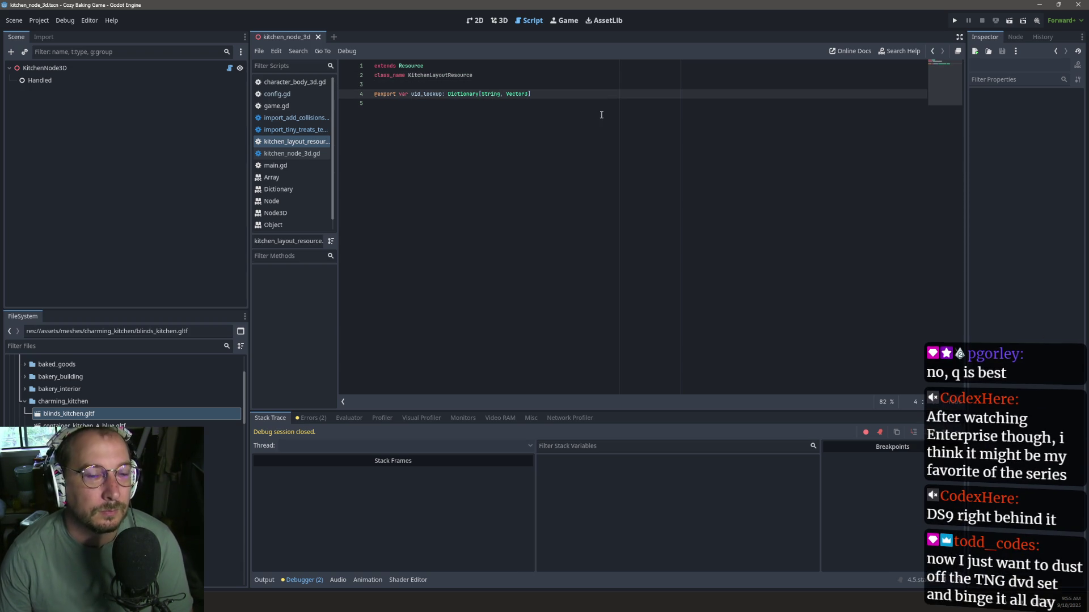
pyautogui.doubleClick(491, 92)
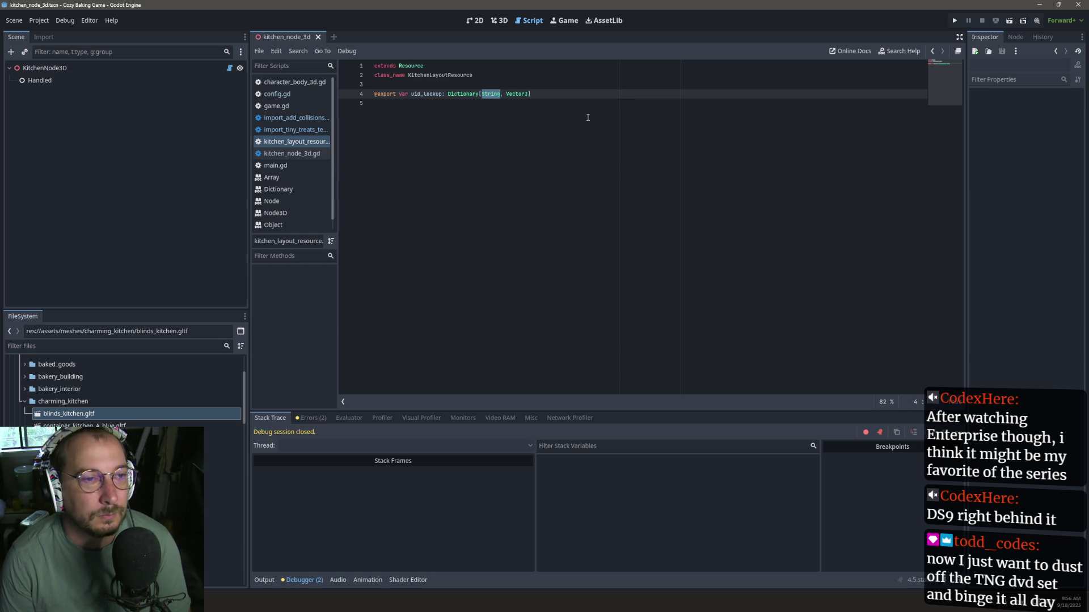
pyautogui.write('Config.')
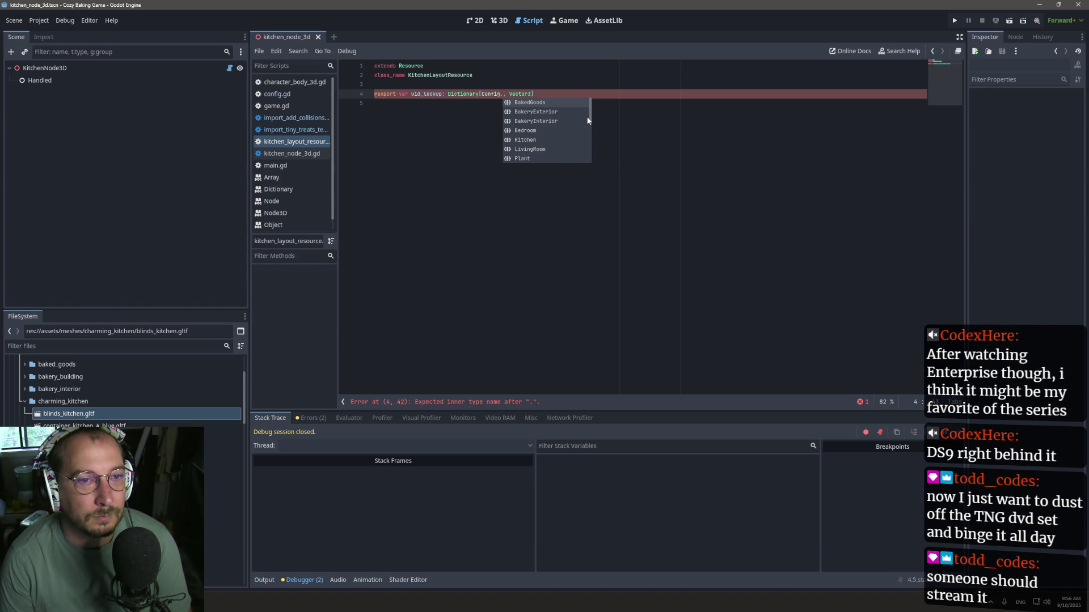
pyautogui.click(528, 140)
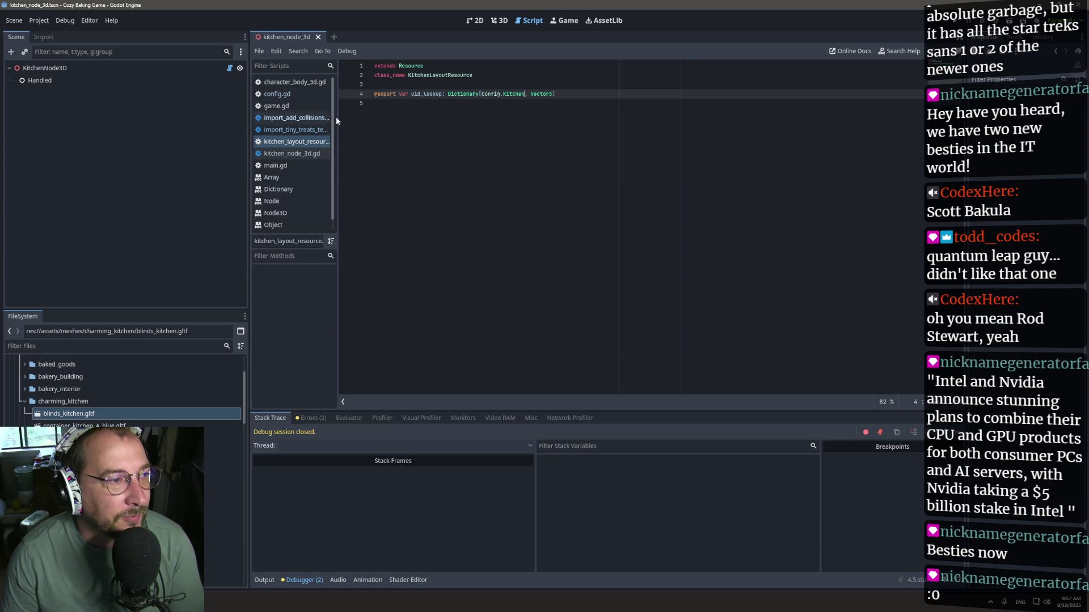
# Rename the exported dictionary variable from 'ulookup' to 'lookup' by removing the stray 'u'
pyautogui.click(499, 21)
pyautogui.click(525, 22)
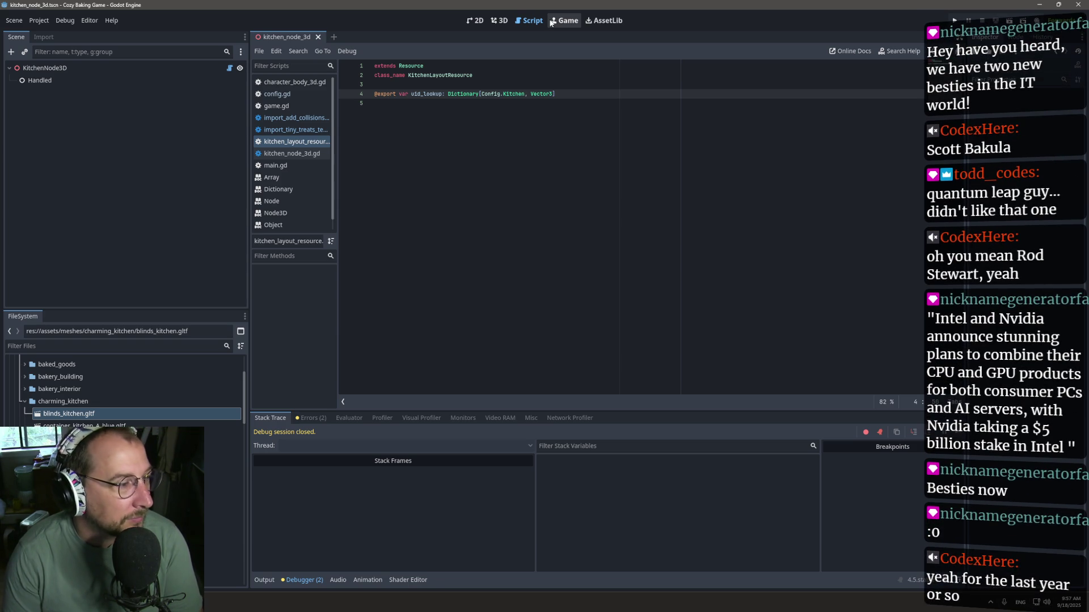
pyautogui.doubleClick(412, 94)
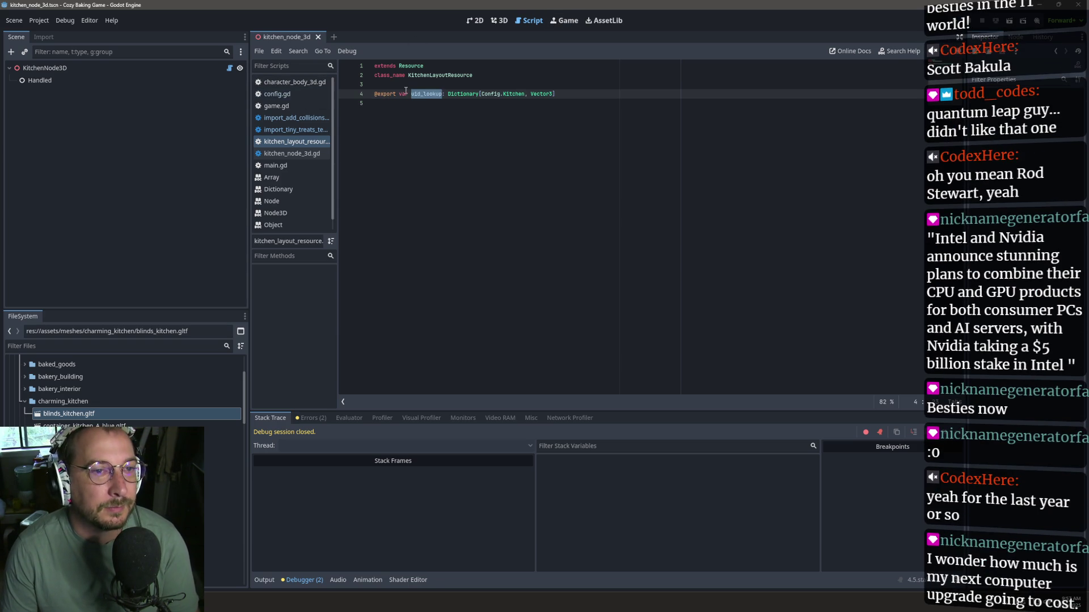
pyautogui.click(425, 94)
pyautogui.press('BackSpace')
pyautogui.press('BackSpace')
pyautogui.press('BackSpace')
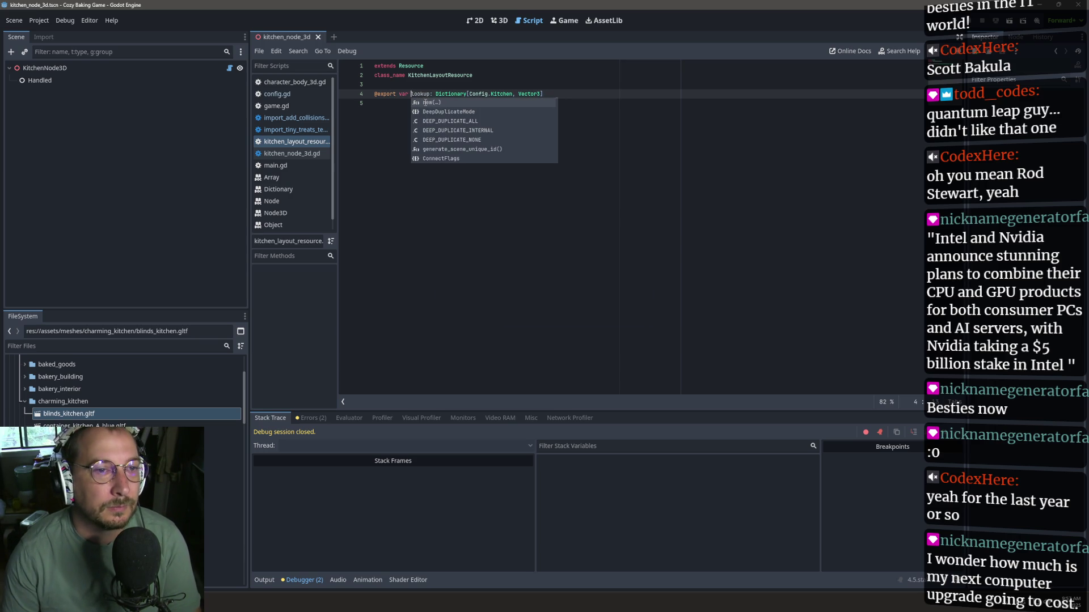
pyautogui.press('BackSpace')
pyautogui.doubleClick(421, 95)
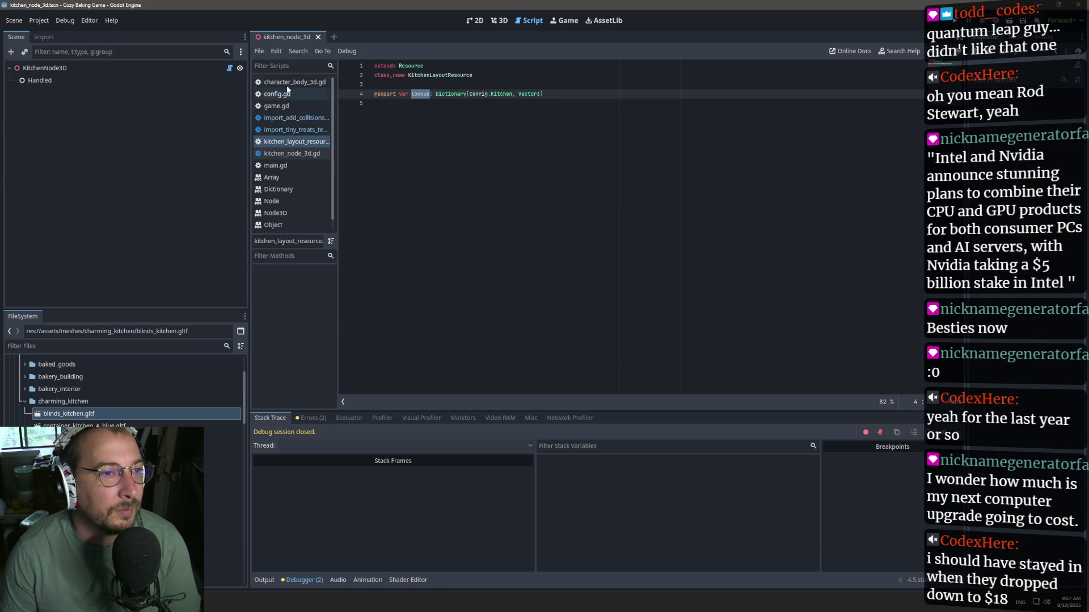
# Close the tiny treats import script and return to the 3D scene view
pyautogui.click(302, 118)
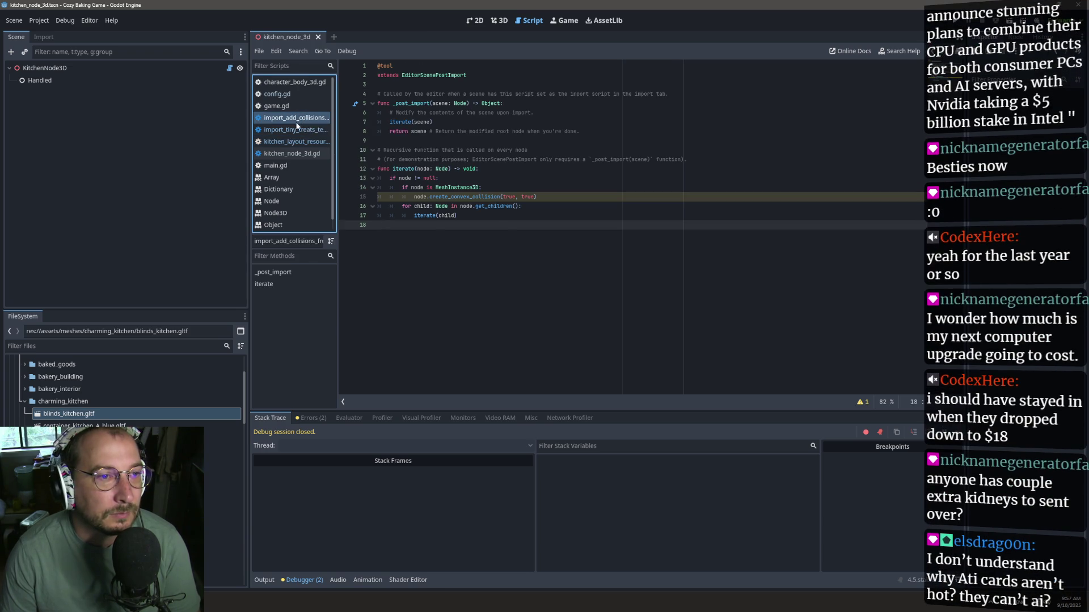
pyautogui.click(292, 129)
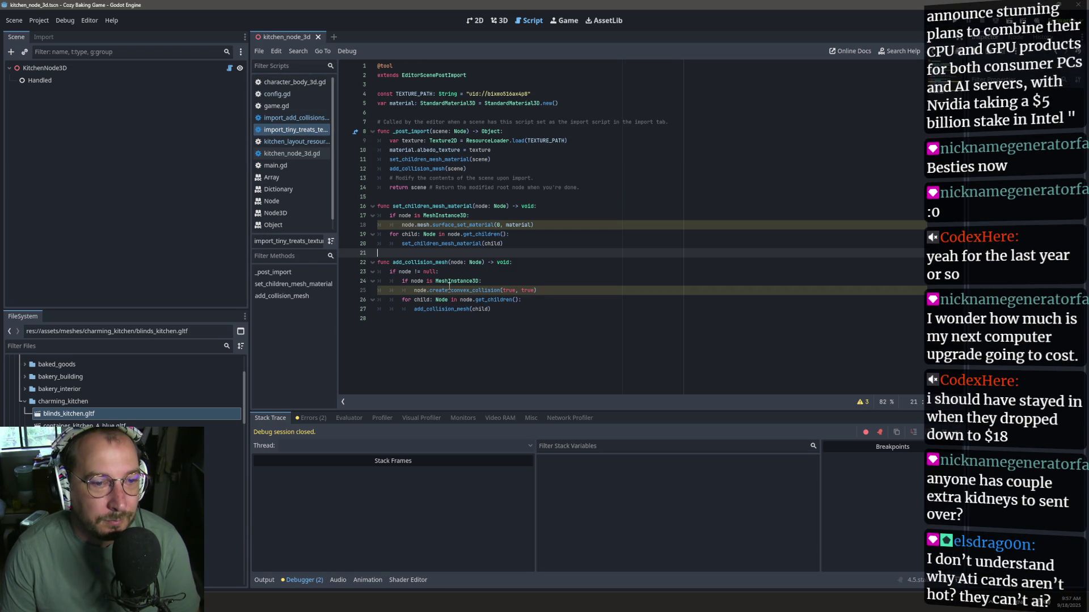
pyautogui.rightClick(301, 132)
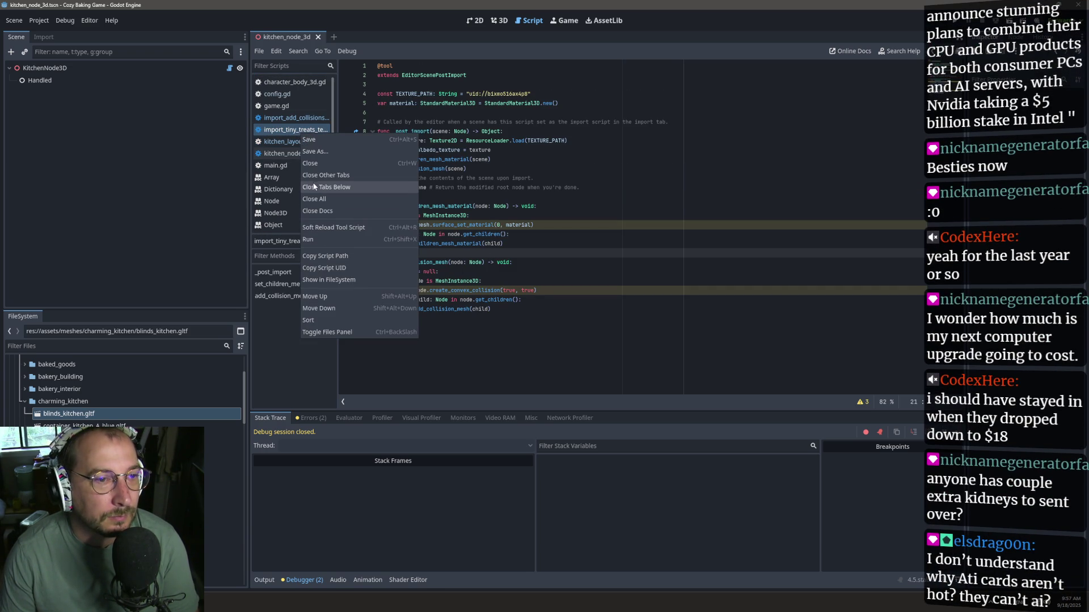
pyautogui.click(318, 163)
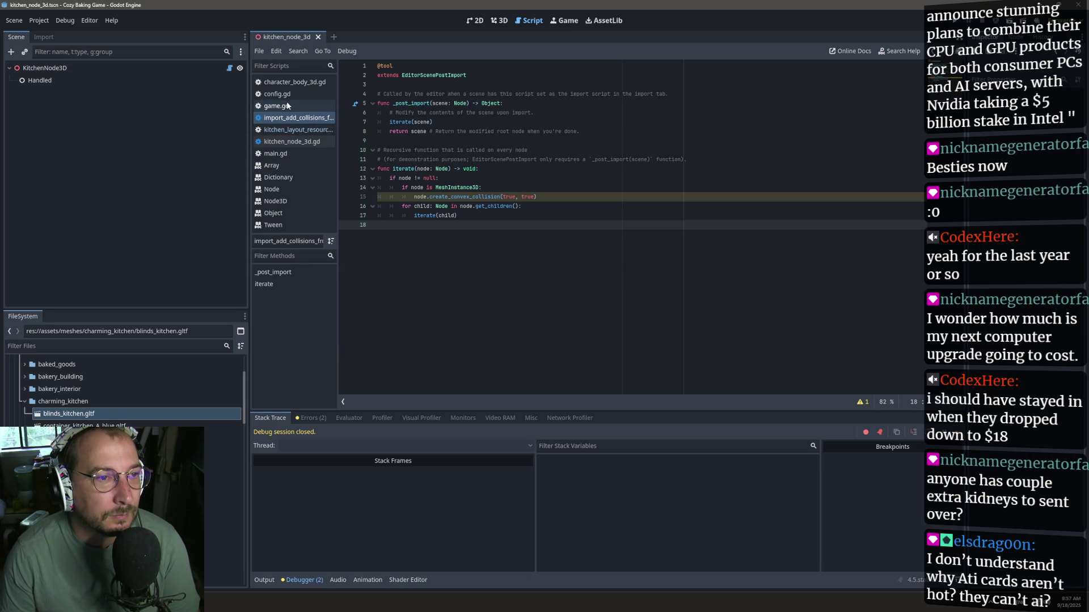
pyautogui.click(498, 22)
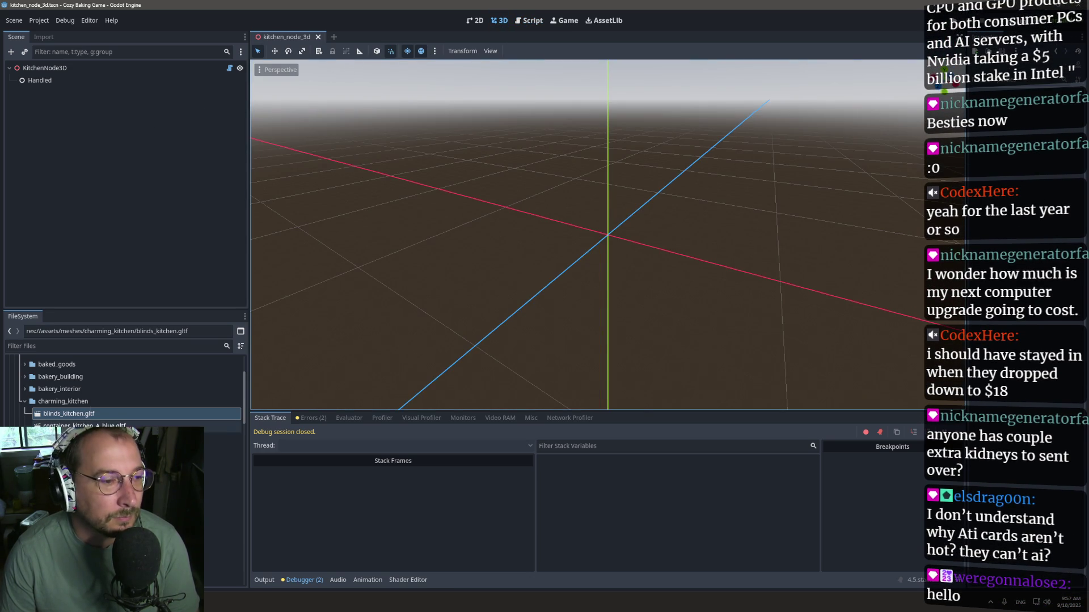
pyautogui.moveTo(68, 414); pyautogui.dragTo(473, 301)
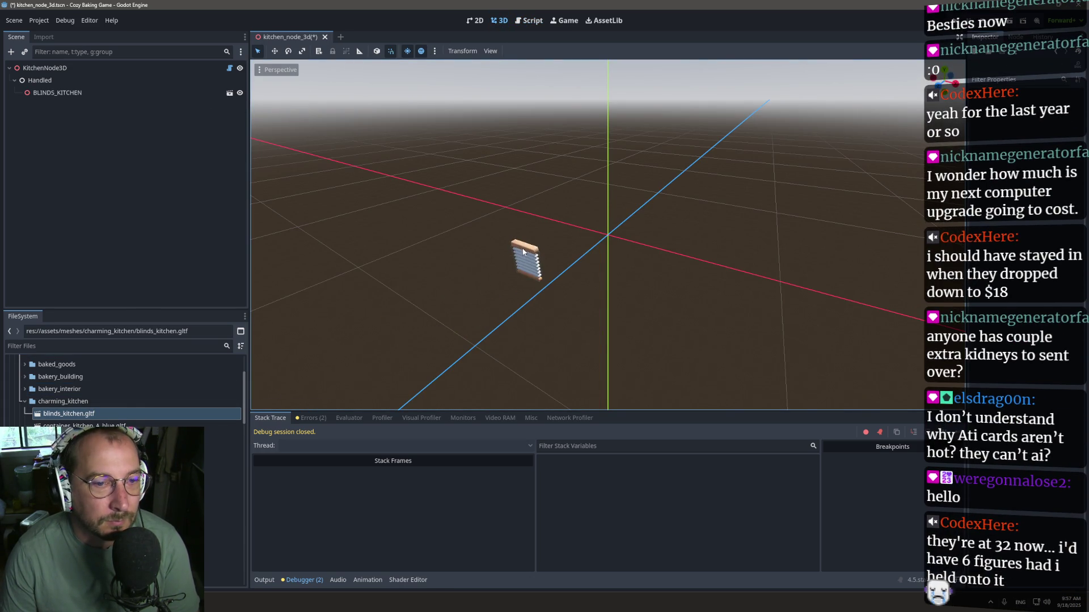
pyautogui.scroll(5, 539, 244)
pyautogui.hotkey('ctrl', 's')
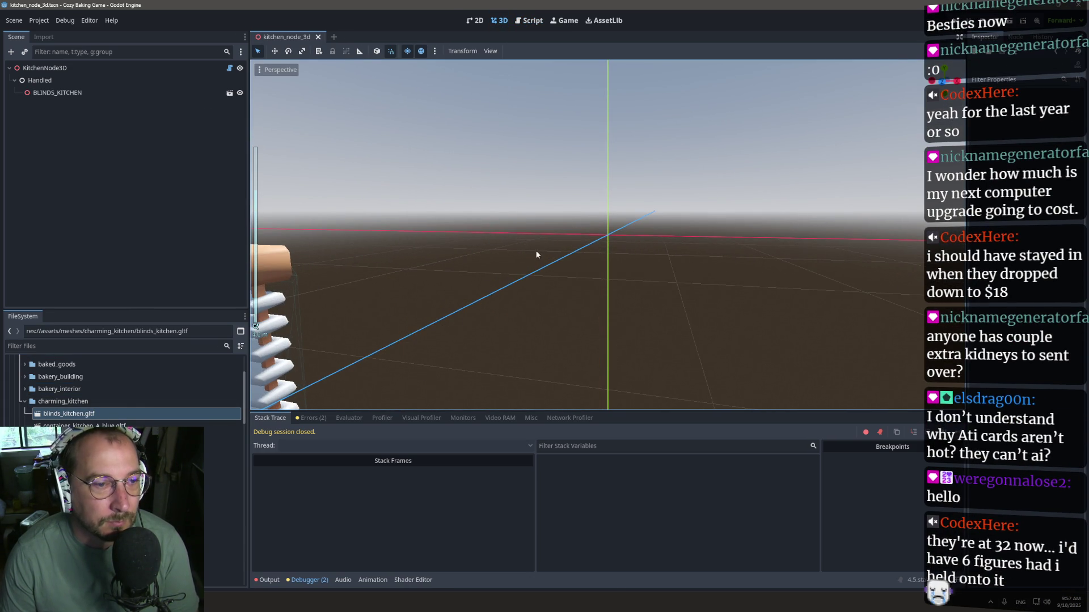
pyautogui.scroll(-5, 397, 263)
pyautogui.click(475, 240)
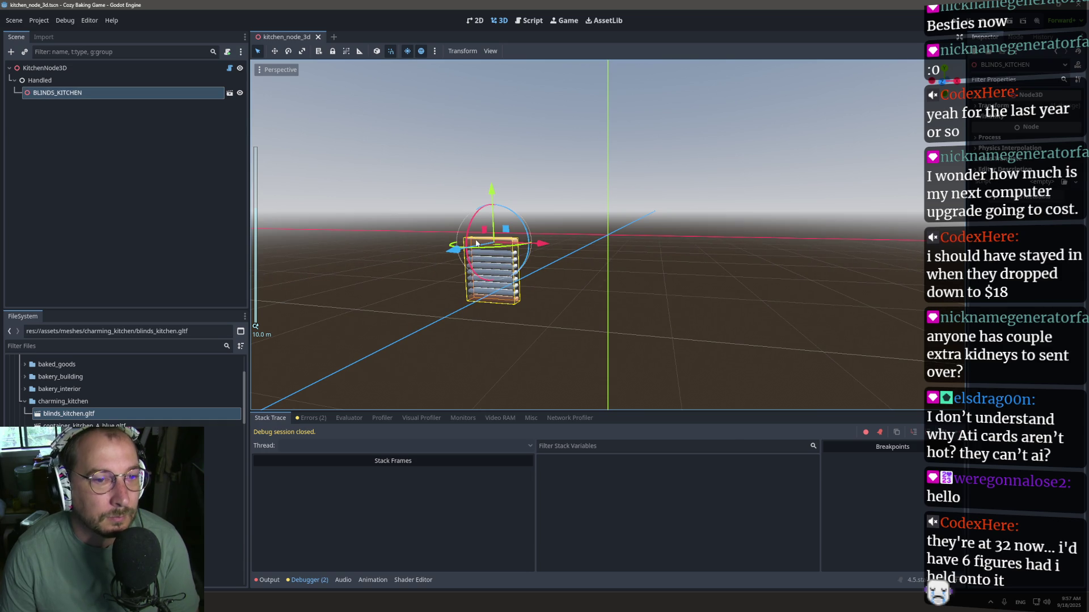
pyautogui.press('Delete')
pyautogui.press('Return')
pyautogui.press('Return')
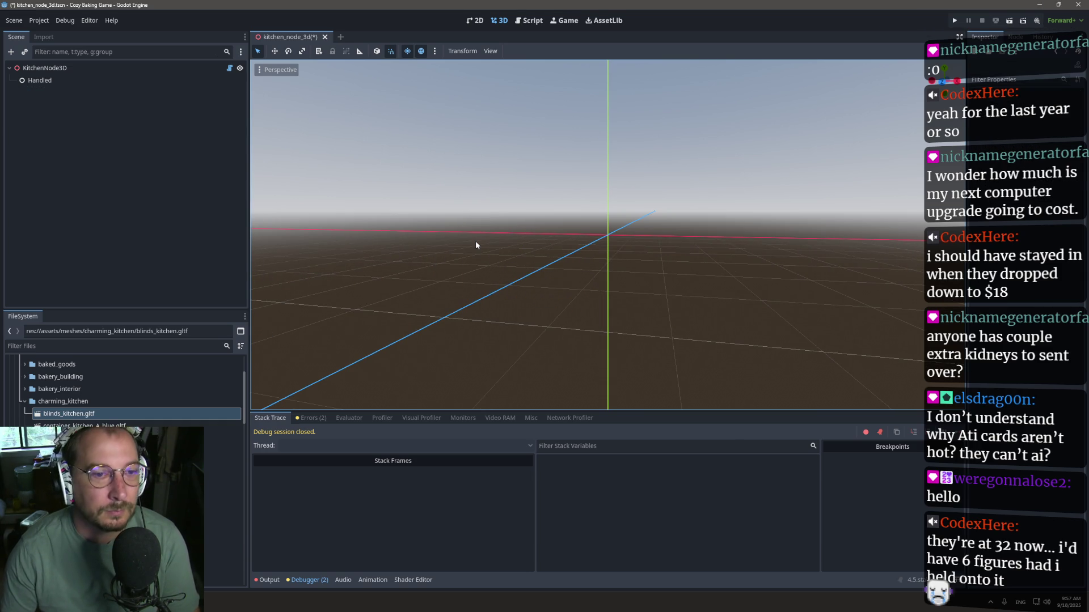
pyautogui.hotkey('ctrl', 's')
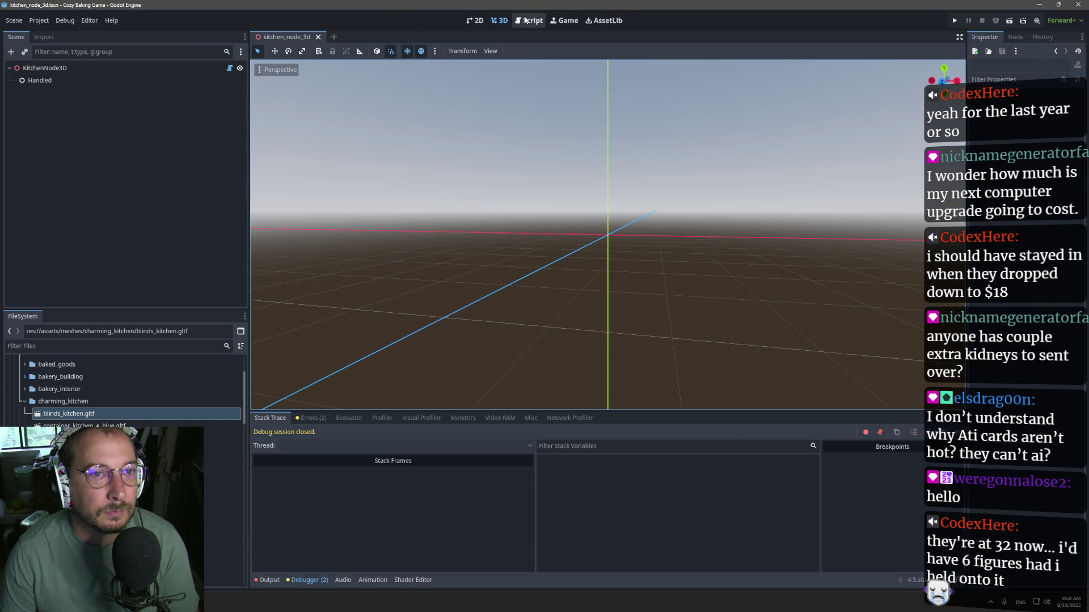
# Browse config.gd, kitchen_layout_resource.gd, game.gd and others, then open kitchen_node_3d.gd
pyautogui.click(530, 21)
pyautogui.moveTo(447, 166)
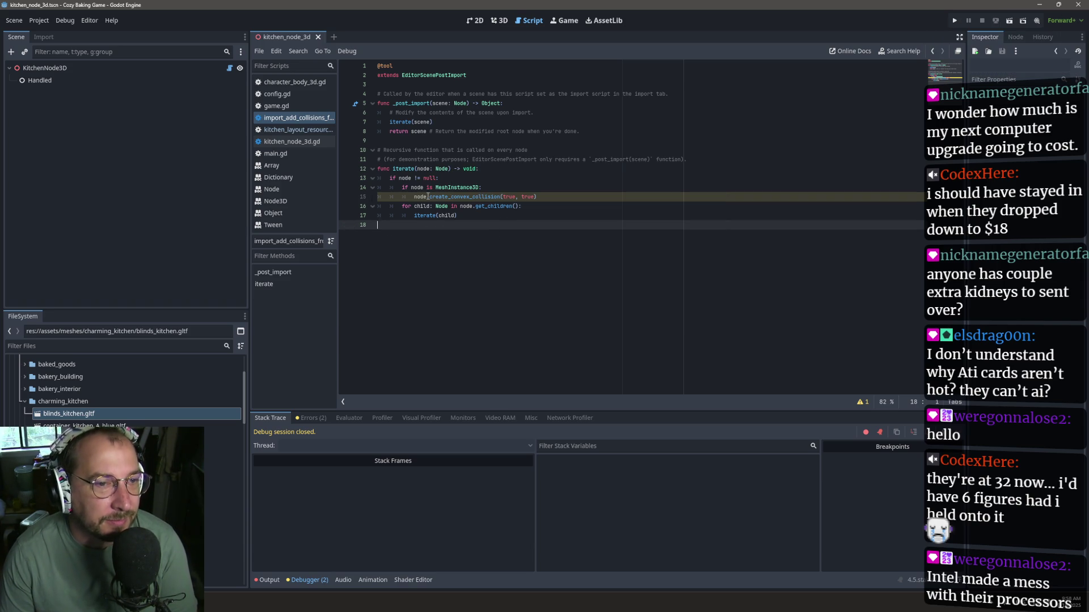
pyautogui.moveTo(428, 196)
pyautogui.press('Up')
pyautogui.press('End')
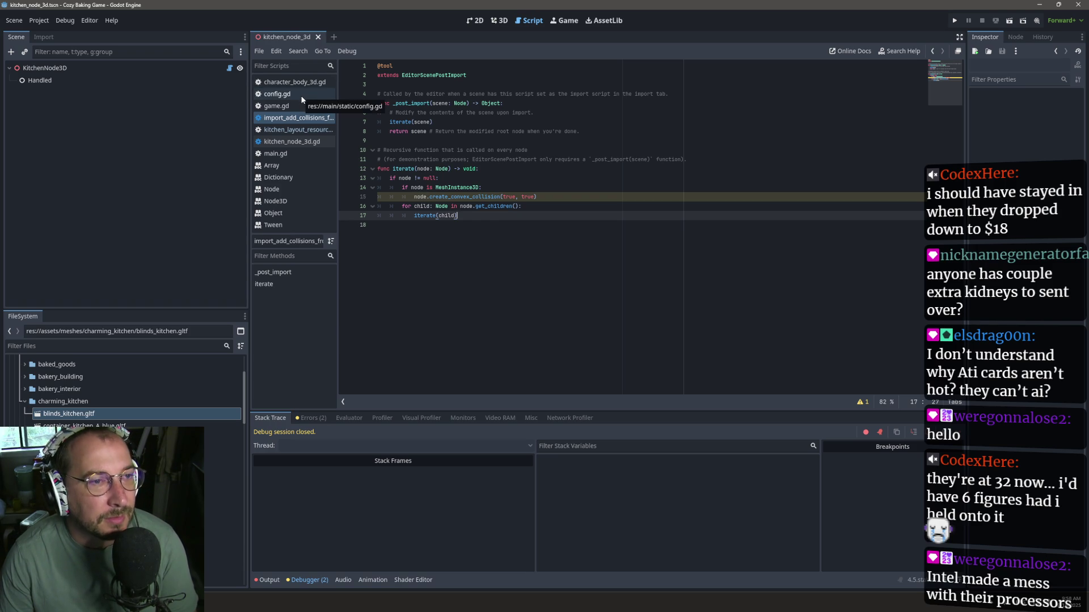
pyautogui.click(286, 94)
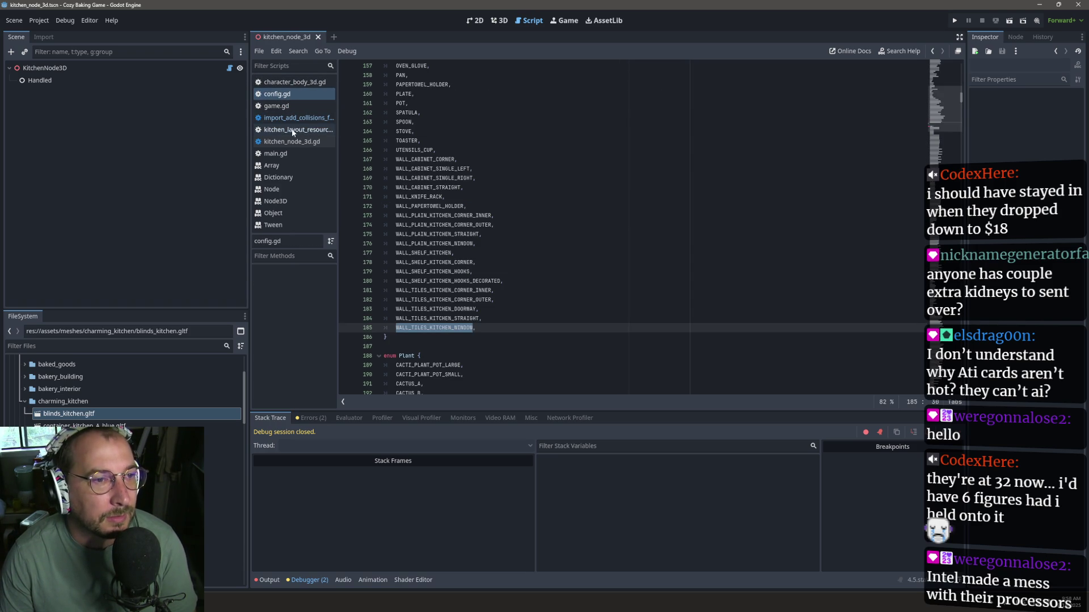
pyautogui.click(290, 130)
pyautogui.click(292, 82)
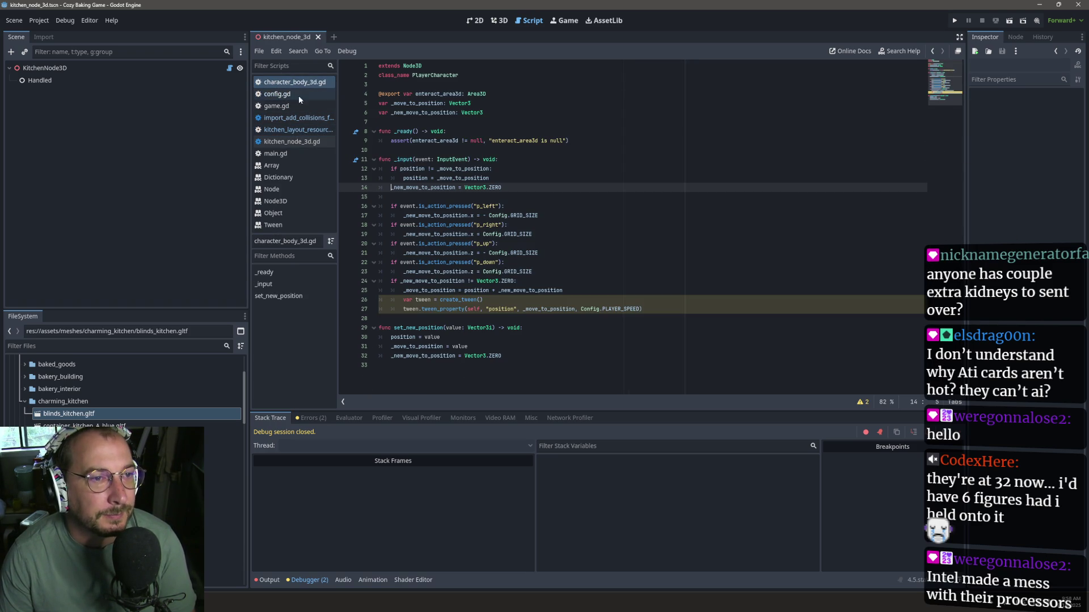
pyautogui.click(282, 105)
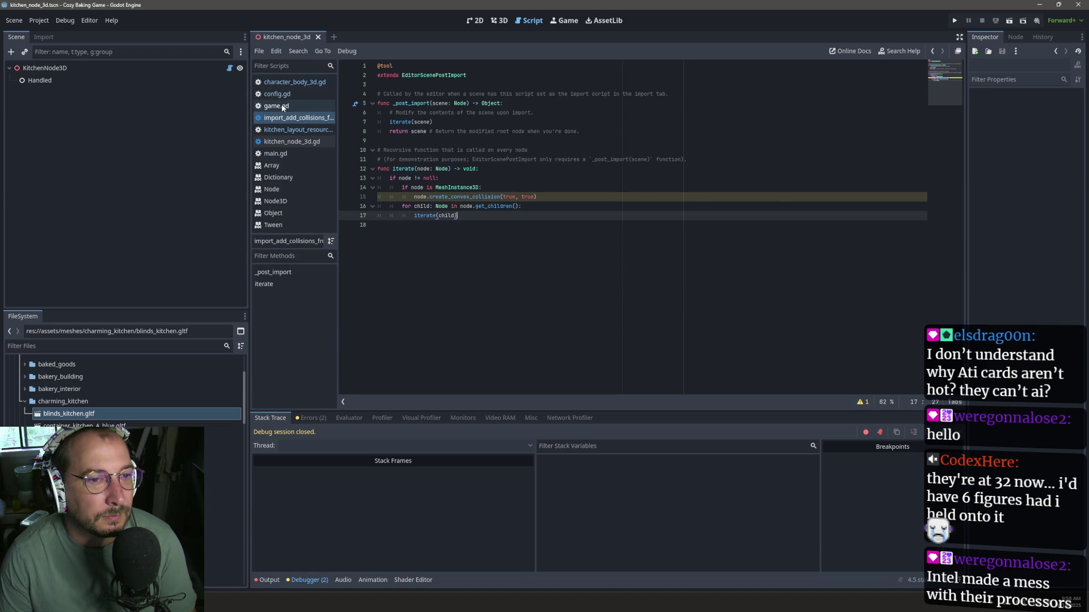
pyautogui.click(278, 94)
pyautogui.click(294, 84)
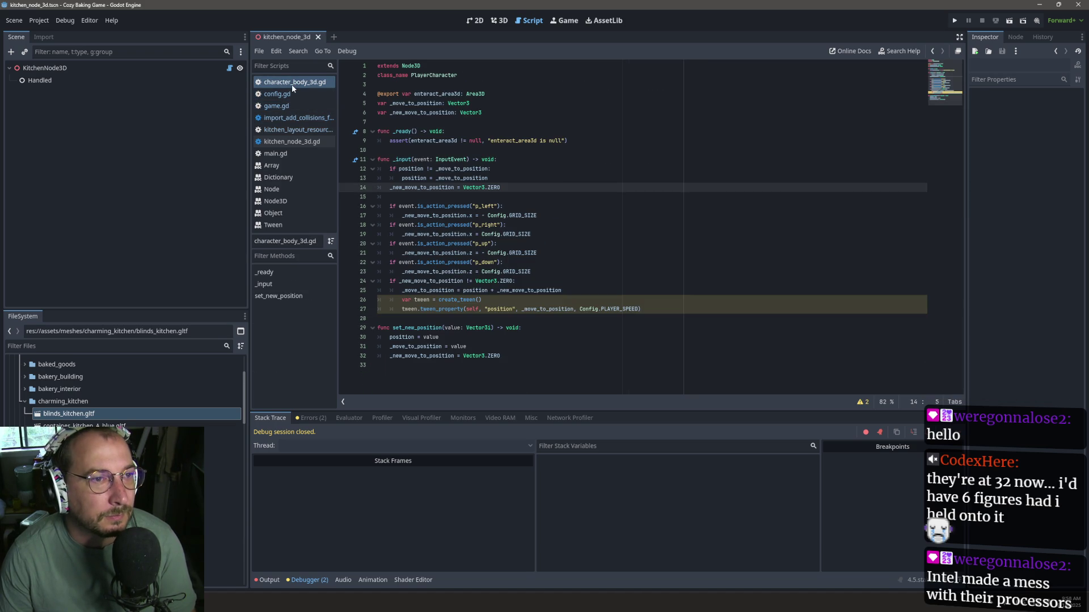
pyautogui.click(278, 144)
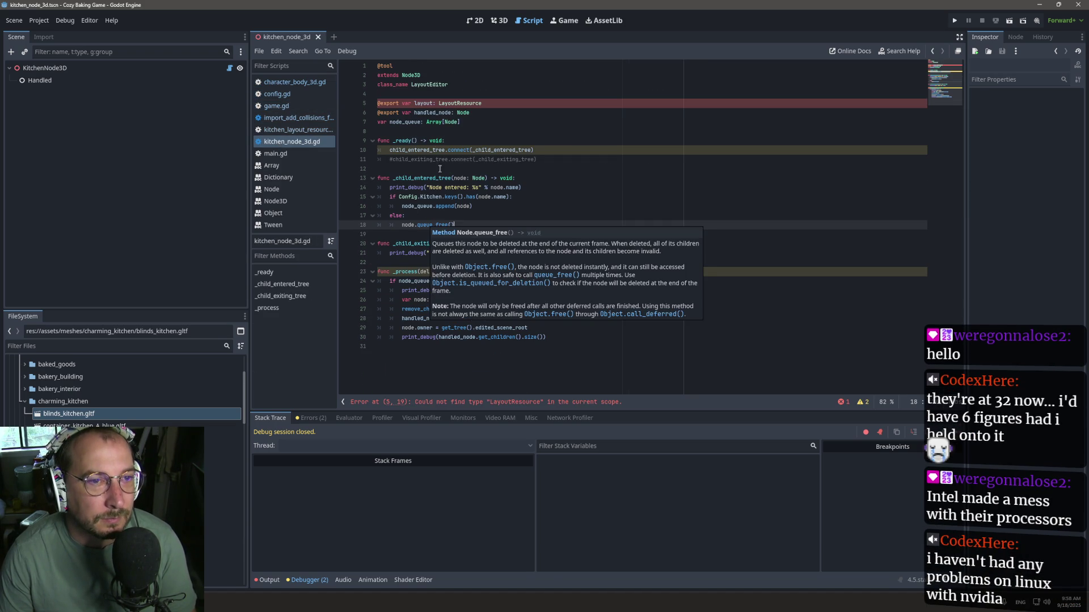
# Change line 5's layout type to KitchenLayoutResource and save the script
pyautogui.click(422, 112)
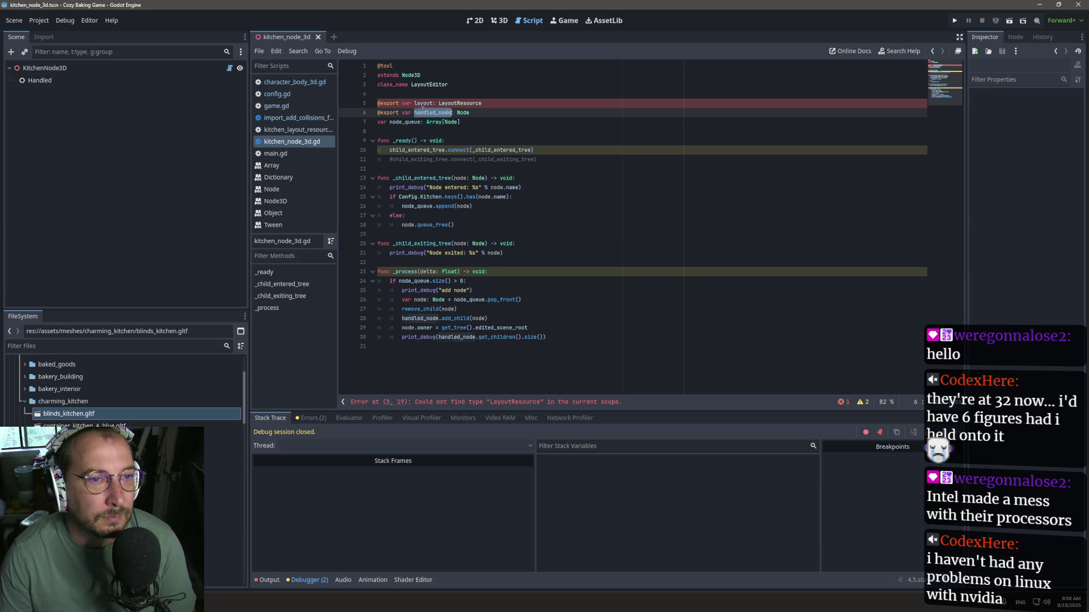
pyautogui.doubleClick(423, 103)
pyautogui.click(445, 95)
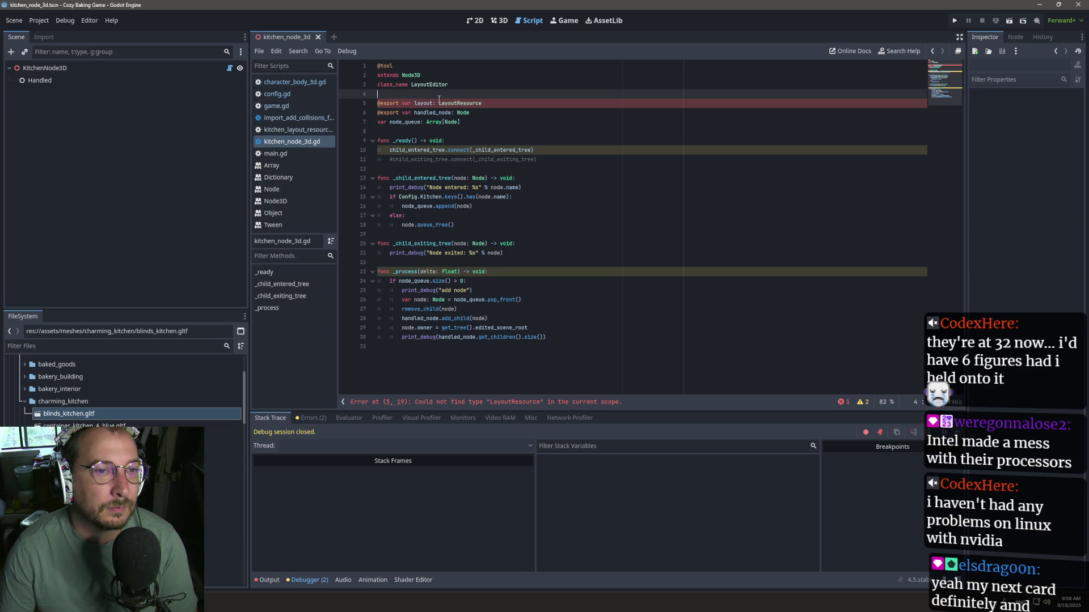
pyautogui.click(434, 103)
pyautogui.write('Kitchen')
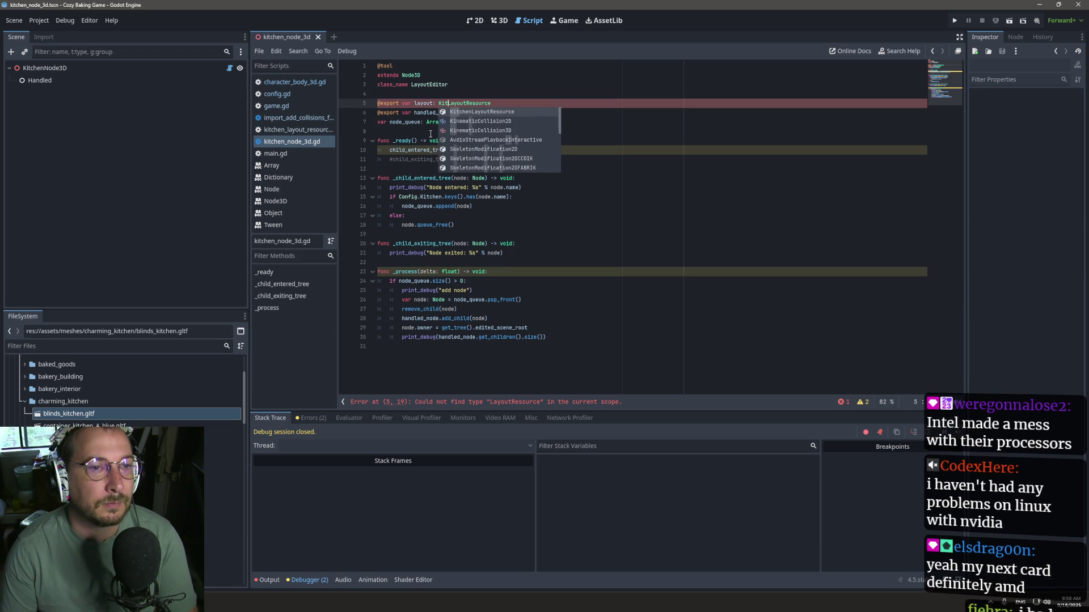
pyautogui.hotkey('ctrl', 's')
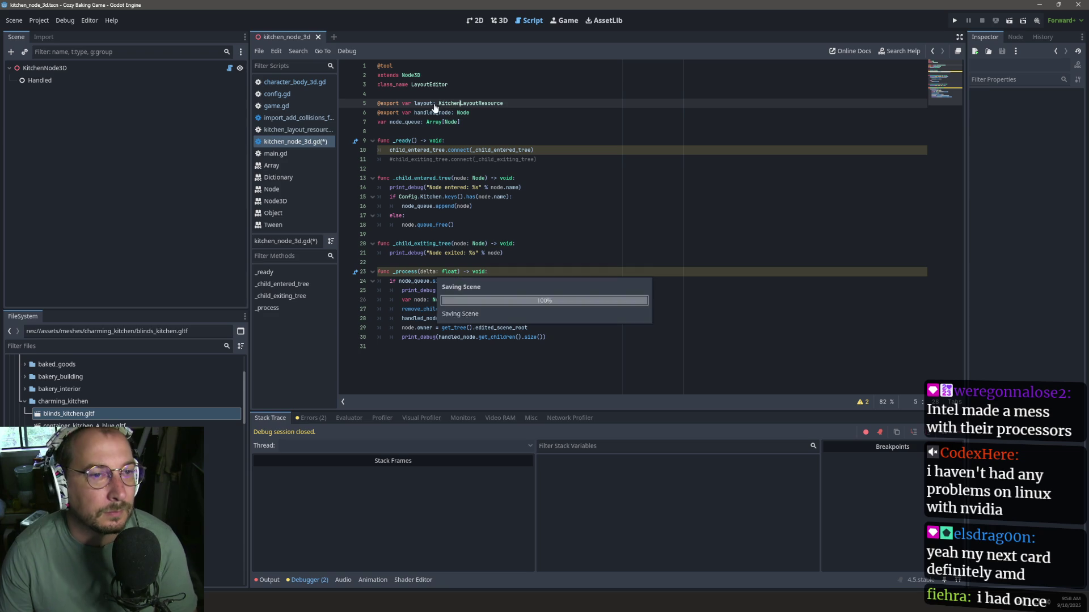
# Check the Layout property, then delete the print_debug("add node") line from _process
pyautogui.doubleClick(424, 103)
pyautogui.doubleClick(78, 68)
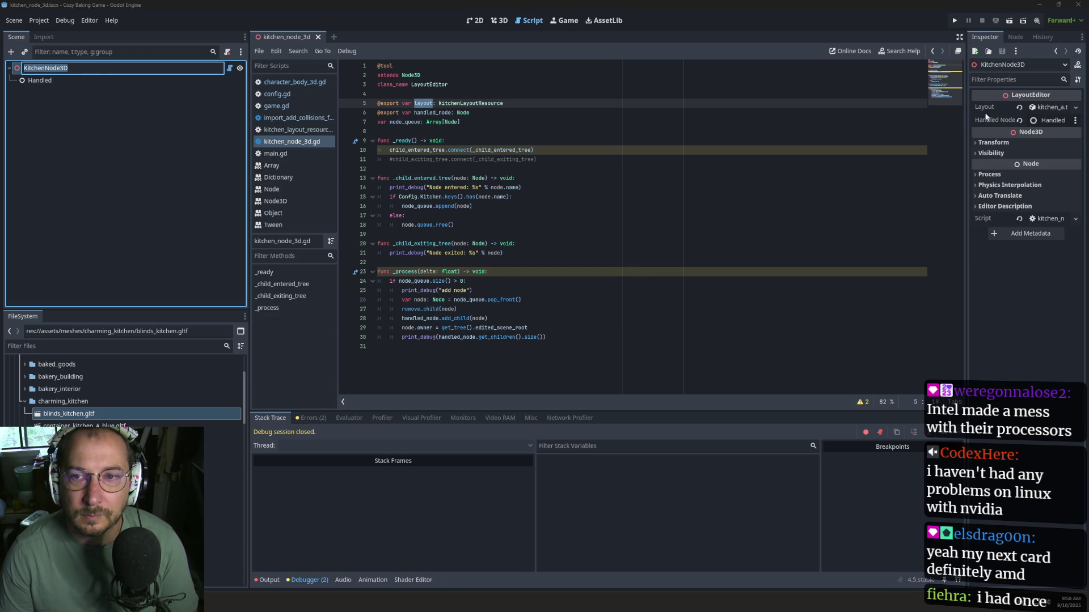
pyautogui.click(409, 262)
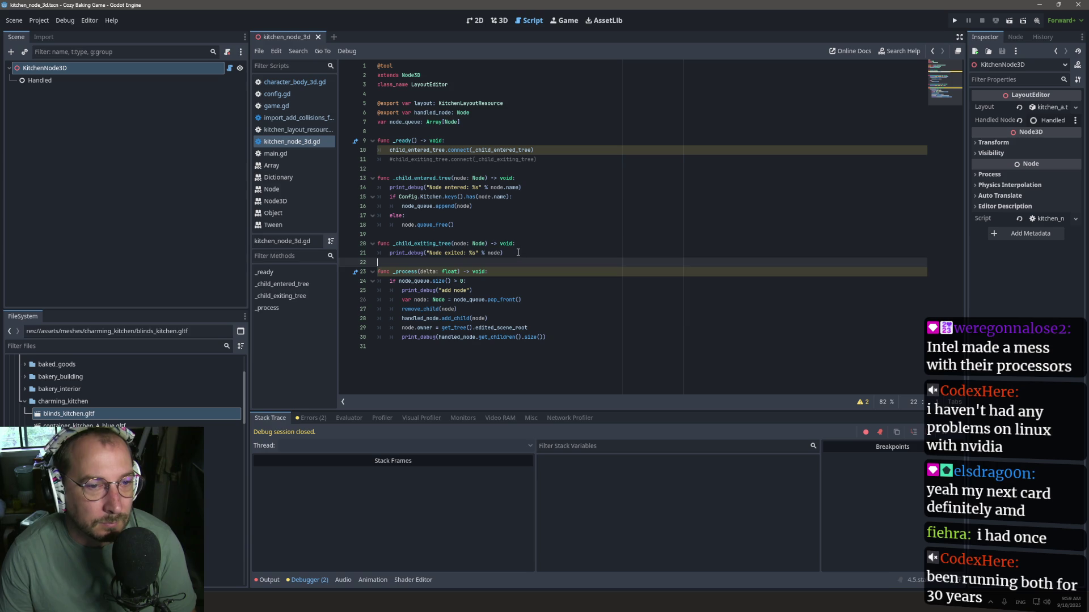
pyautogui.click(517, 252)
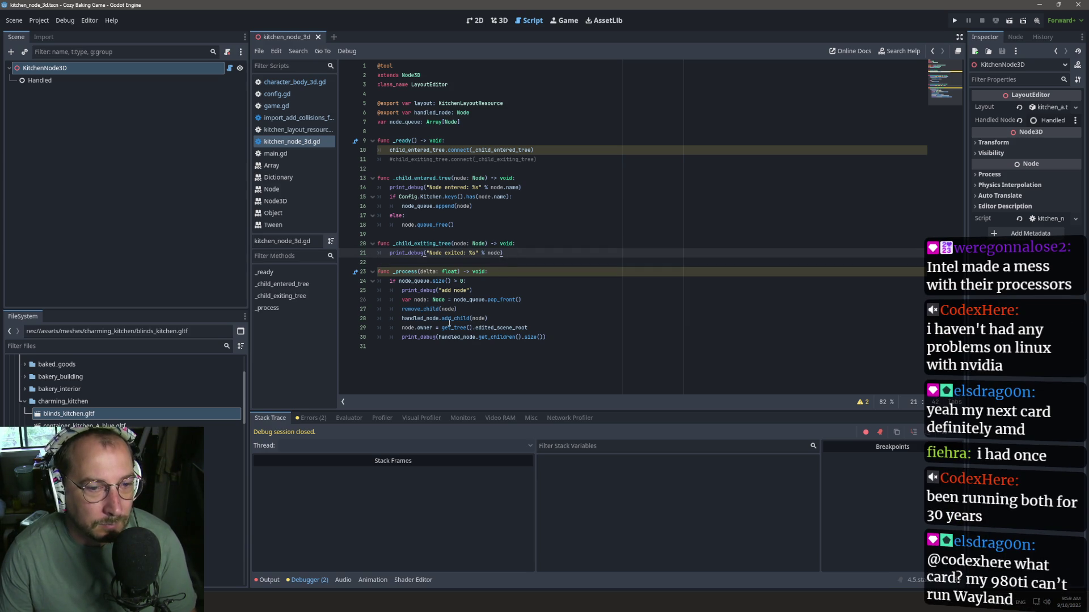
pyautogui.click(479, 291)
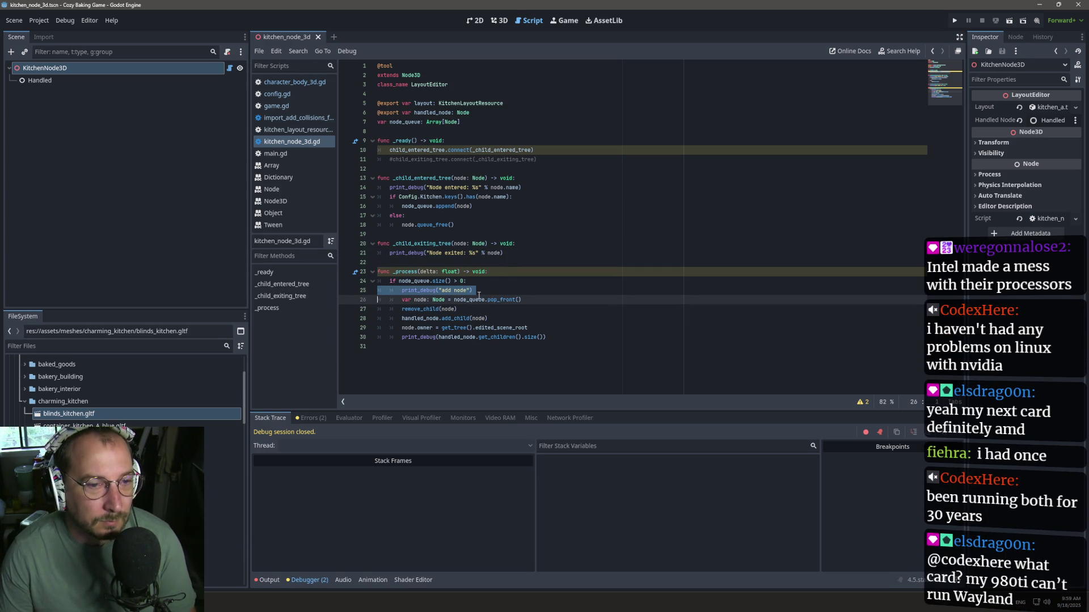
pyautogui.hotkey('ctrl', 'shift', 'k')
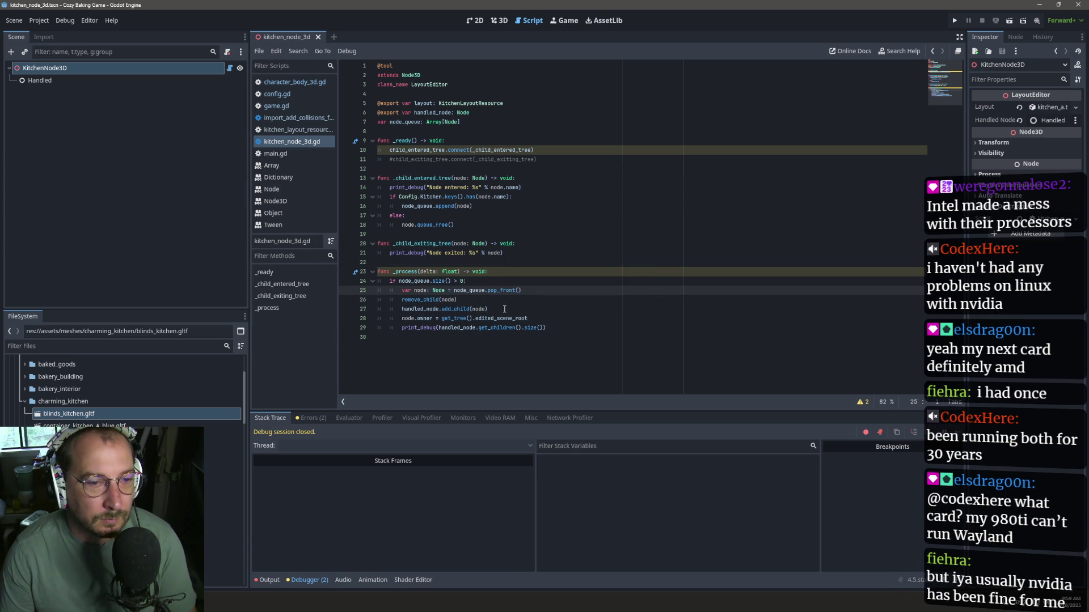
pyautogui.tripleClick(502, 330)
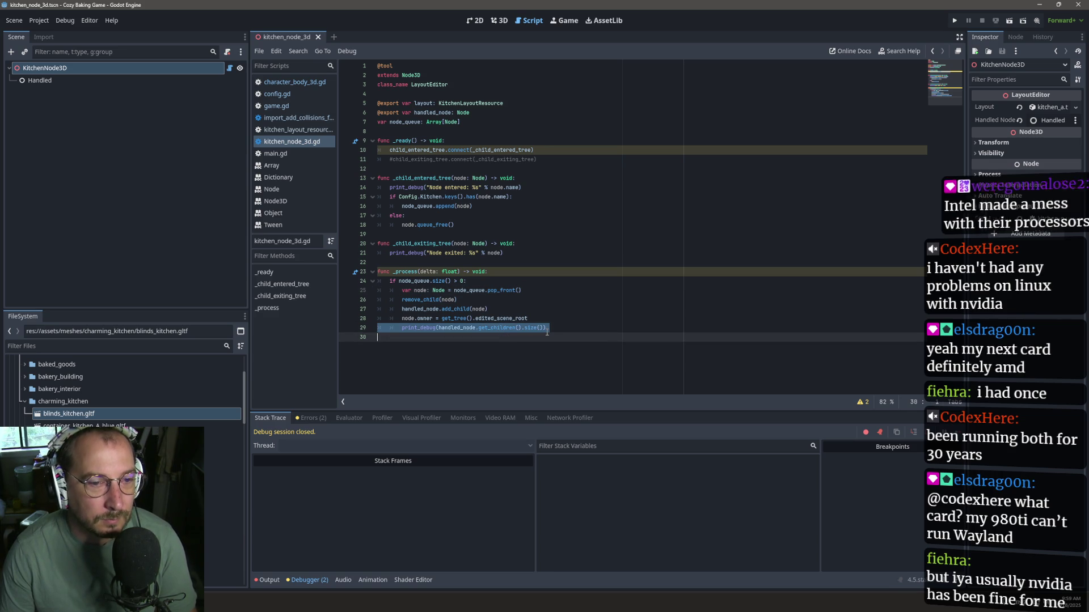
# Start a 'layout.' line, then change the lookup value type from Vector3 to Array
pyautogui.write('layout')
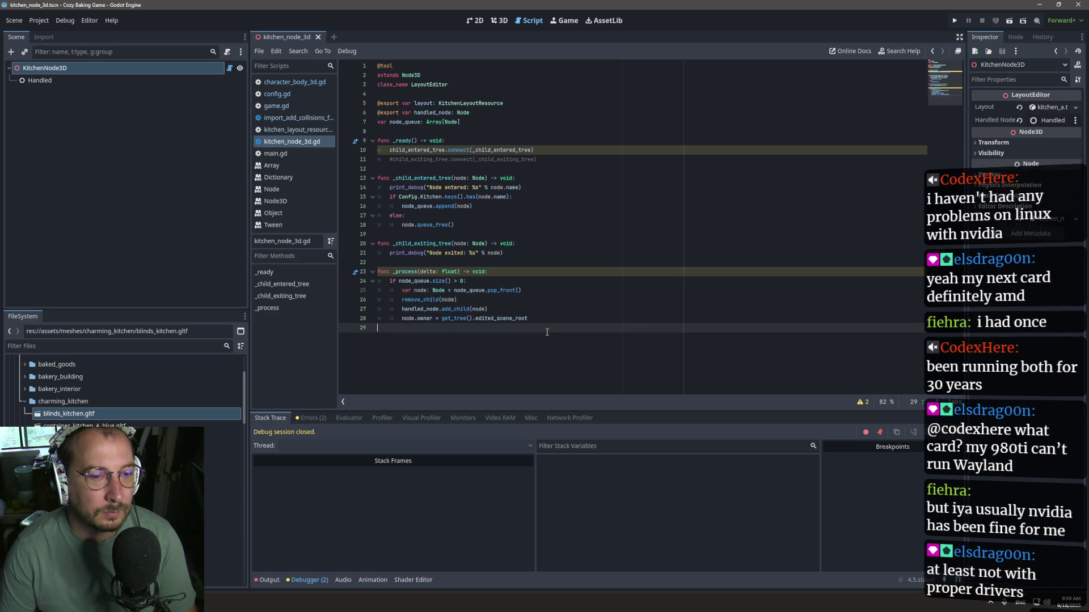
pyautogui.write('.a')
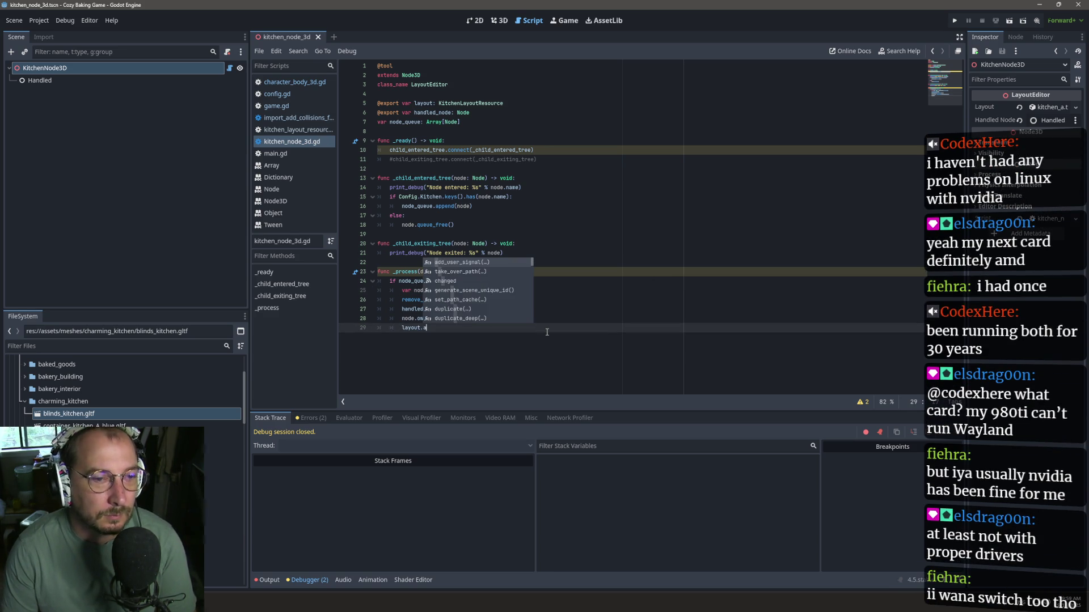
pyautogui.keyDown('ctrl'); pyautogui.click(470, 103); pyautogui.keyUp('ctrl')
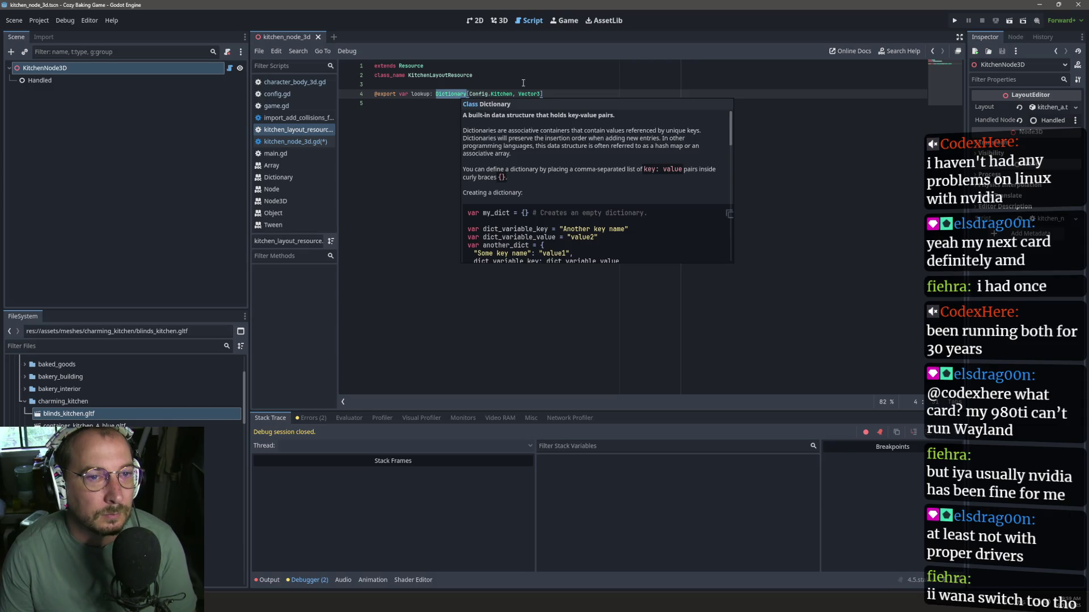
pyautogui.doubleClick(529, 94)
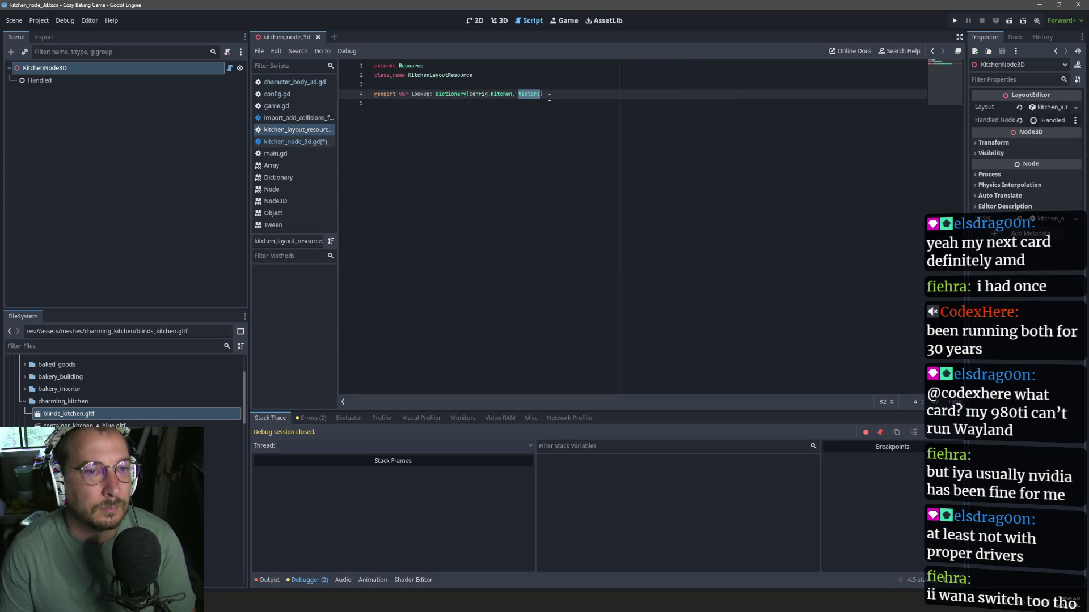
pyautogui.write('Array')
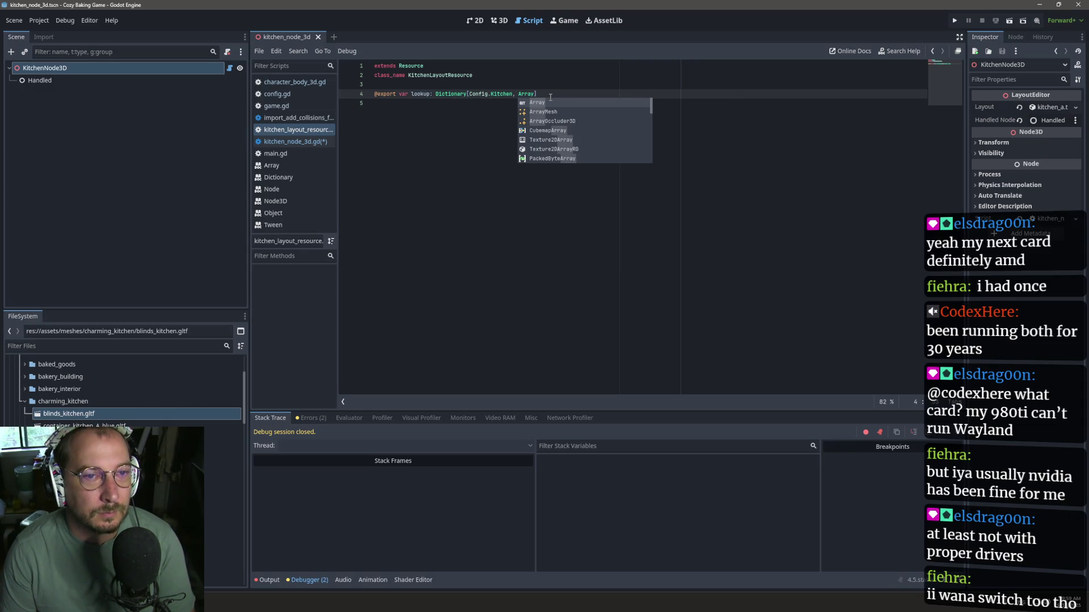
pyautogui.press('Escape')
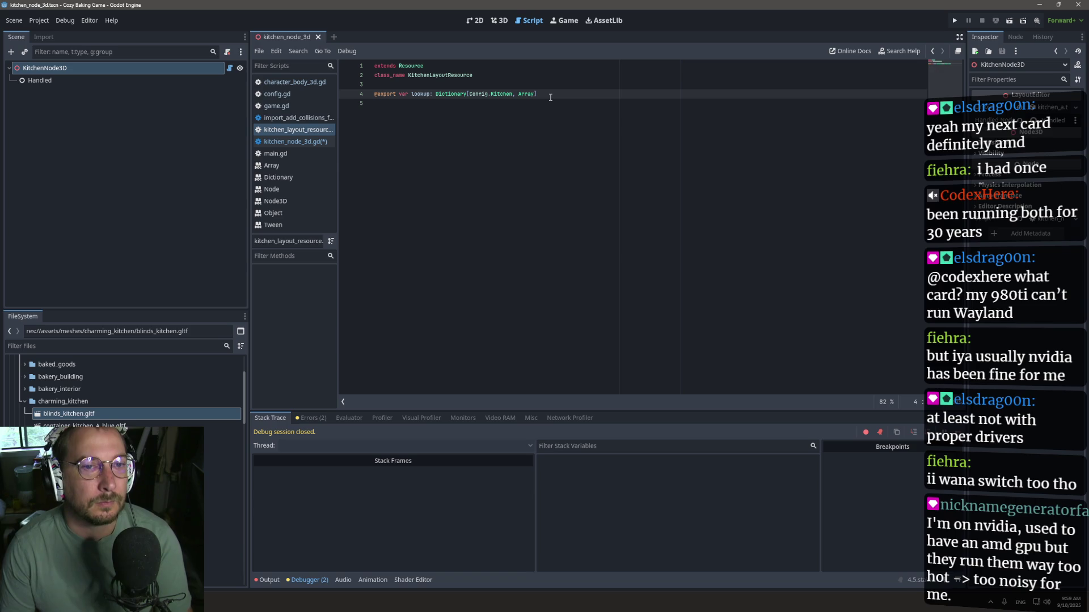
pyautogui.click(284, 142)
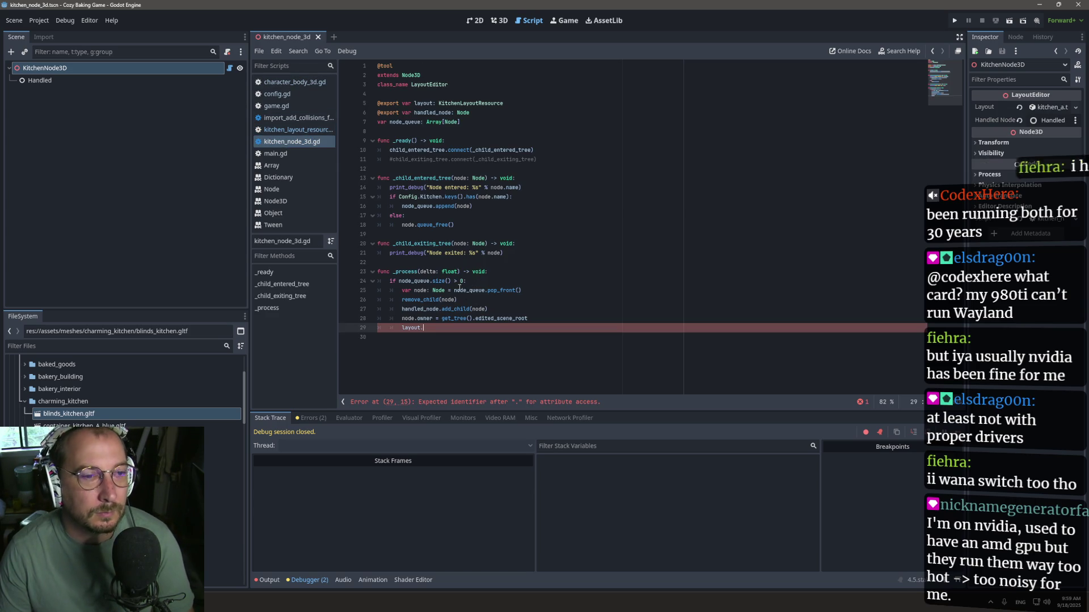
# Remove the unfinished layout line and save the kitchen node script
pyautogui.moveTo(456, 309)
pyautogui.press('BackSpace')
pyautogui.write('[')
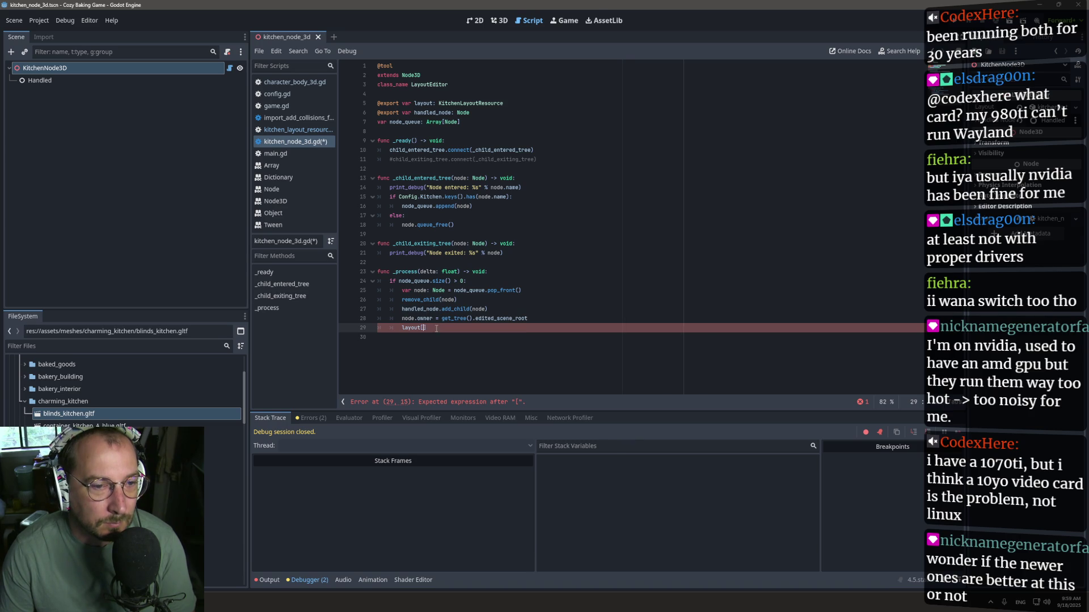
pyautogui.press('BackSpace')
pyautogui.press('BackSpace')
pyautogui.press('BackSpace')
pyautogui.press('BackSpace')
pyautogui.press('BackSpace')
pyautogui.press('BackSpace')
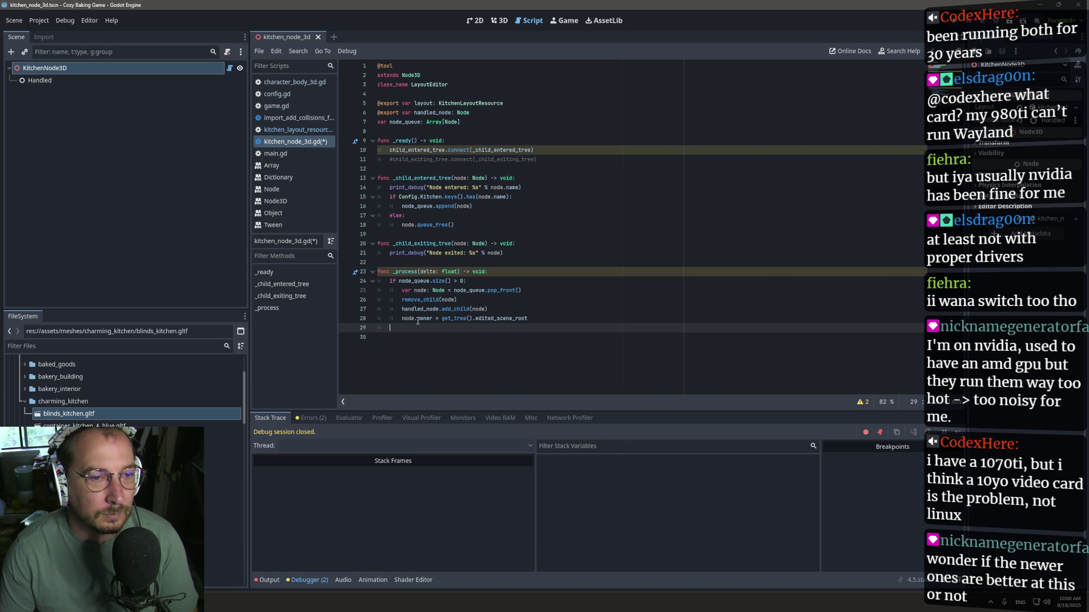
pyautogui.hotkey('ctrl', 's')
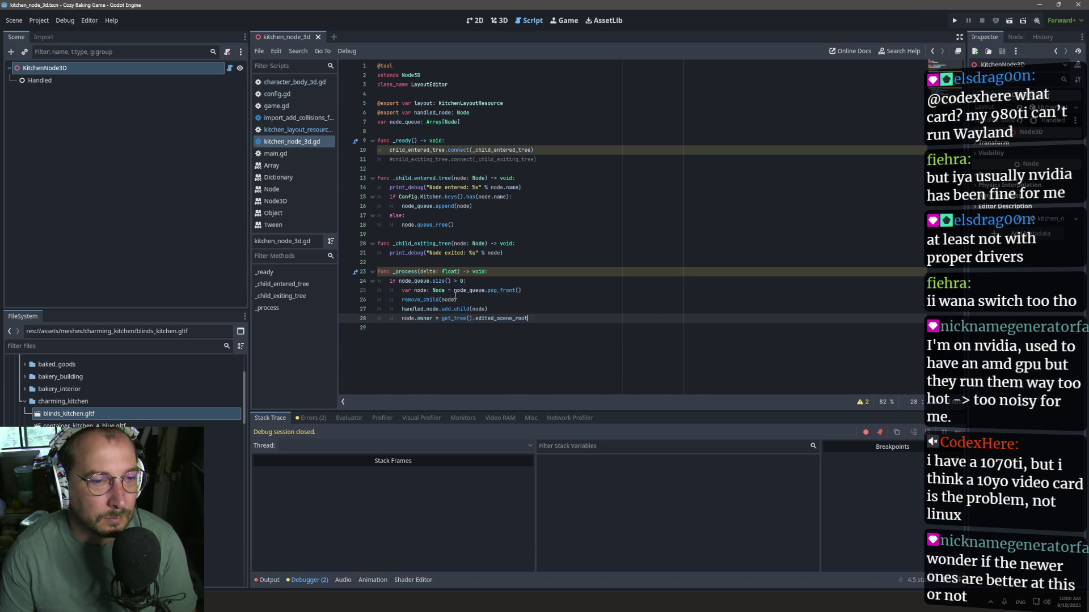
# Add a 'layout[' lookup line after the pop_front line
pyautogui.click(522, 202)
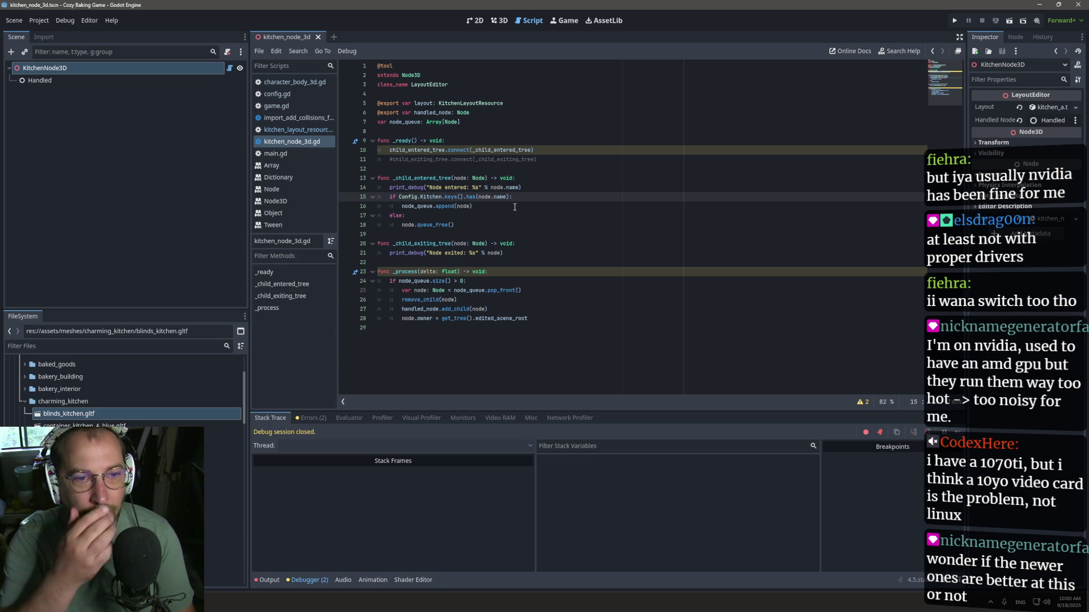
pyautogui.click(515, 207)
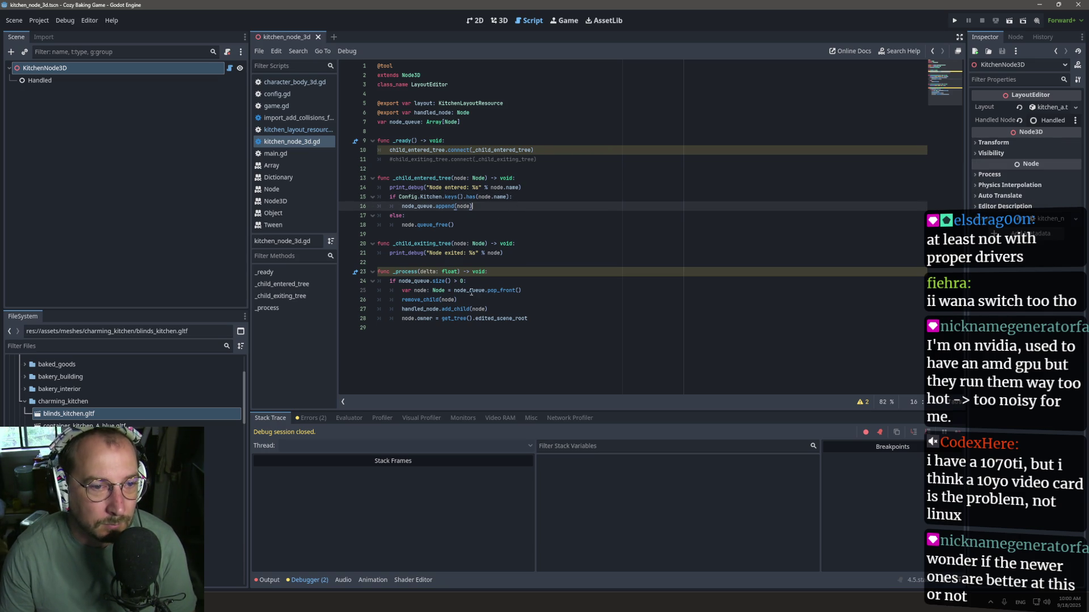
pyautogui.click(531, 292)
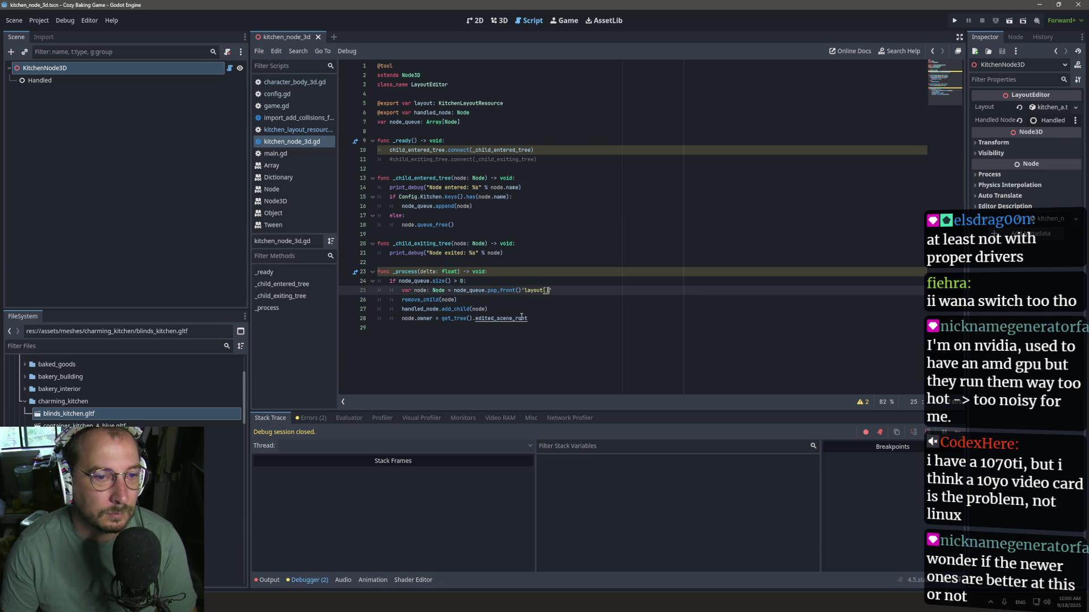
pyautogui.press('Return')
pyautogui.write('layout[')
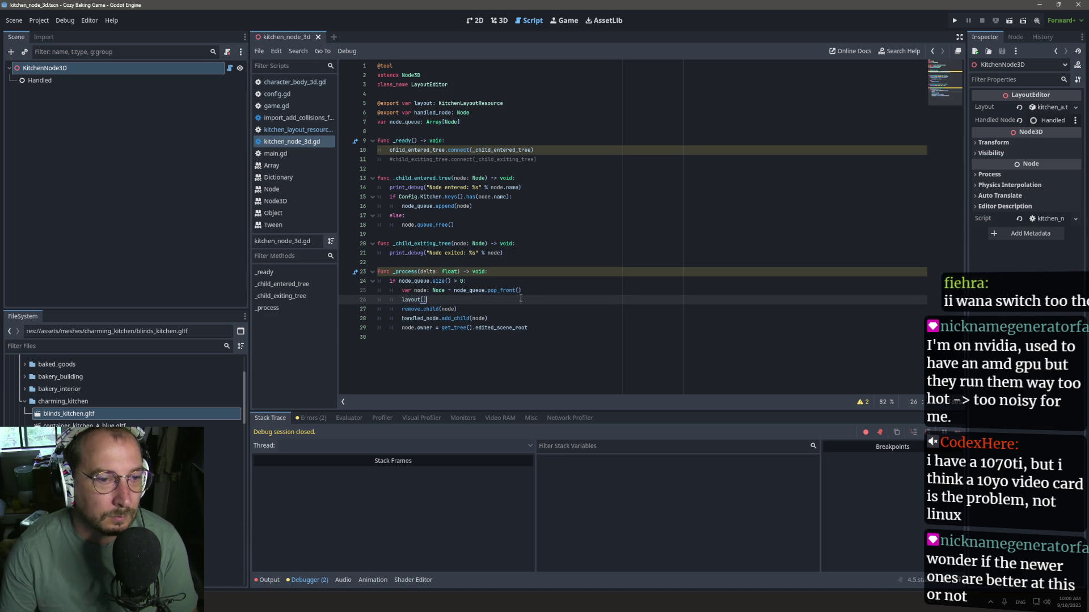
# Insert 'var key: int = node.name' after pop_front and save the script
pyautogui.click(422, 291)
pyautogui.doubleClick(421, 292)
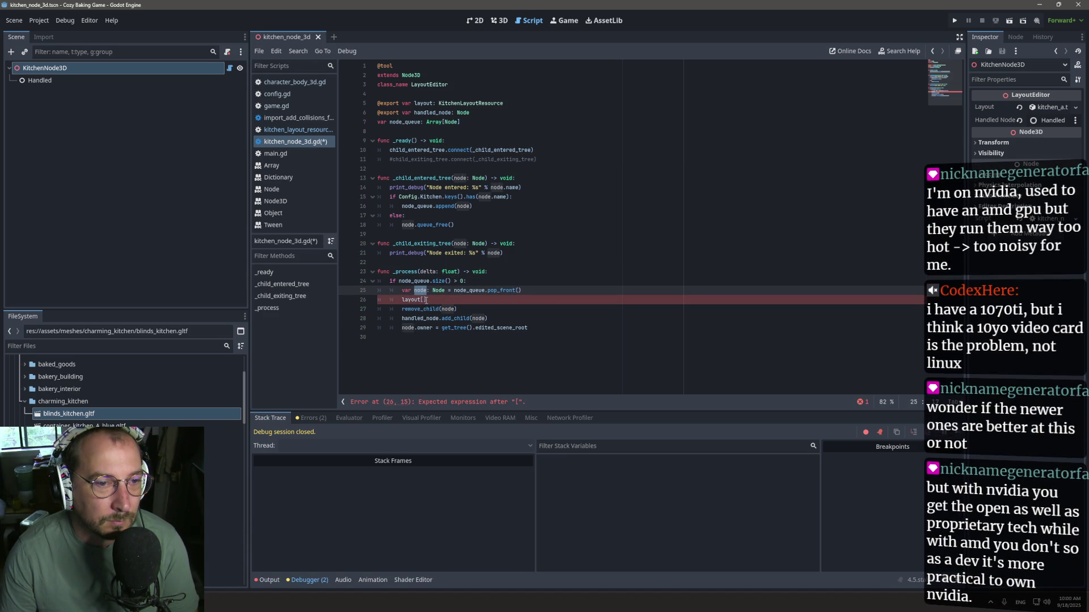
pyautogui.click(533, 290)
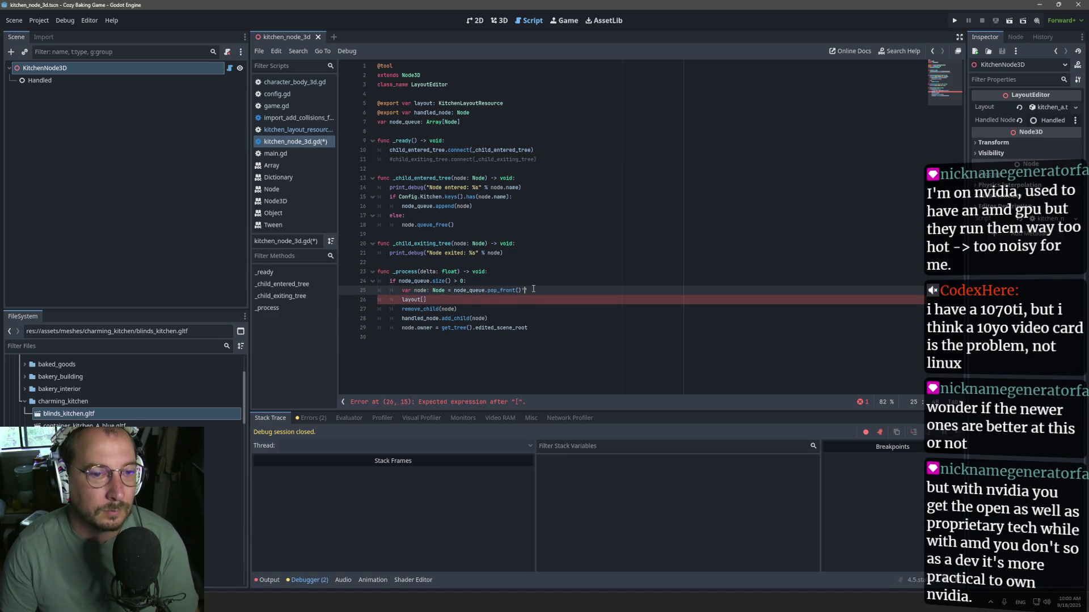
pyautogui.press('Return')
pyautogui.write('var key')
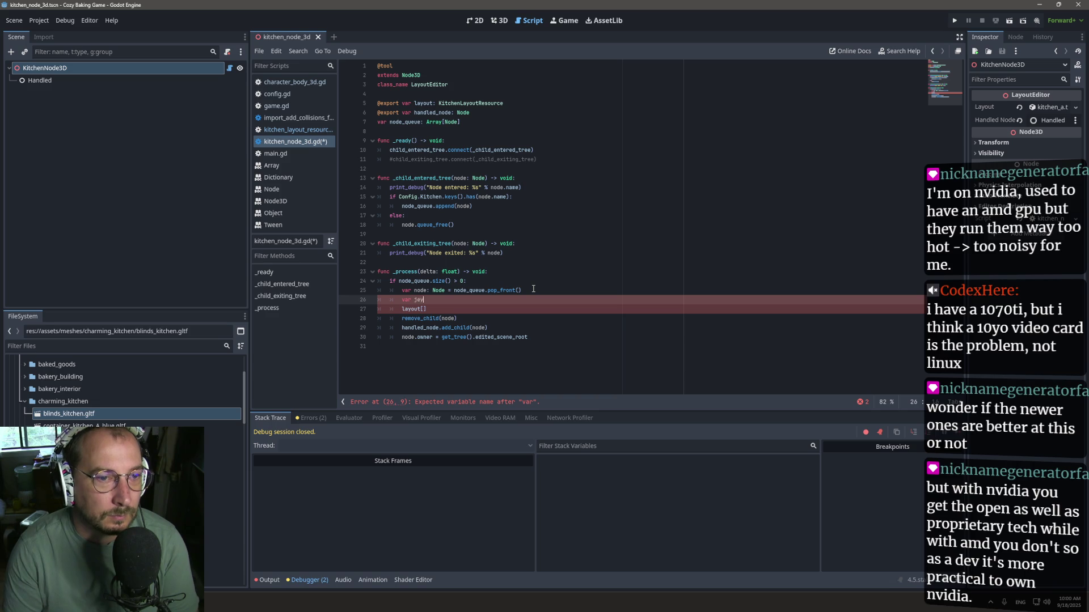
pyautogui.write('jey')
pyautogui.write('ey')
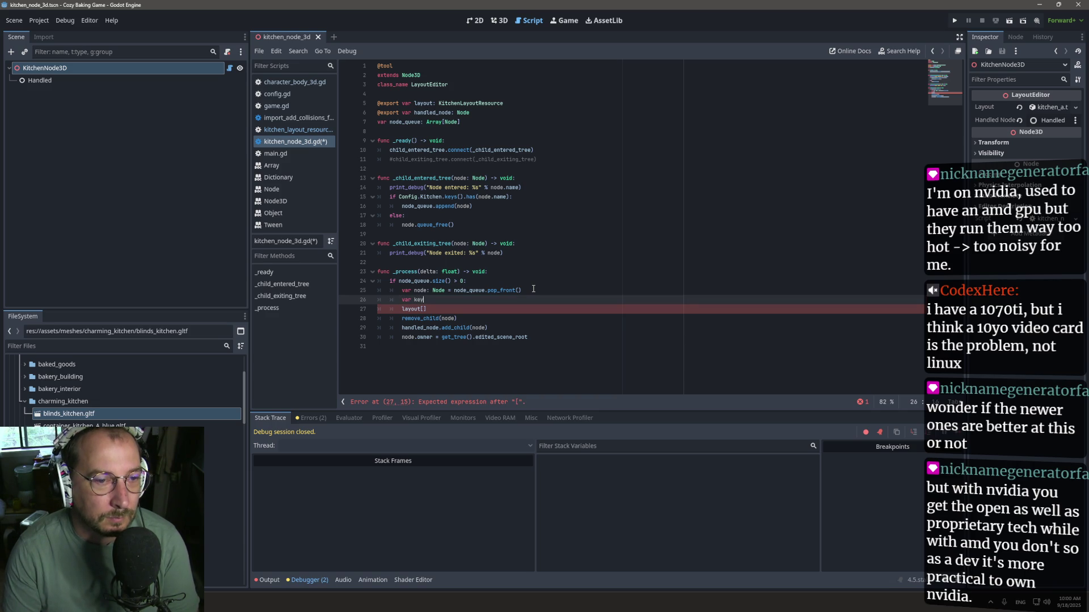
pyautogui.write('int = ')
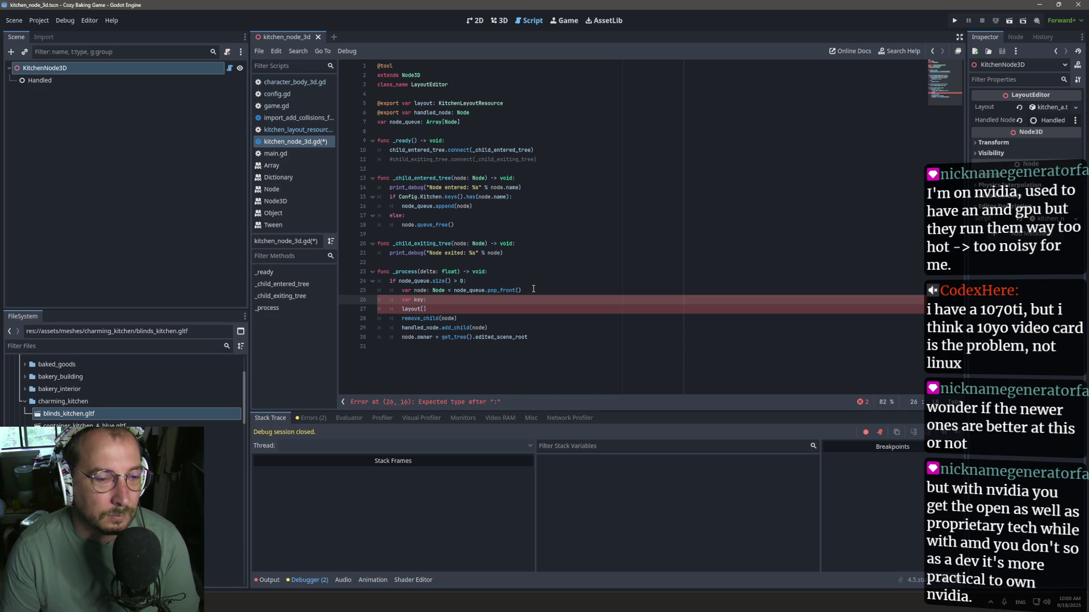
pyautogui.write('node.')
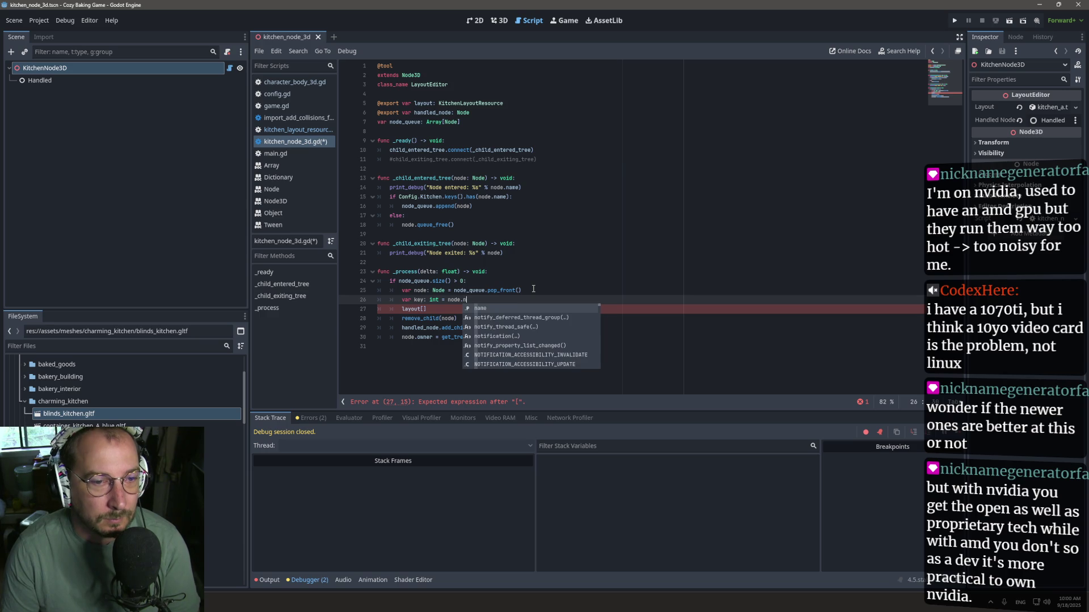
pyautogui.write('name')
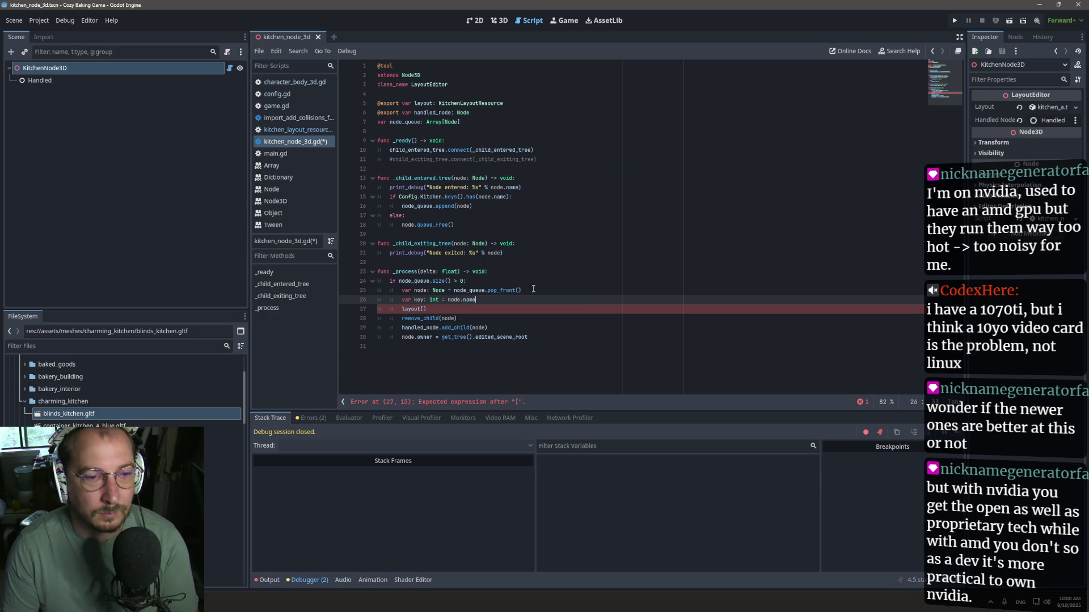
pyautogui.hotkey('ctrl', 's')
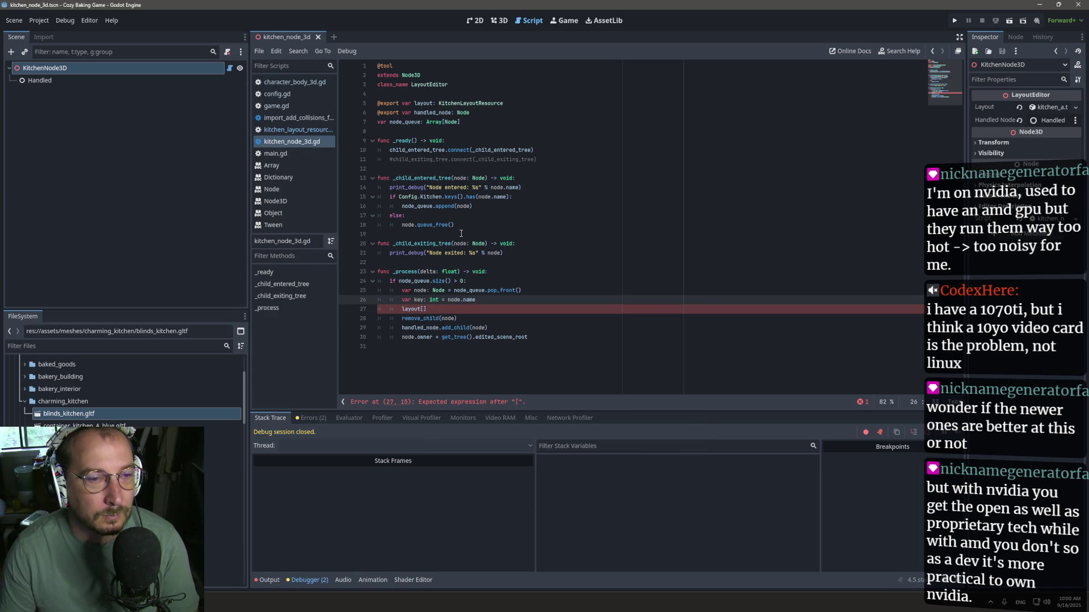
pyautogui.moveTo(445, 204)
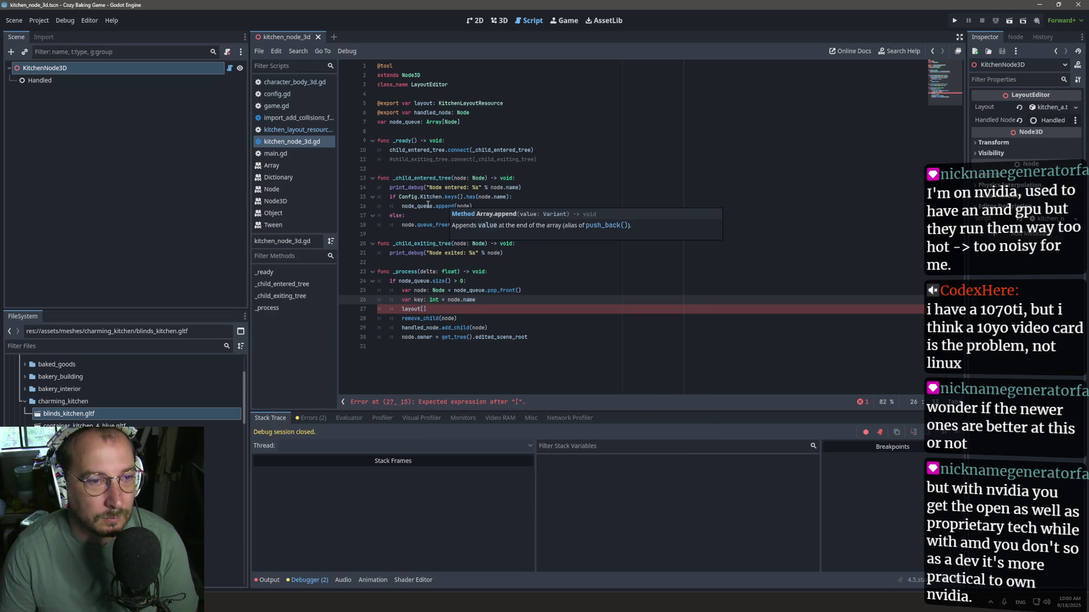
pyautogui.moveTo(399, 199)
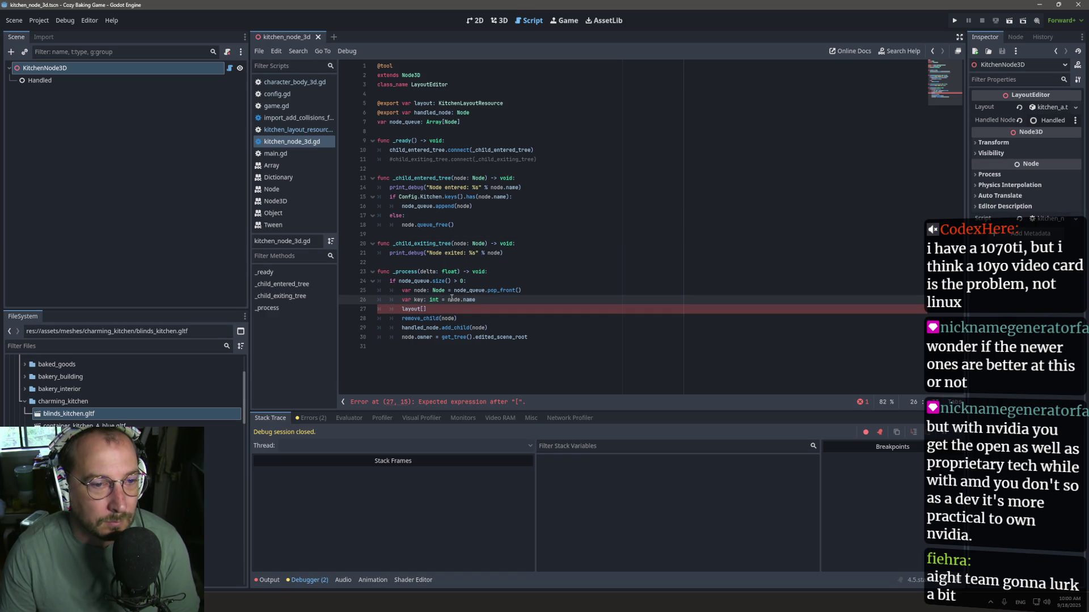
# Try str, int and .to conversions on node.name in line 26, reverting each
pyautogui.click(447, 299)
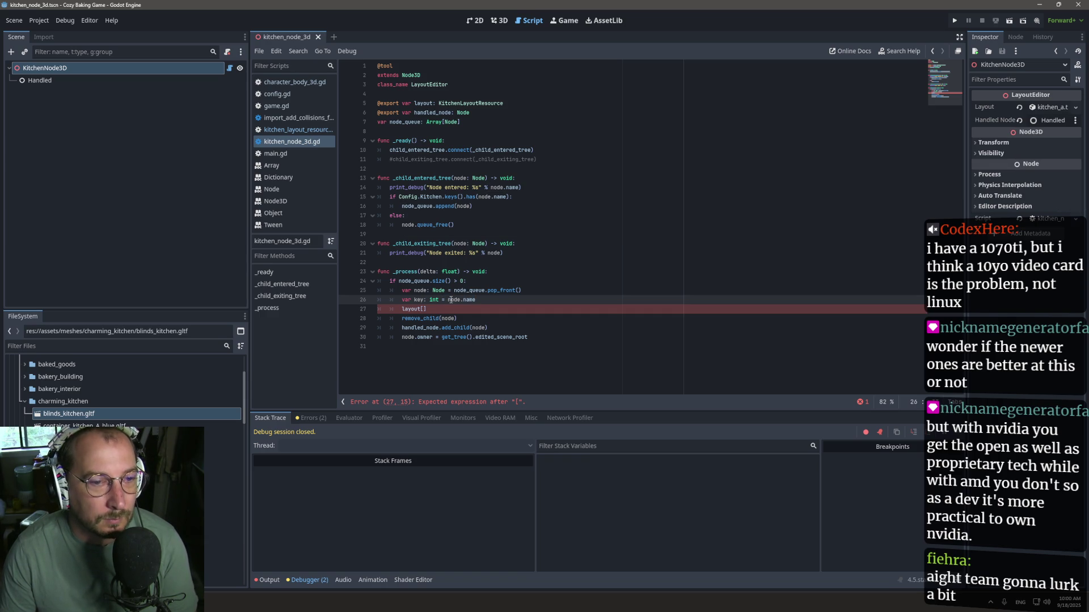
pyautogui.write('i')
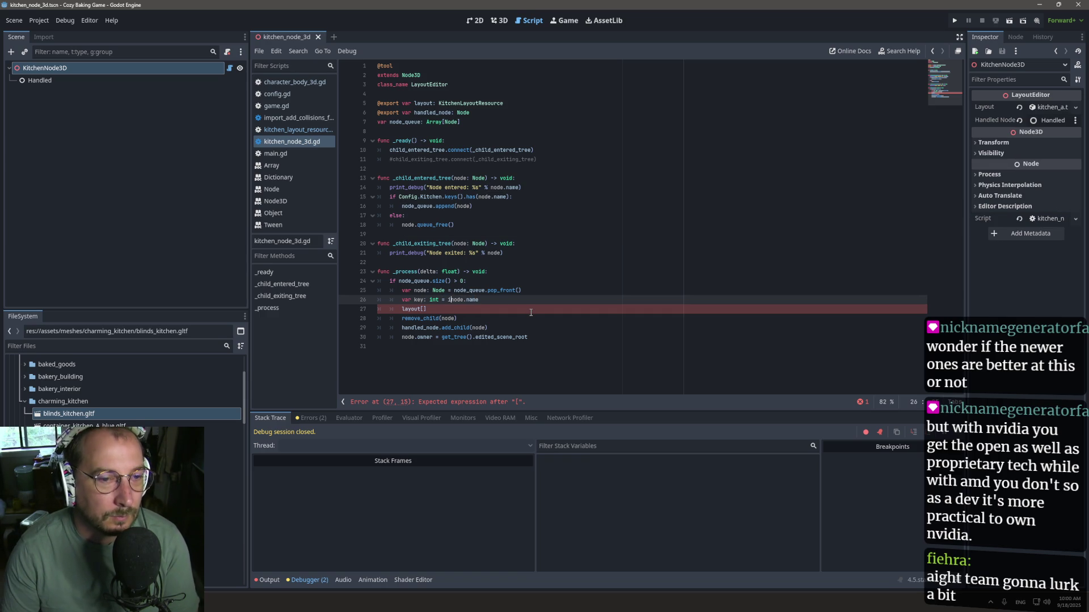
pyautogui.press('BackSpace')
pyautogui.write('str')
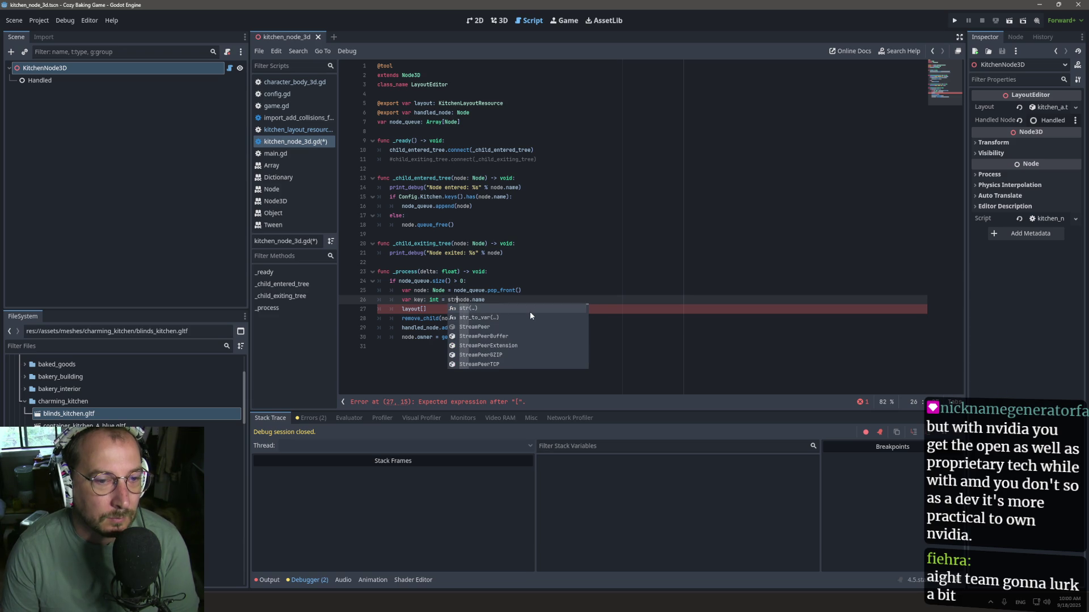
pyautogui.press('BackSpace')
pyautogui.press('BackSpace')
pyautogui.press('BackSpace')
pyautogui.write('in')
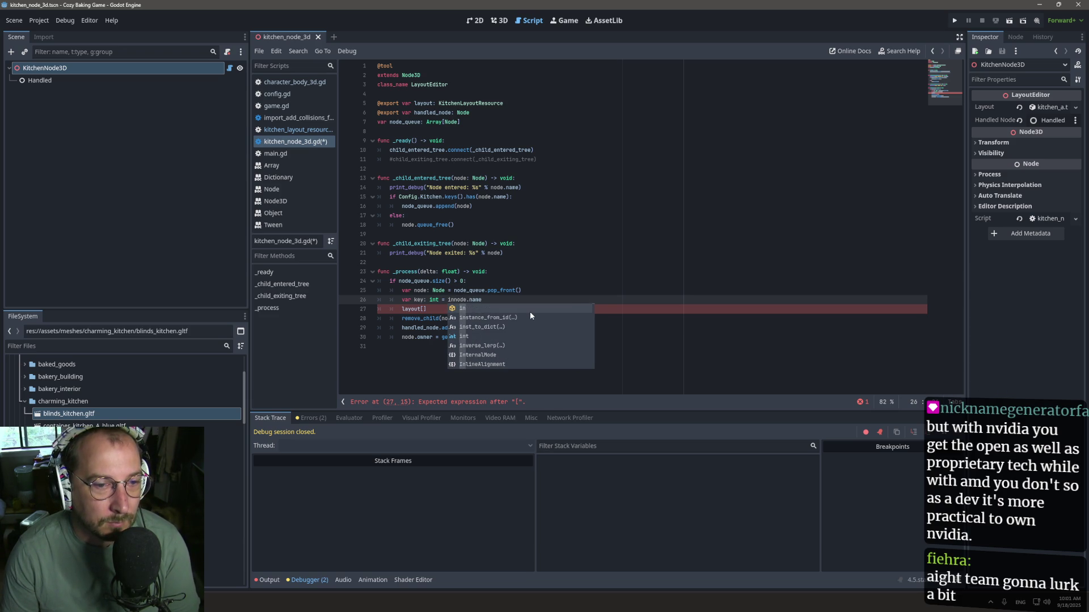
pyautogui.press('BackSpace')
pyautogui.press('BackSpace')
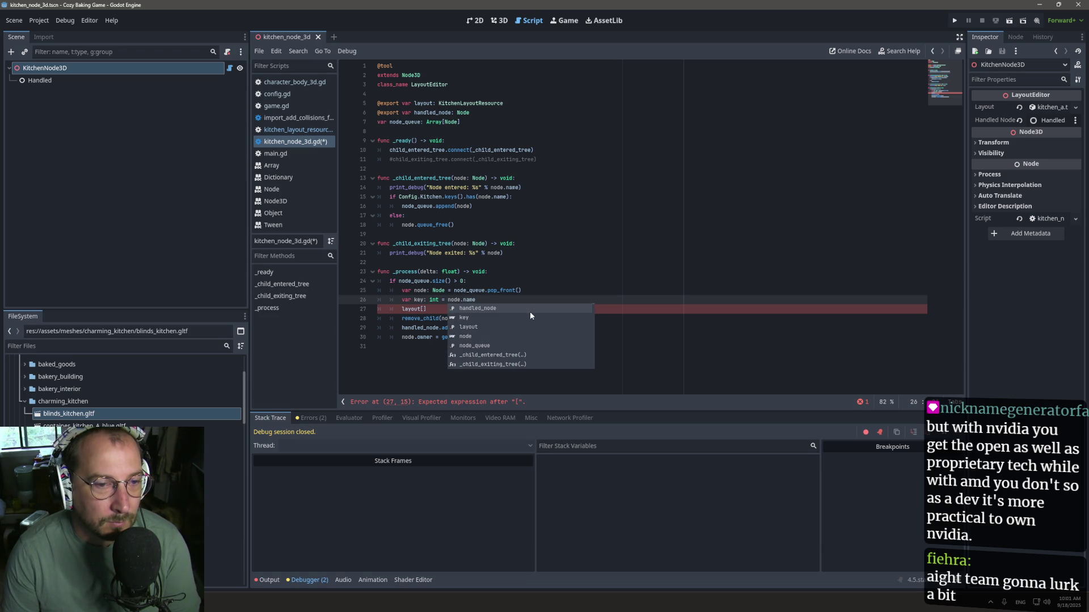
pyautogui.press('Right')
pyautogui.press('Right')
pyautogui.press('Right')
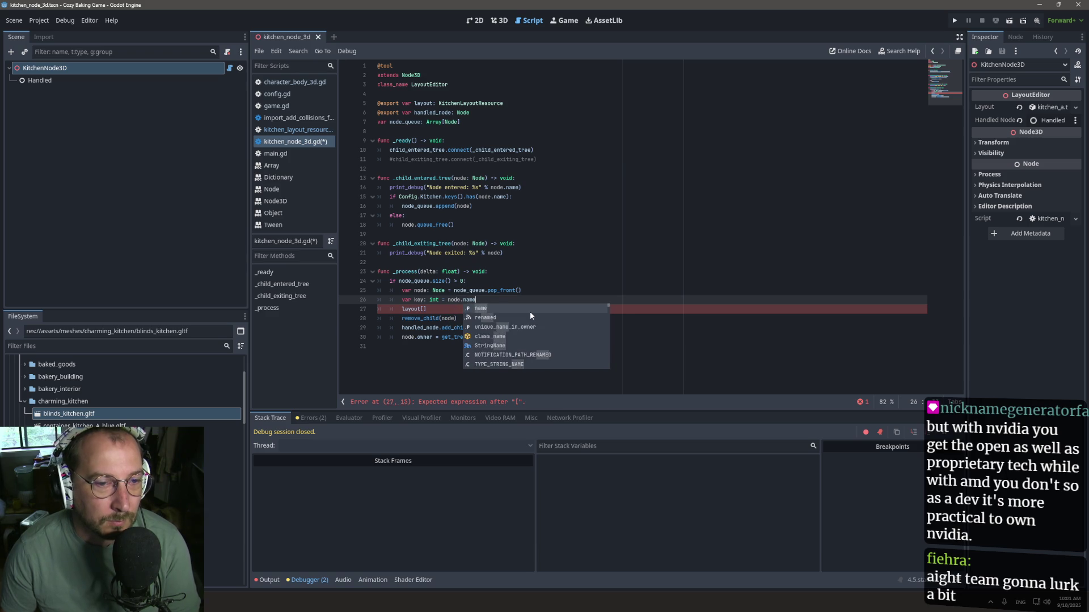
pyautogui.write('.to')
pyautogui.press('Down')
pyautogui.press('Down')
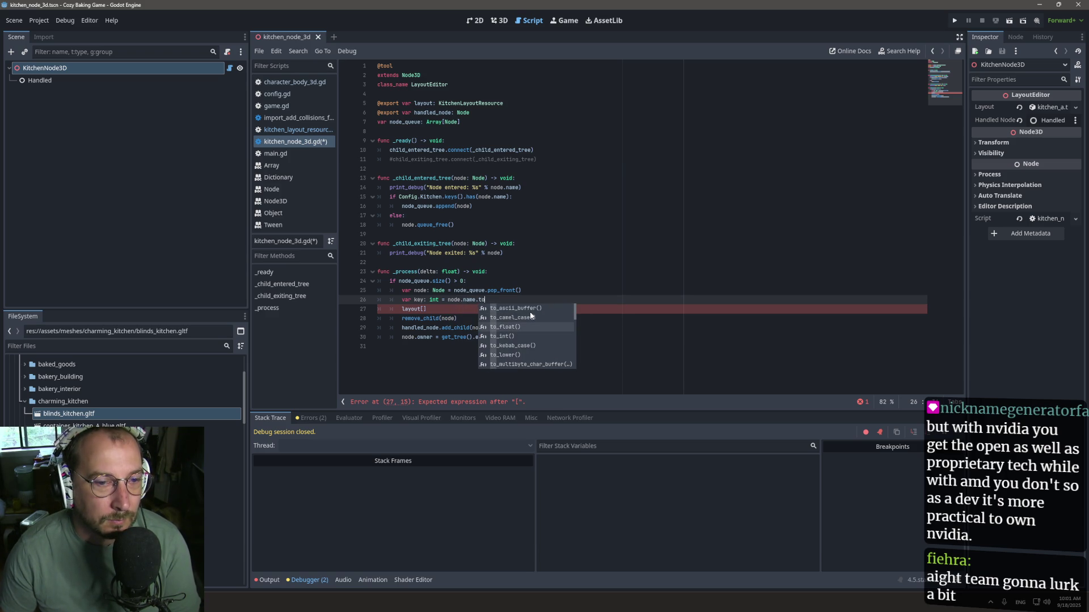
pyautogui.press('BackSpace')
pyautogui.press('BackSpace')
pyautogui.press('BackSpace')
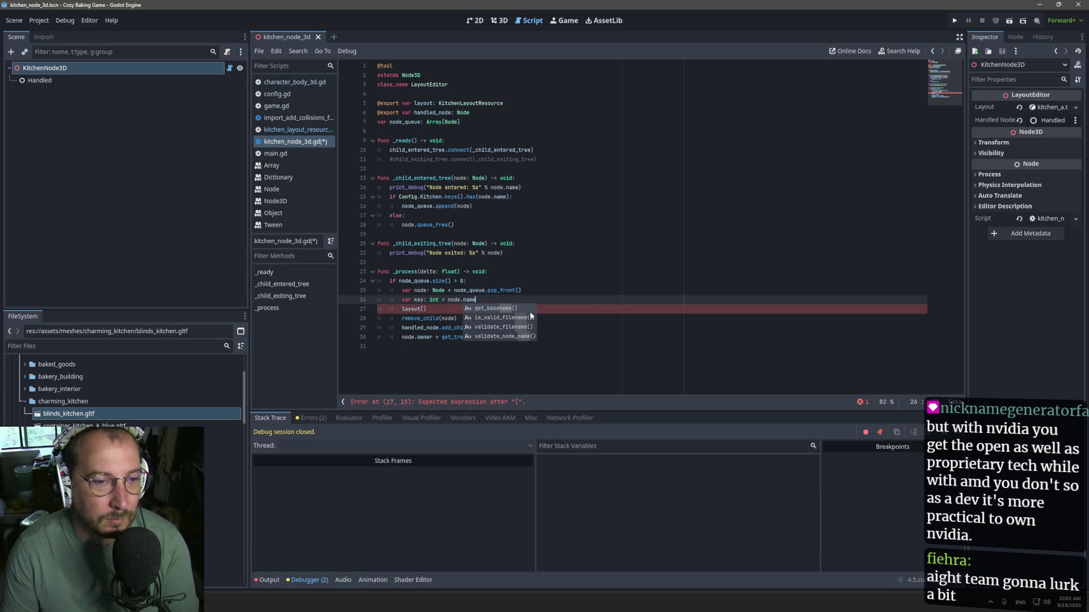
pyautogui.press('Escape')
# Copy Config.Kitchen.keys from line 15 and paste it before node.name, followed by a dot
pyautogui.moveTo(446, 301); pyautogui.dragTo(482, 301)
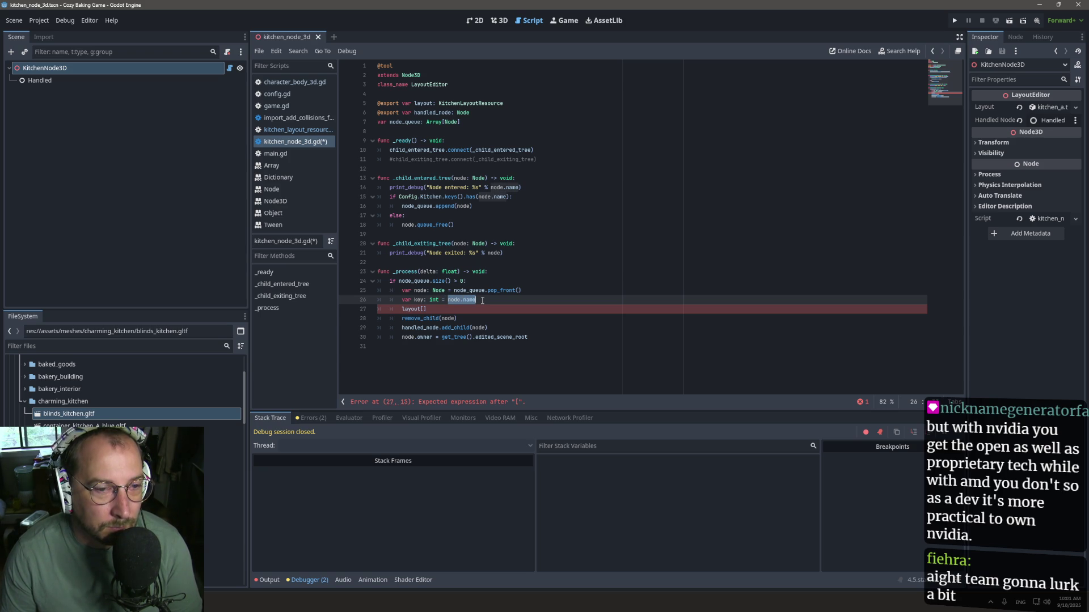
pyautogui.click(415, 302)
pyautogui.doubleClick(434, 300)
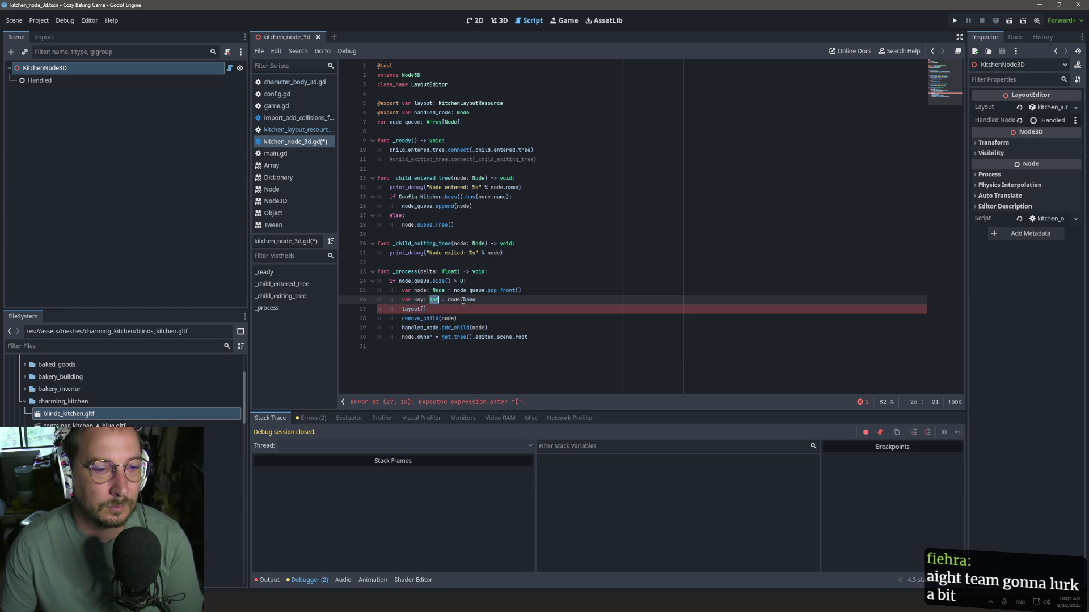
pyautogui.moveTo(399, 196); pyautogui.dragTo(464, 196)
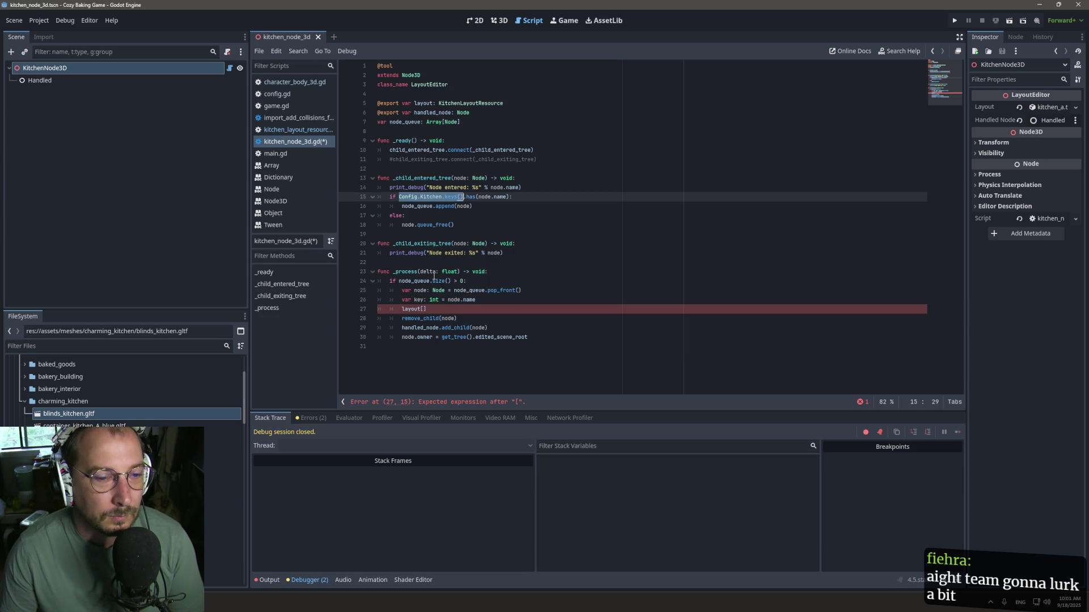
pyautogui.hotkey('ctrl', 'c')
pyautogui.click(447, 301)
pyautogui.hotkey('ctrl', 'v')
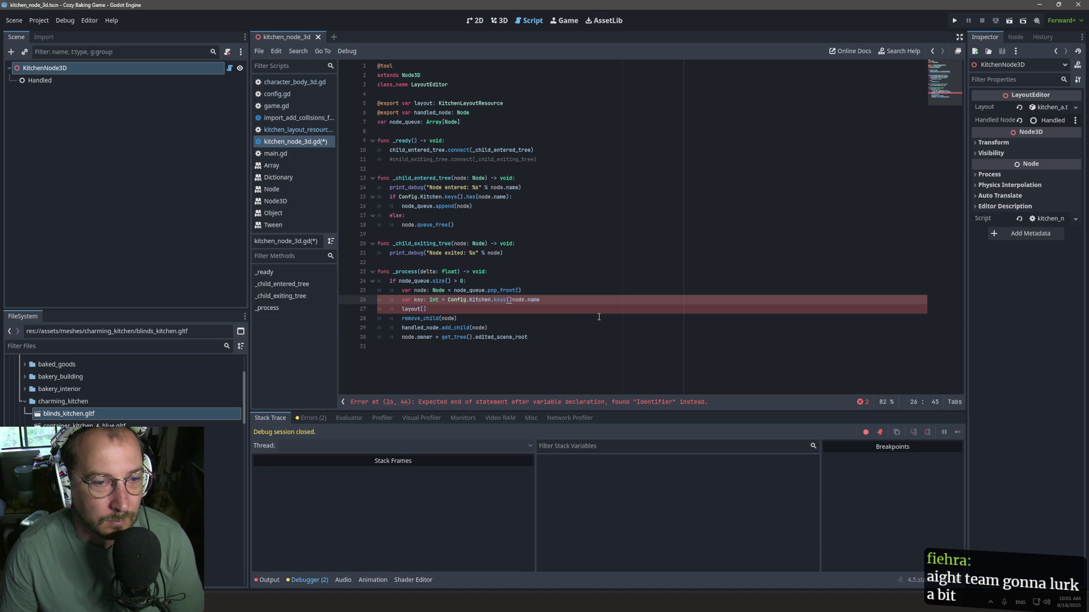
pyautogui.write('.')
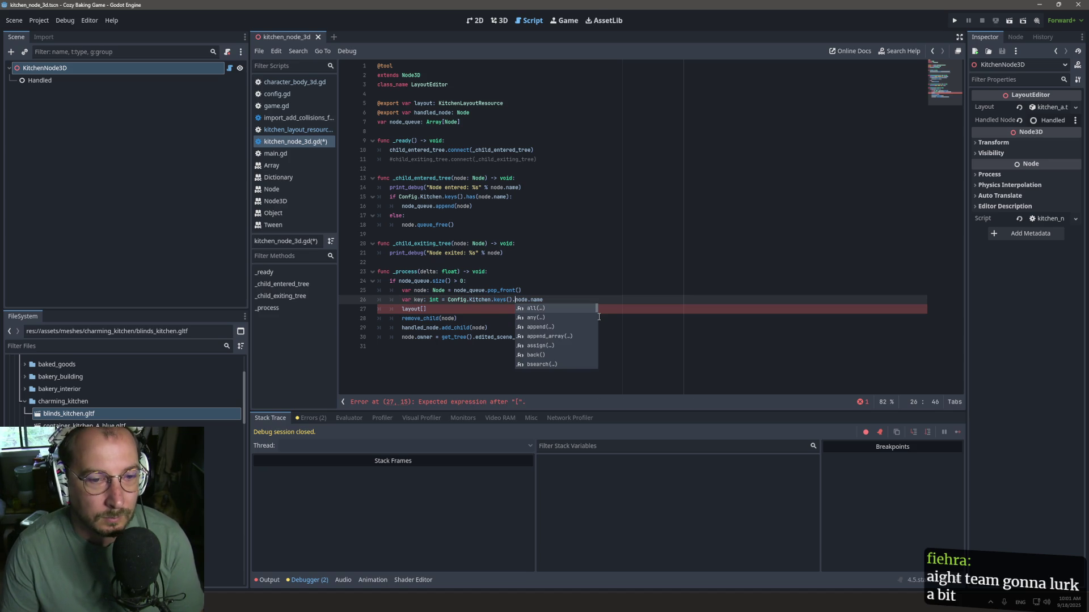
pyautogui.click(471, 198)
# Open the Array class reference and scroll to its Methods list, from all() through insert()
pyautogui.keyDown('ctrl'); pyautogui.click(471, 198); pyautogui.keyUp('ctrl')
pyautogui.scroll(5, 785, 230)
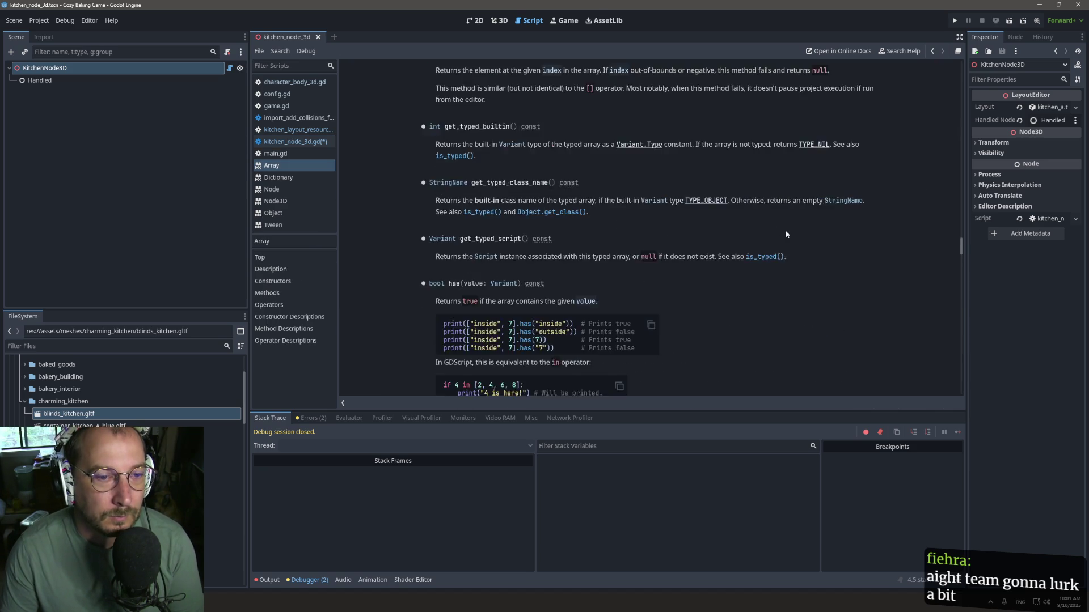
pyautogui.scroll(3, 786, 233)
pyautogui.moveTo(961, 232); pyautogui.dragTo(964, 54)
pyautogui.scroll(-6, 619, 254)
pyautogui.scroll(-5, 622, 253)
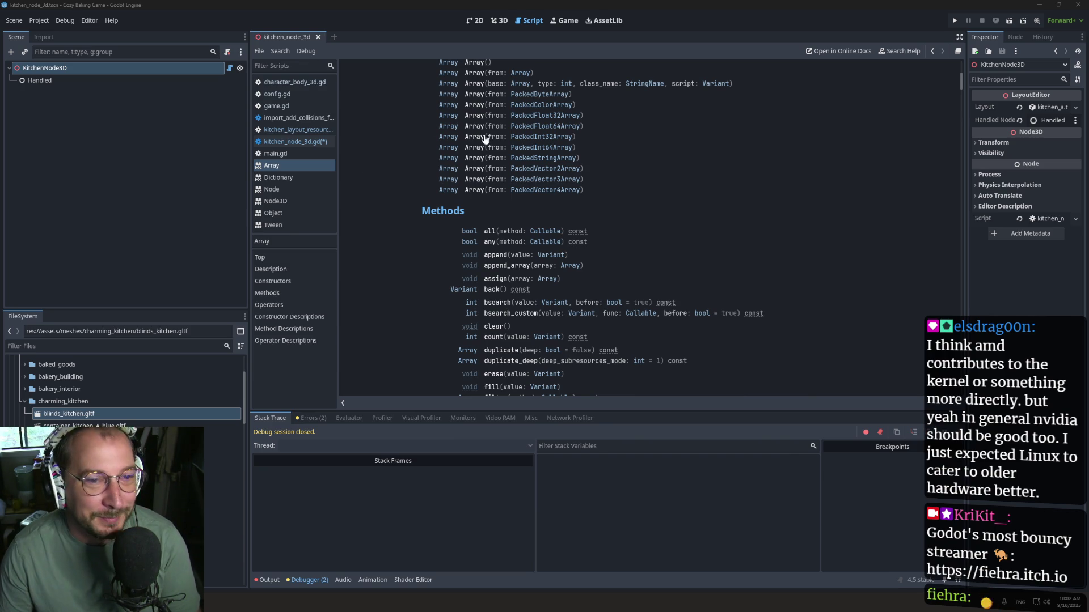
pyautogui.scroll(-5, 667, 182)
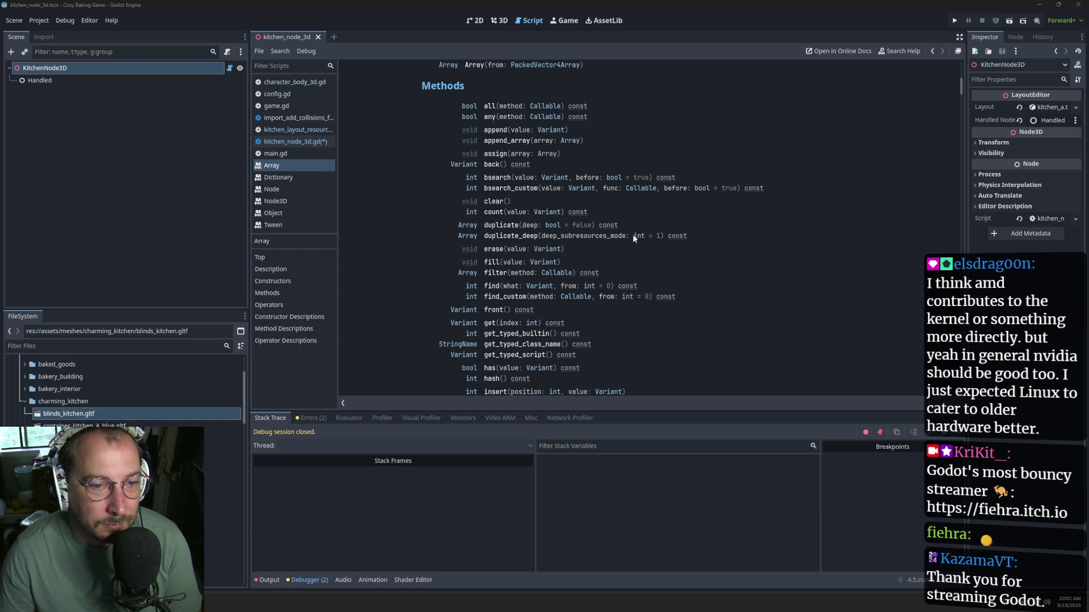
# Complete line 26 as key = Config.Kitchen.keys().find(node.name)
pyautogui.click(934, 52)
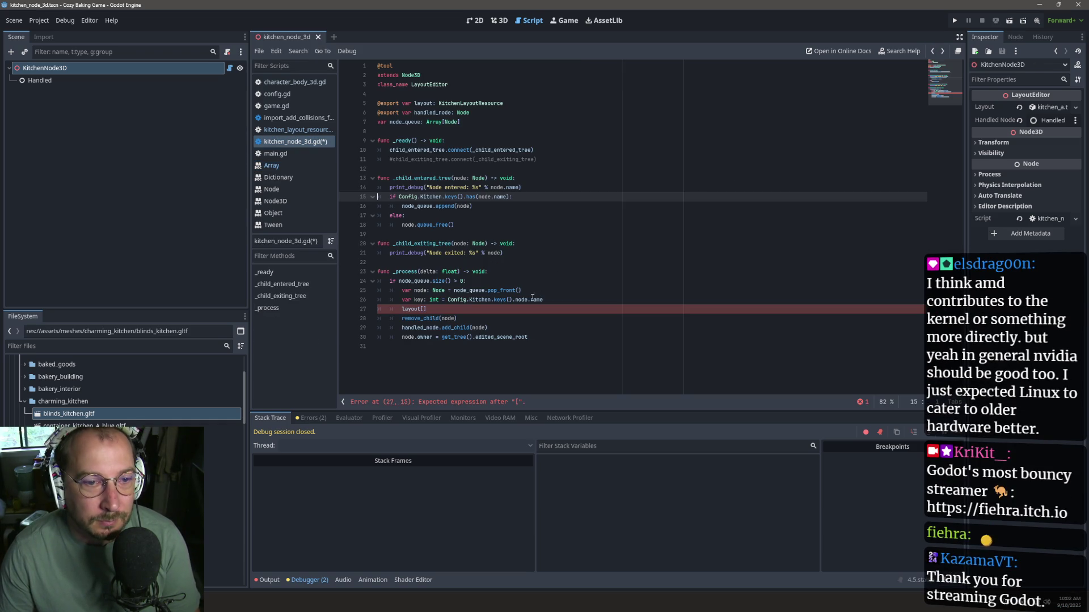
pyautogui.click(513, 300)
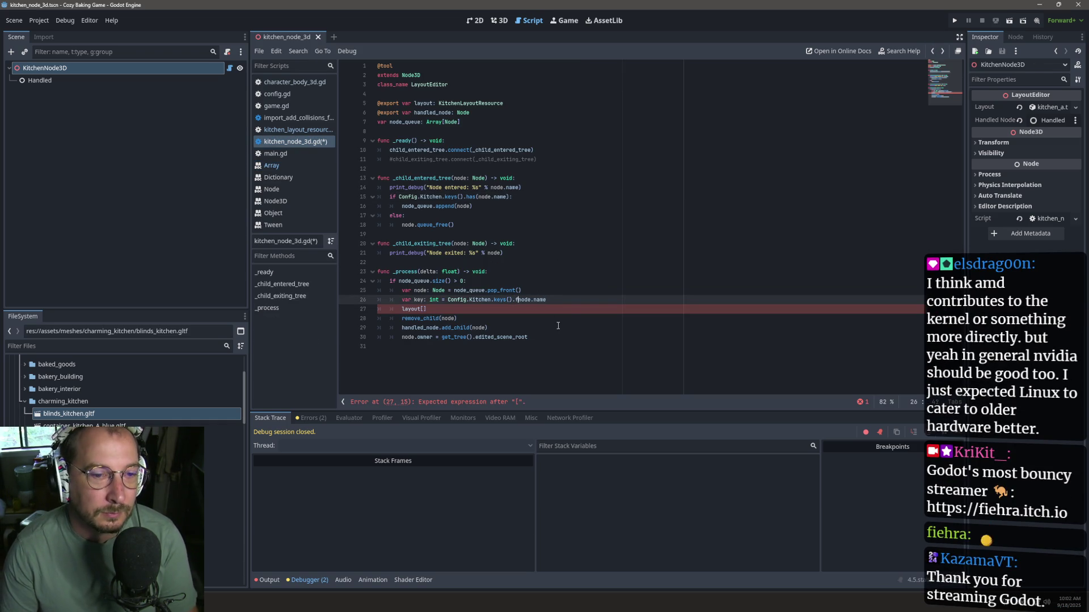
pyautogui.write('.find(')
pyautogui.press('Return')
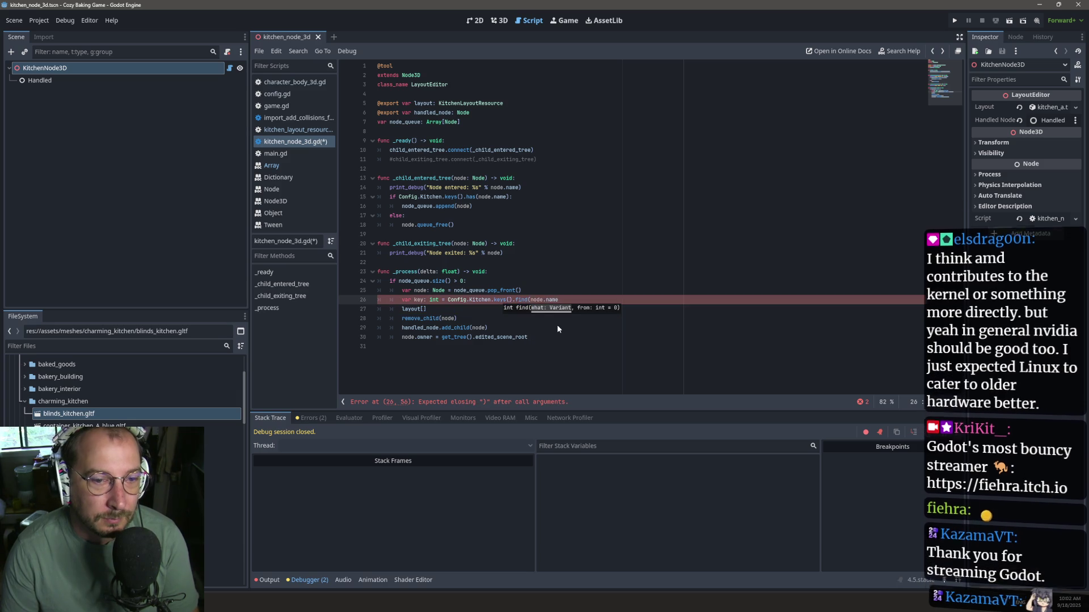
pyautogui.press('Right')
pyautogui.press('Right')
pyautogui.press('Right')
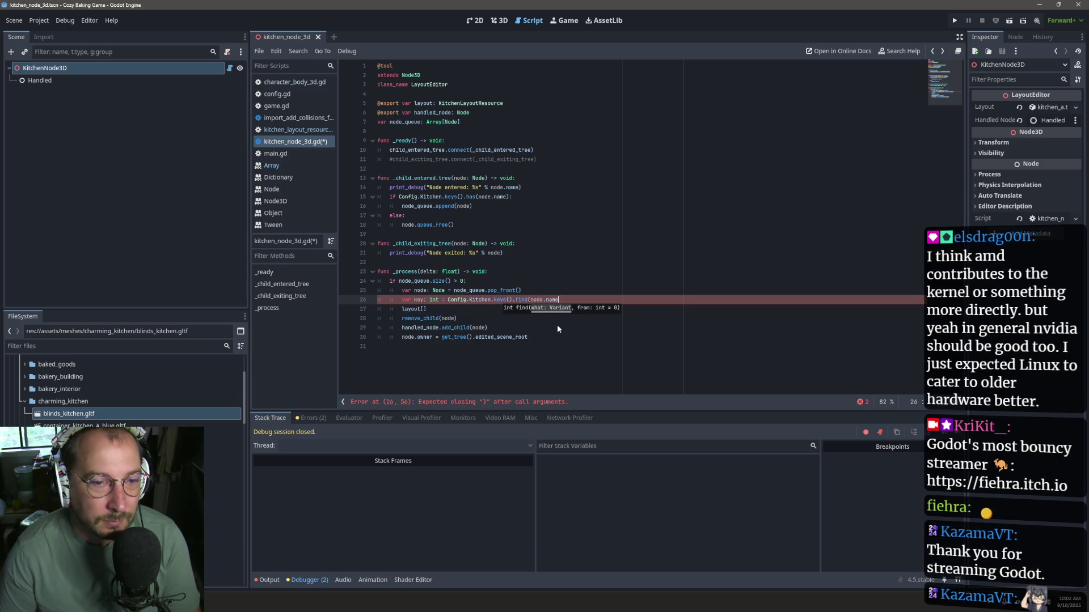
pyautogui.write(')')
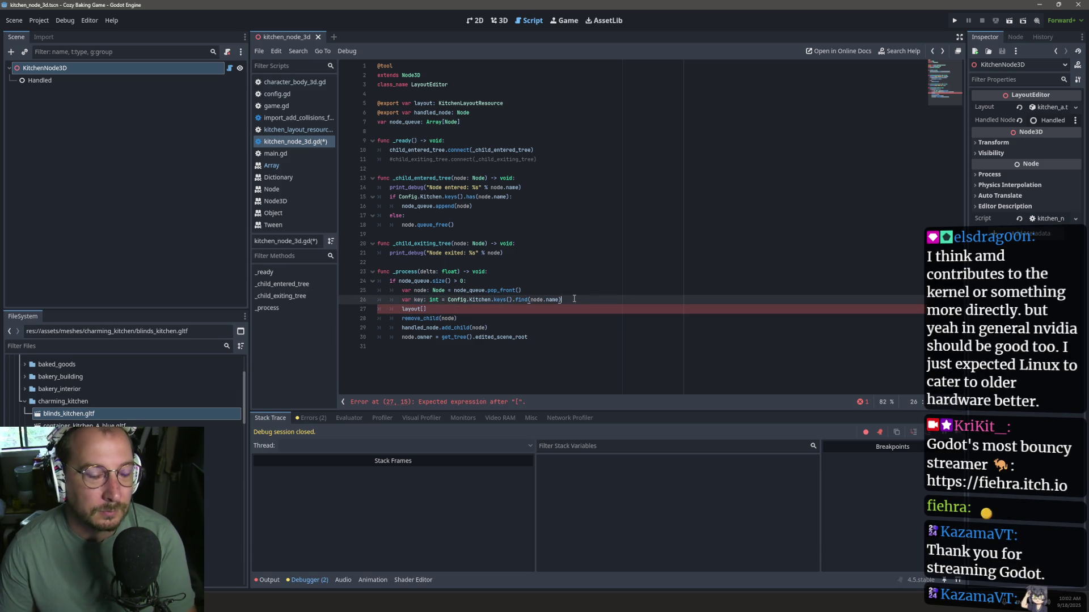
# Add print_debug("Key %s" % key) and fill the next line as 'layout[key] ='
pyautogui.press('Return')
pyautogui.write('print_debug(')
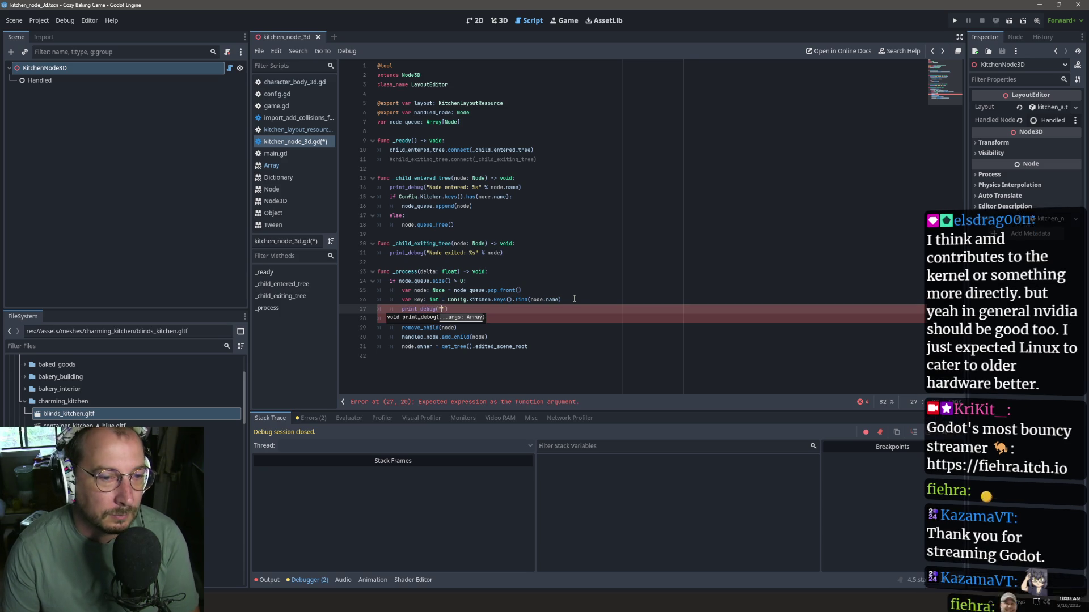
pyautogui.write('"K')
pyautogui.write('ey %s')
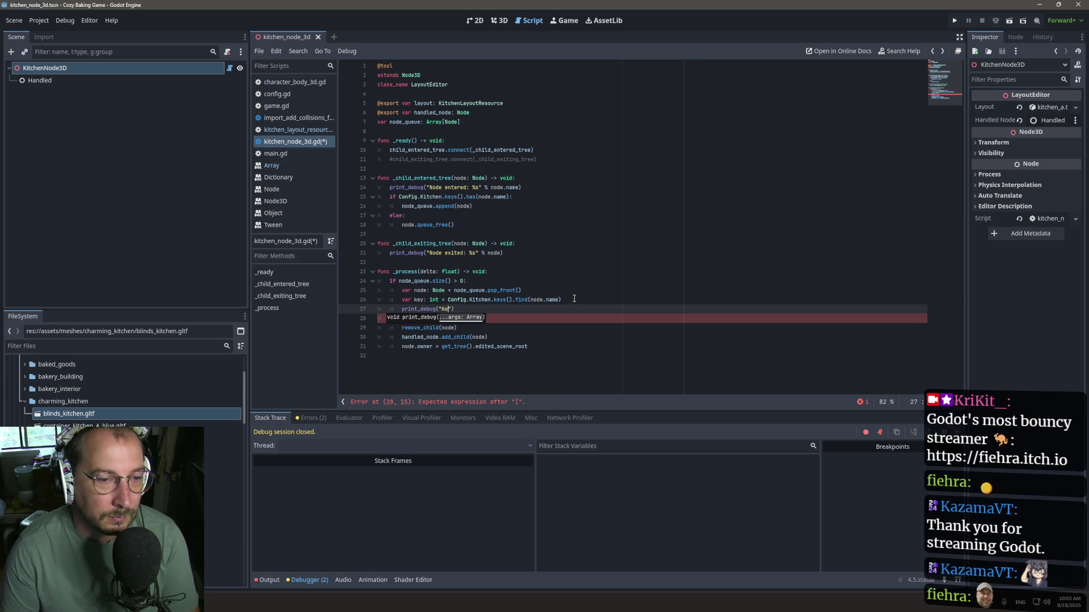
pyautogui.write('" % key')
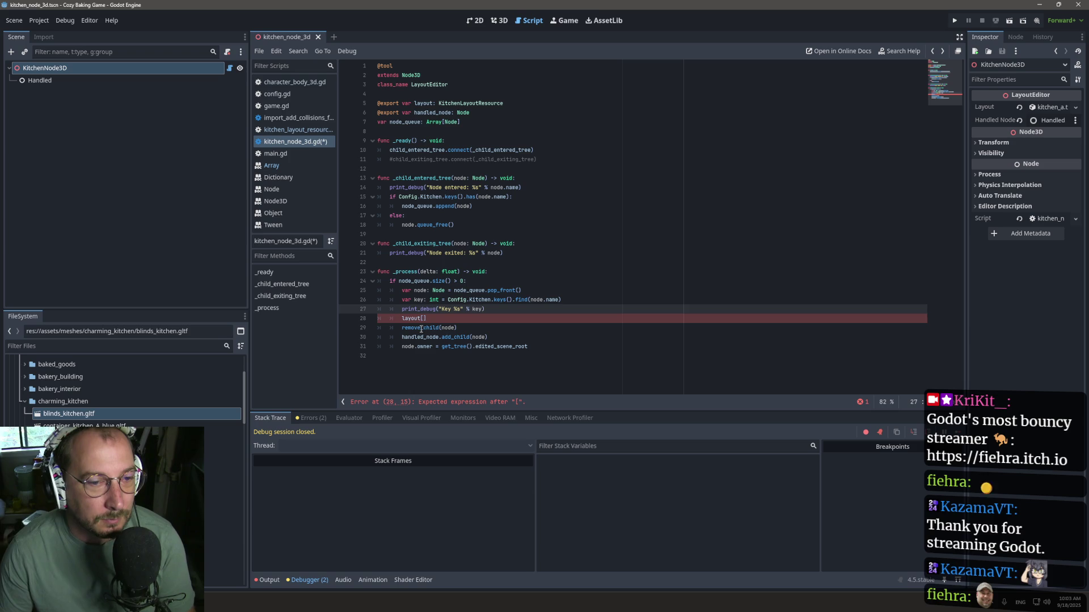
pyautogui.press('Down')
pyautogui.press('Left')
pyautogui.write('key')
pyautogui.hotkey('ctrl', 's')
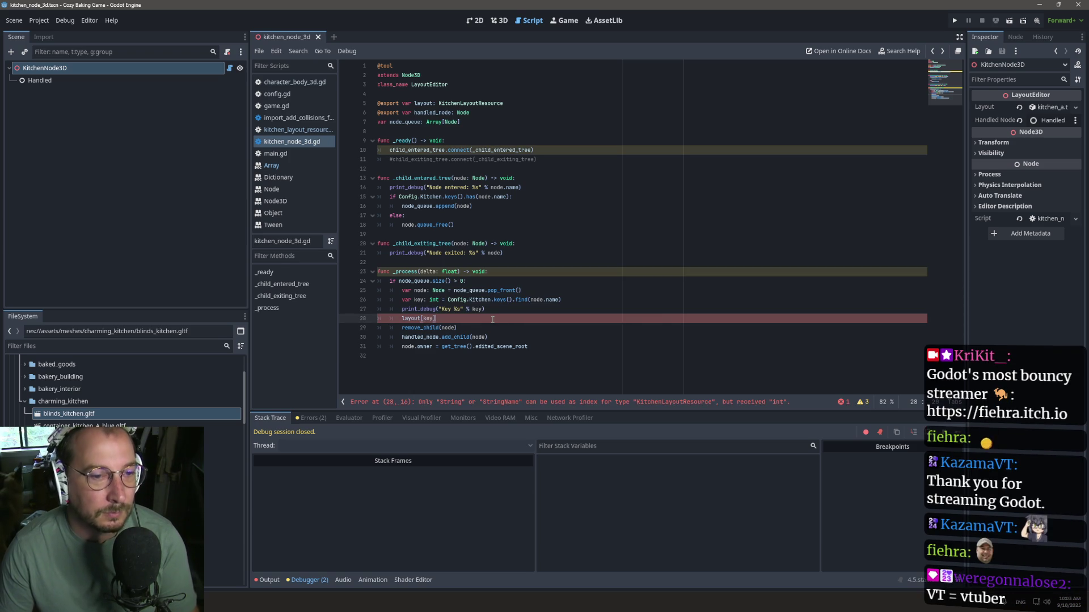
pyautogui.write('] =')
pyautogui.press('Escape')
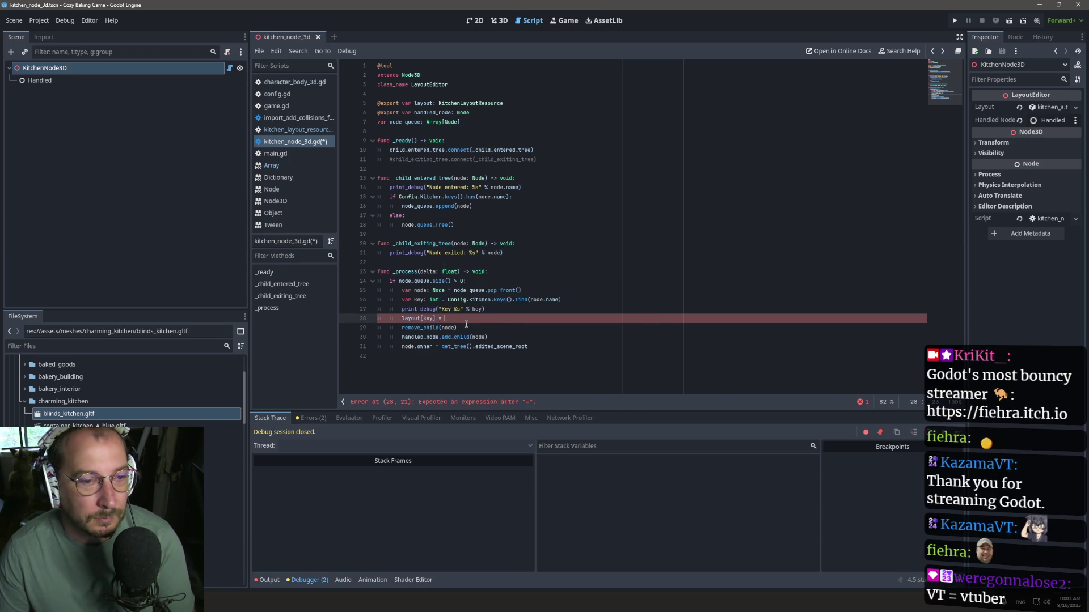
pyautogui.hotkey('shift', 'Down')
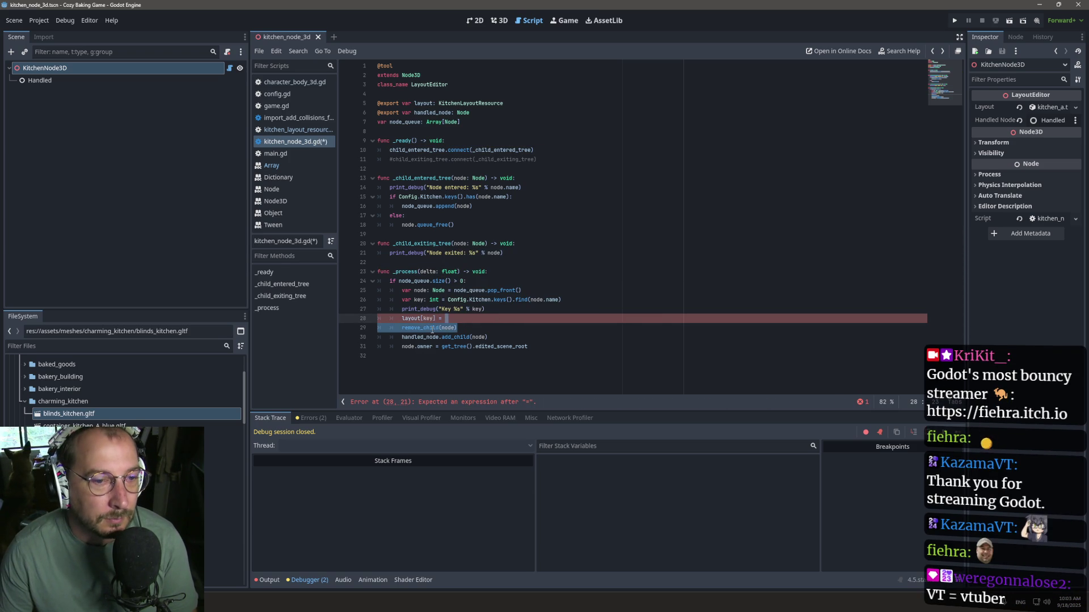
# Rewrite the line as layout.lookup[key].append(node, saving along the way
pyautogui.click(420, 319)
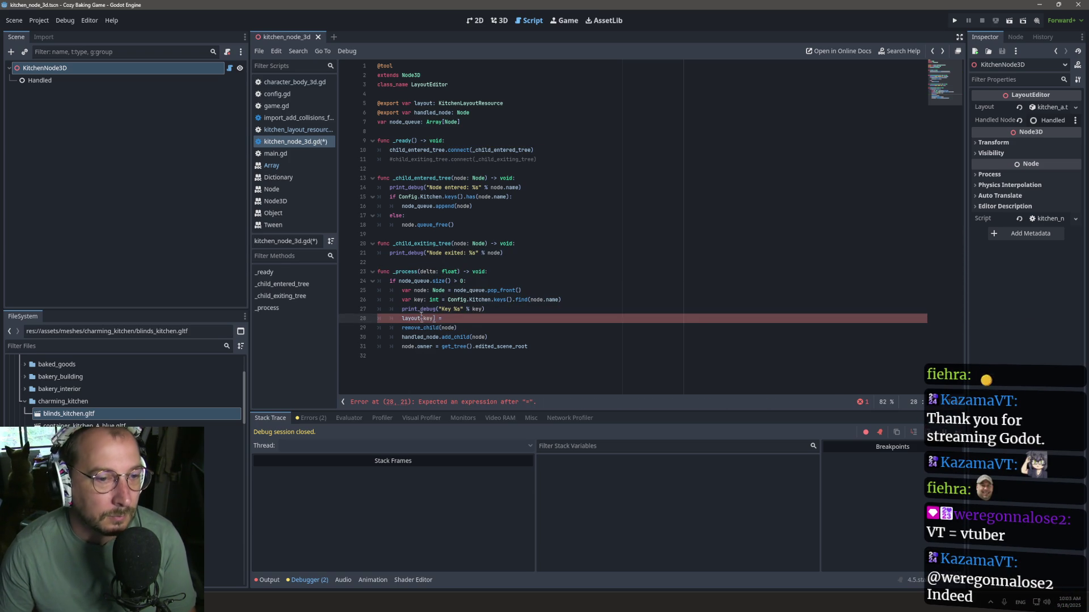
pyautogui.write('.l')
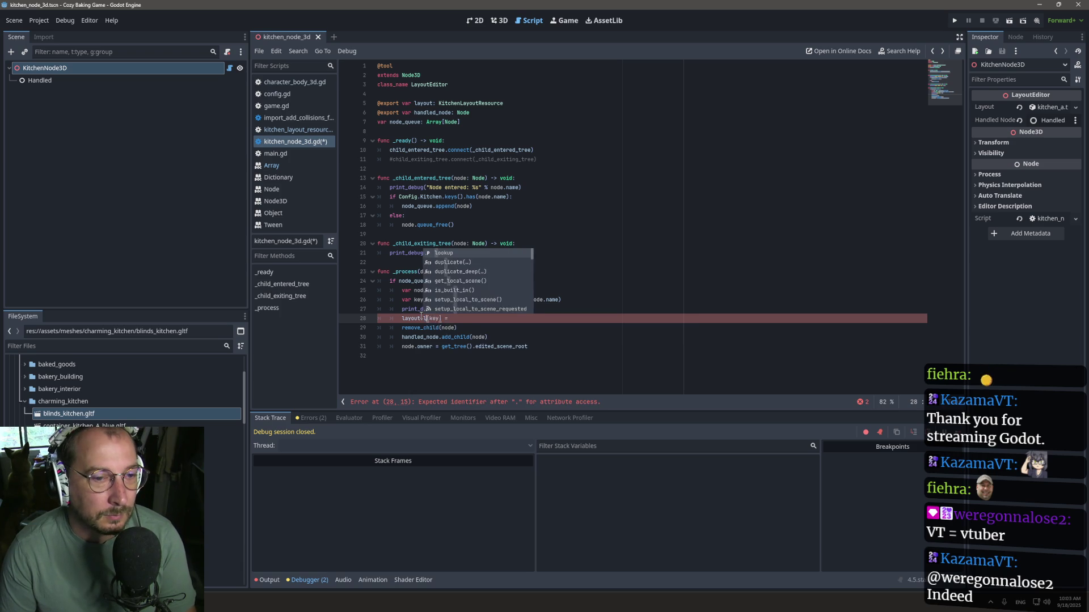
pyautogui.press('Return')
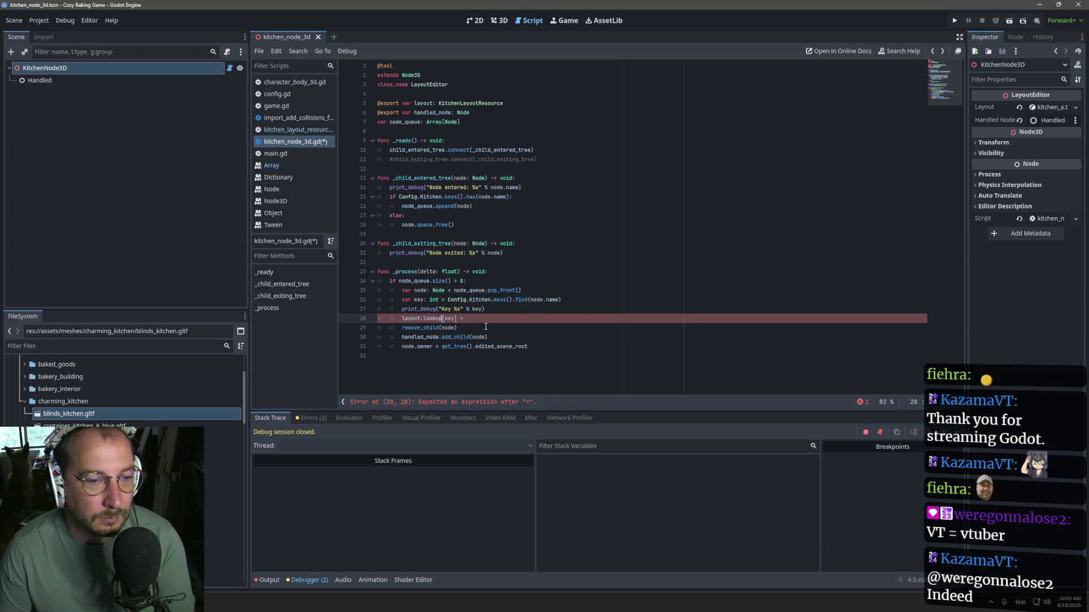
pyautogui.hotkey('ctrl', 's')
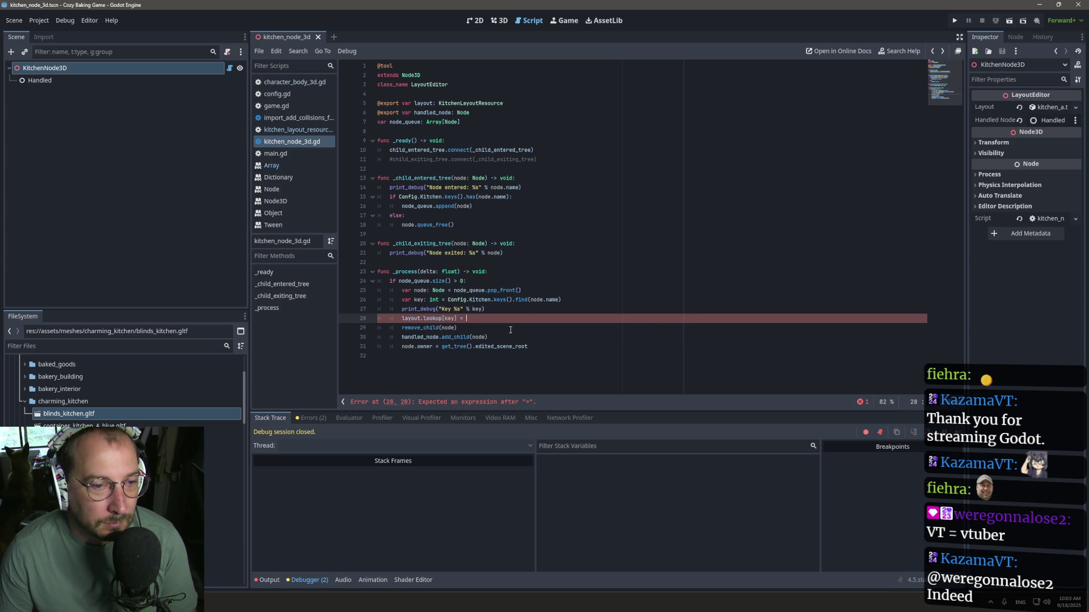
pyautogui.press('BackSpace')
pyautogui.press('BackSpace')
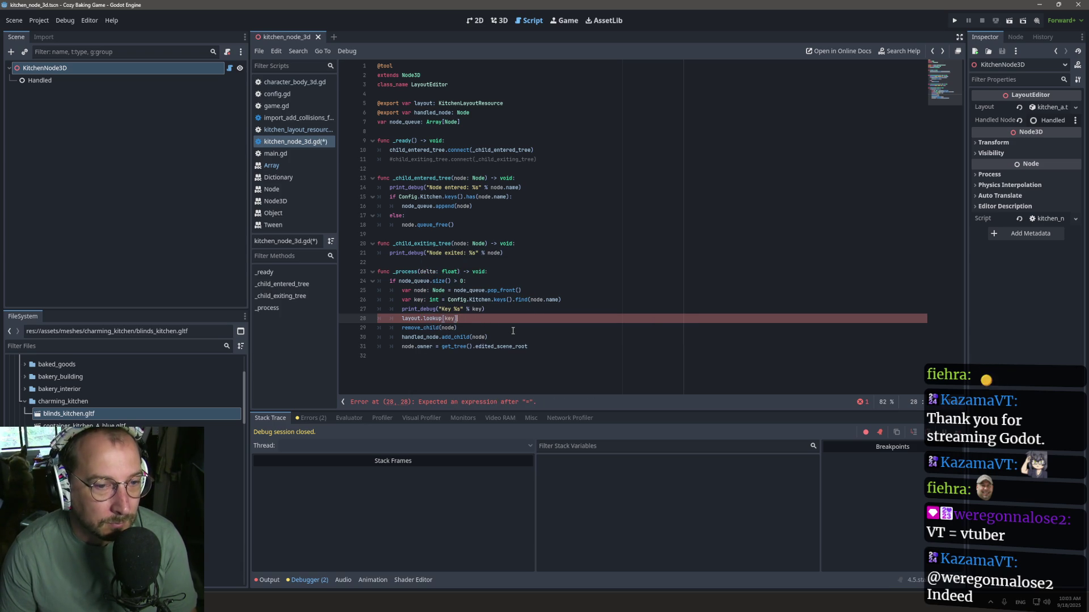
pyautogui.press('BackSpace')
pyautogui.write('.appe')
pyautogui.press('Return')
pyautogui.press('Escape')
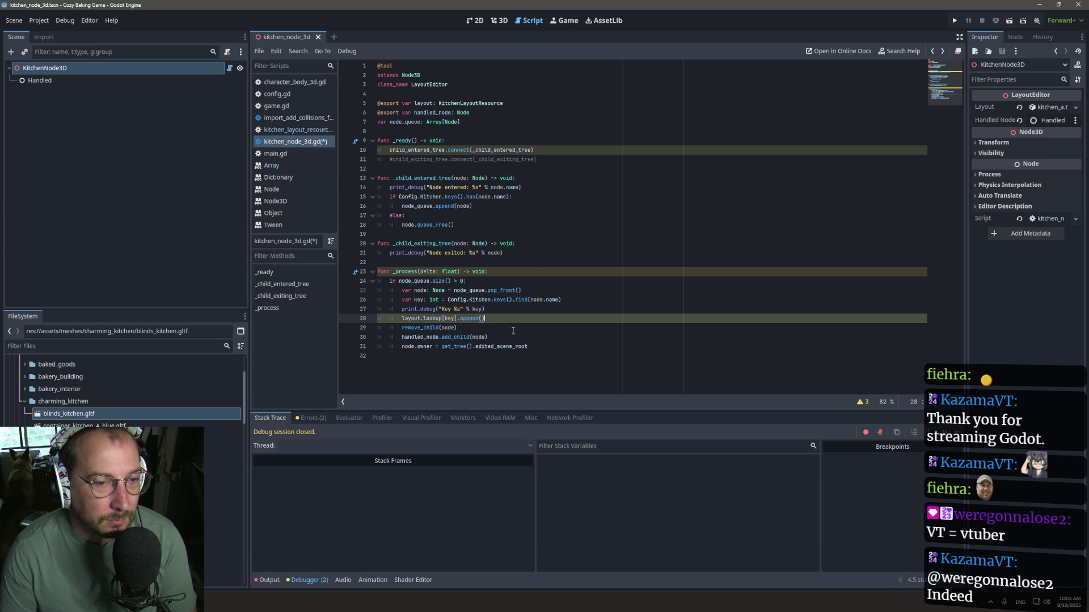
pyautogui.hotkey('ctrl', 's')
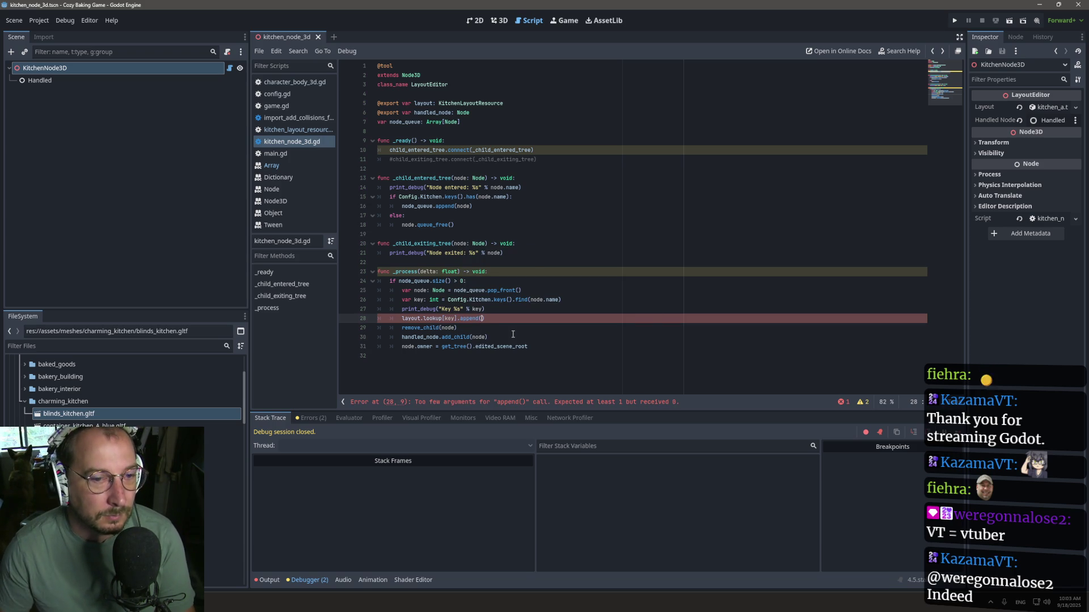
pyautogui.write('node')
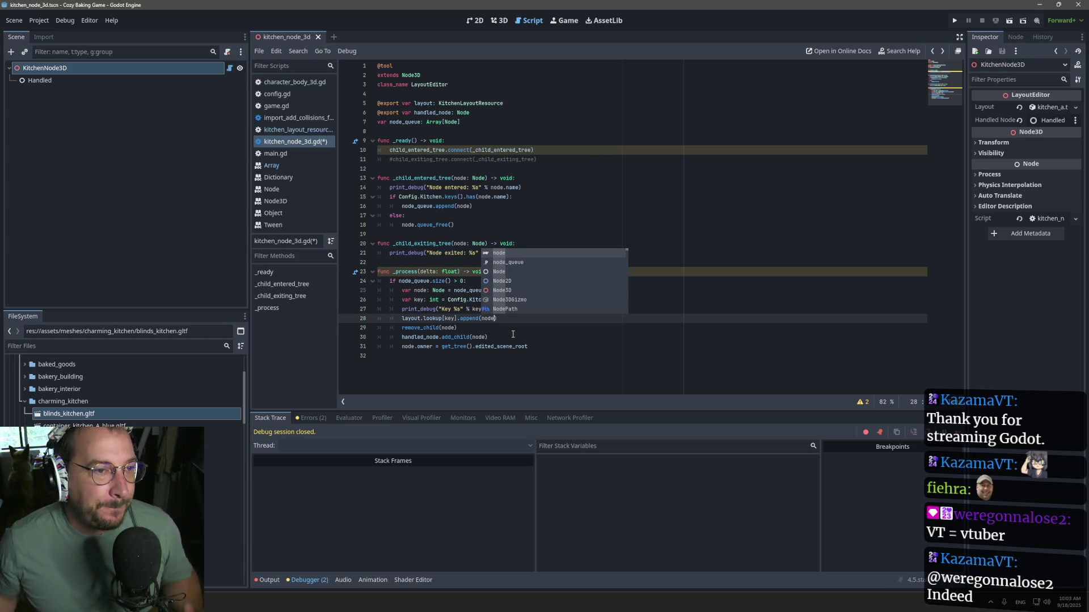
# In kitchen_layout_resource.gd, retype lookup as Dictionary[Node, Config.Kitchen]
pyautogui.click(301, 130)
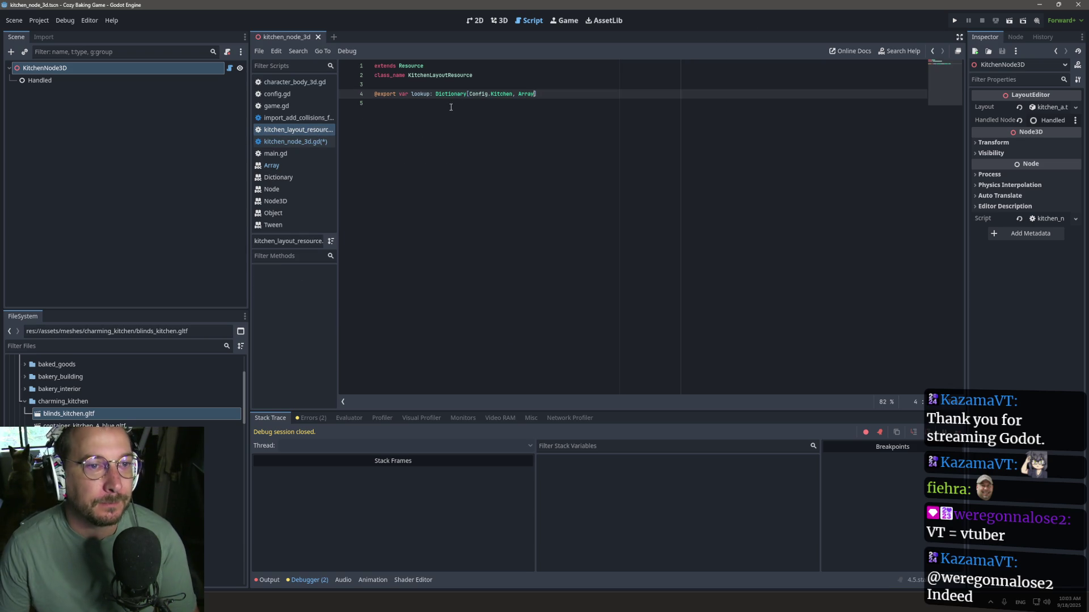
pyautogui.doubleClick(508, 93)
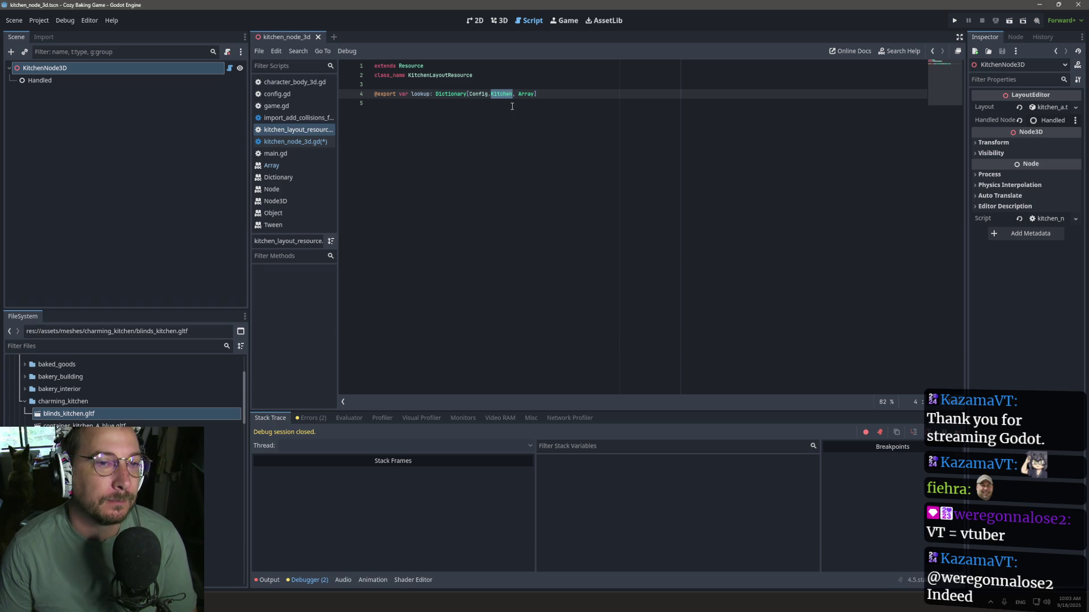
pyautogui.press('BackSpace')
pyautogui.press('BackSpace')
pyautogui.press('BackSpace')
pyautogui.write('K')
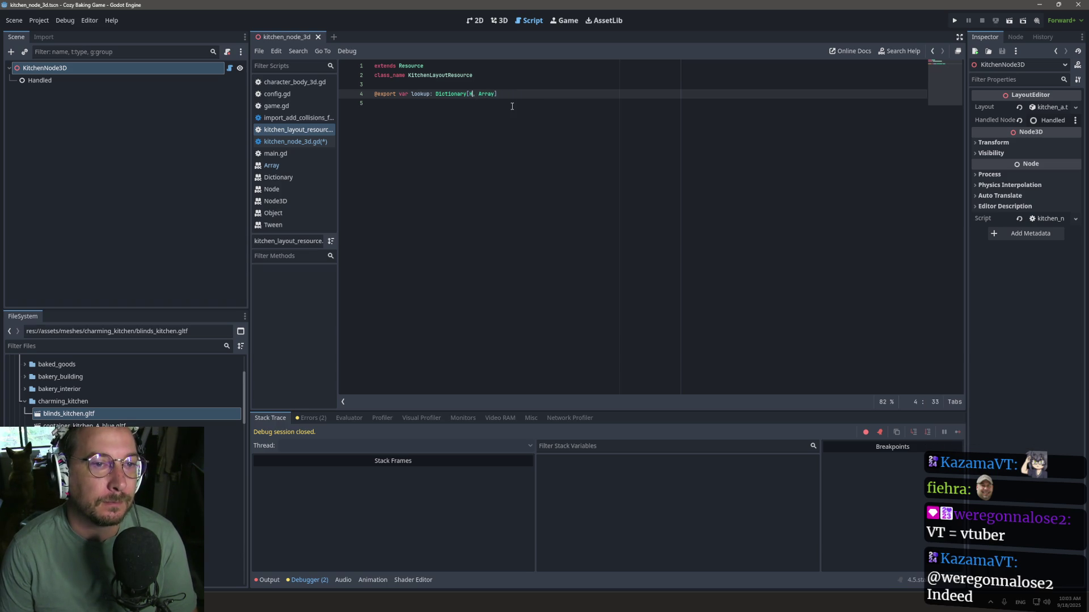
pyautogui.press('BackSpace')
pyautogui.write('N')
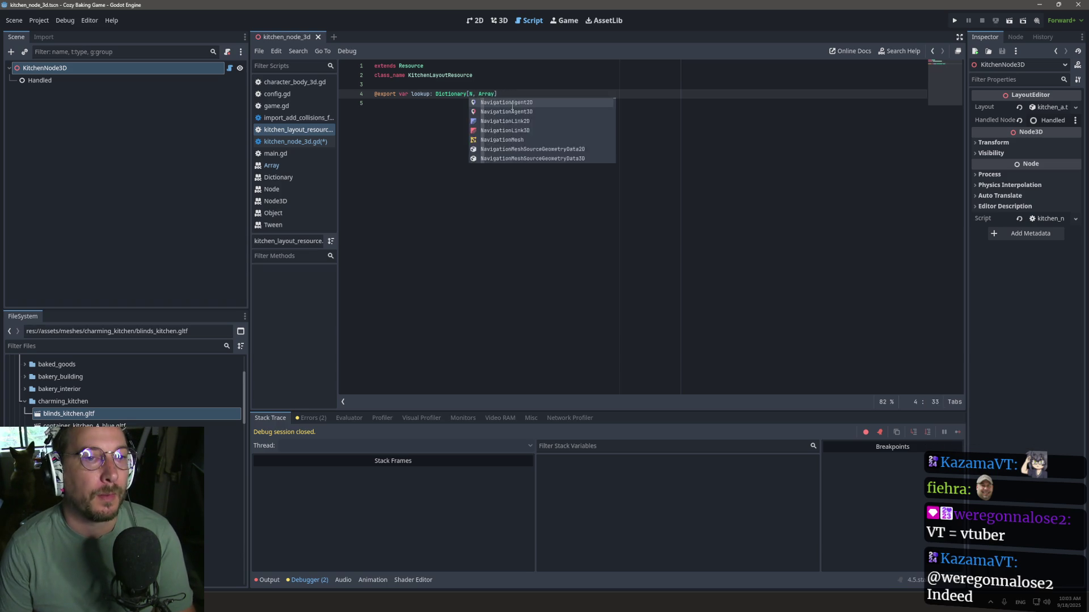
pyautogui.write('ode')
pyautogui.press('End')
pyautogui.press('BackSpace')
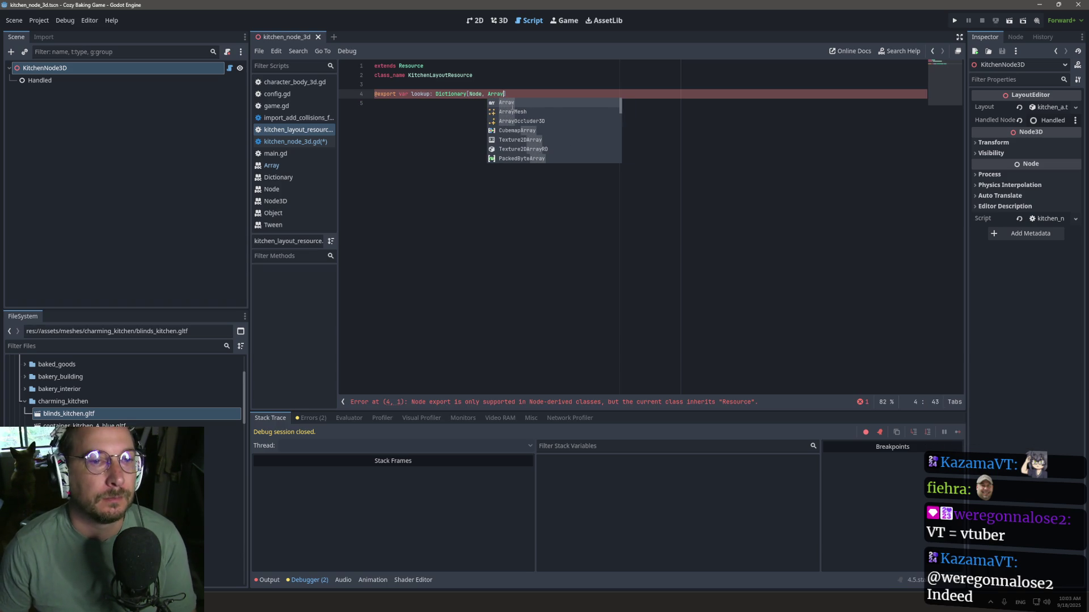
pyautogui.press('BackSpace')
pyautogui.press('BackSpace')
pyautogui.press('BackSpace')
pyautogui.write('Ki')
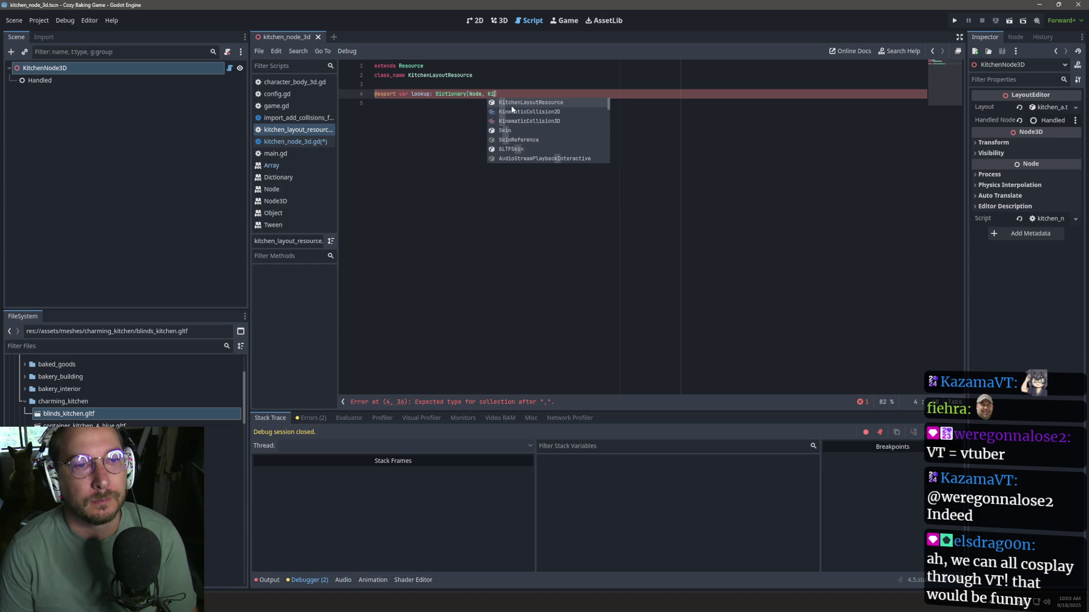
pyautogui.press('BackSpace')
pyautogui.press('BackSpace')
pyautogui.write('Config.Ki')
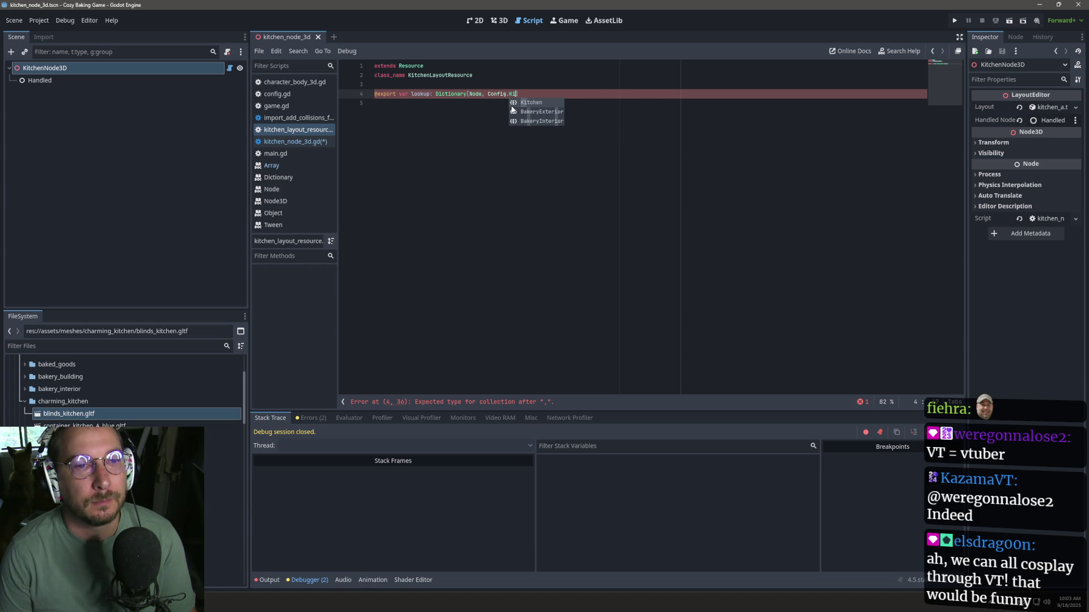
pyautogui.press('Return')
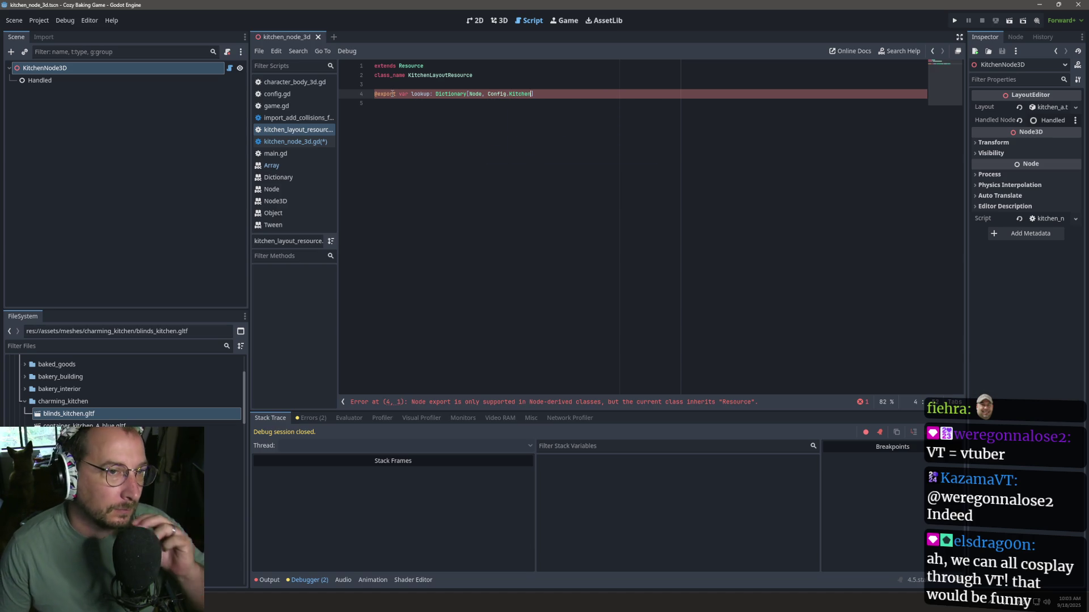
pyautogui.doubleClick(393, 94)
pyautogui.press('Delete')
pyautogui.press('Delete')
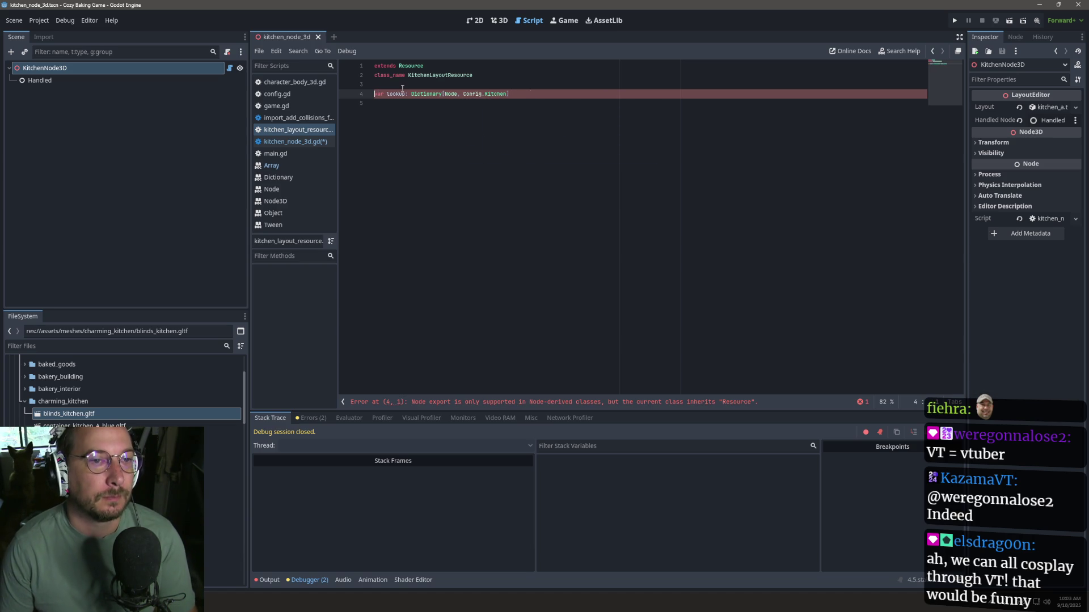
pyautogui.hotkey('ctrl', 's')
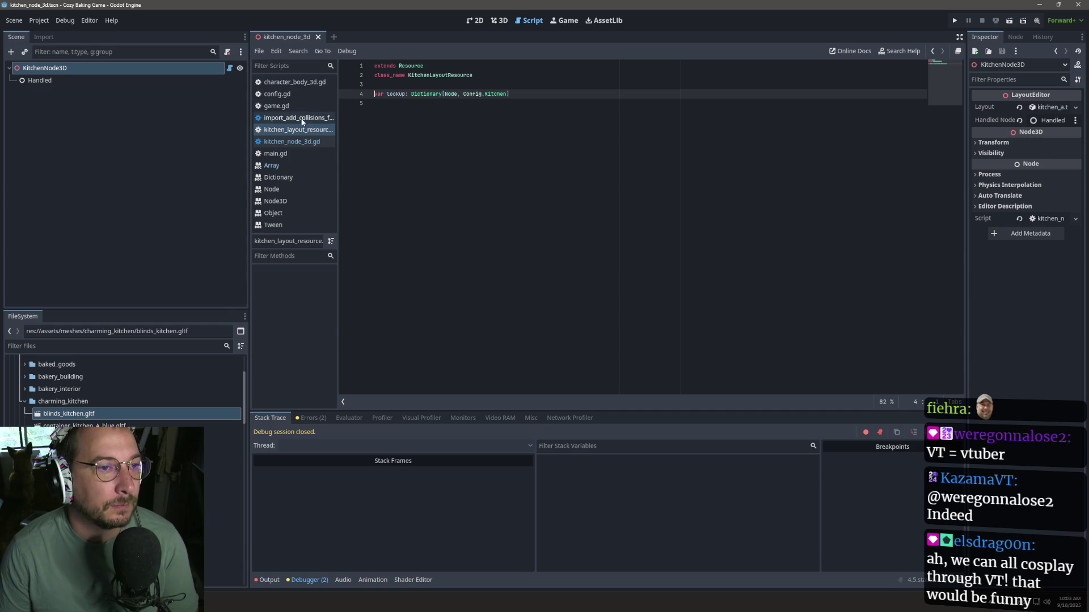
pyautogui.click(292, 141)
pyautogui.click(440, 235)
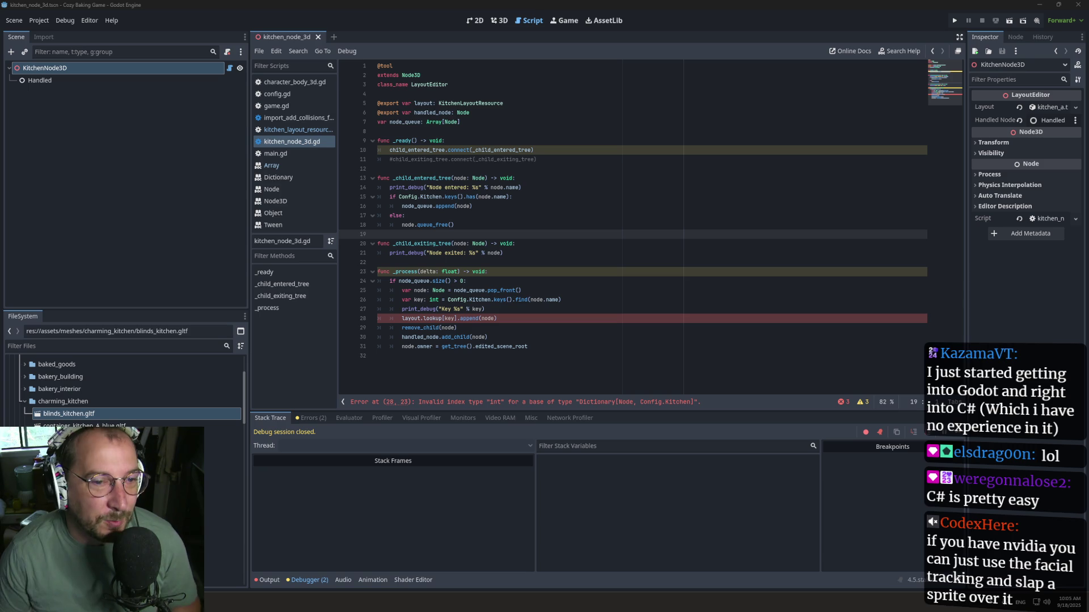
pyautogui.click(406, 318)
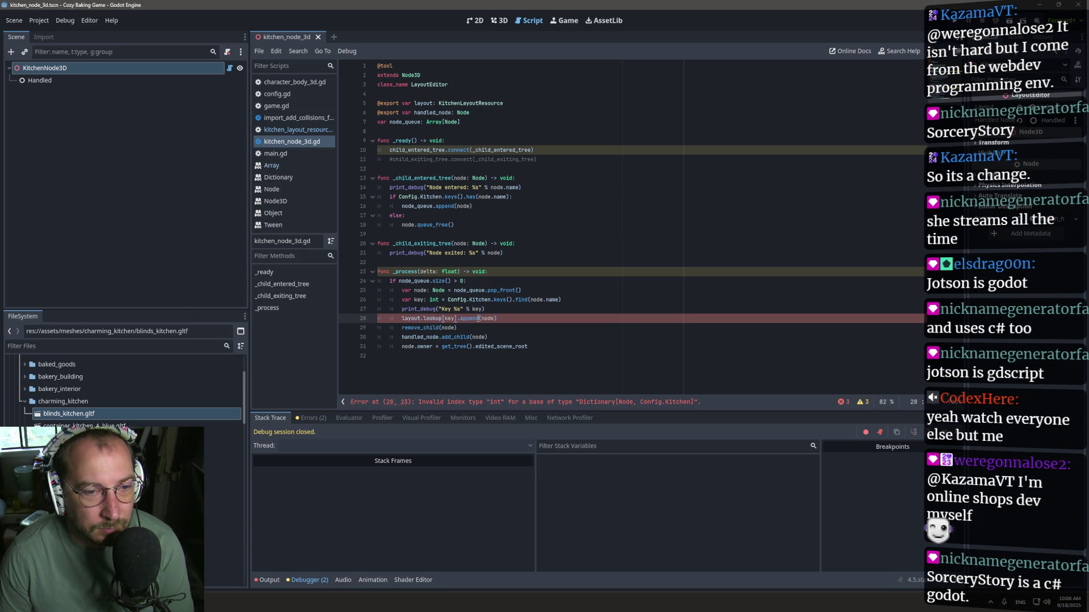
# Rewrite line 28 of kitchen_node_3d.gd as layout.lookup[node] = key
pyautogui.doubleClick(469, 318)
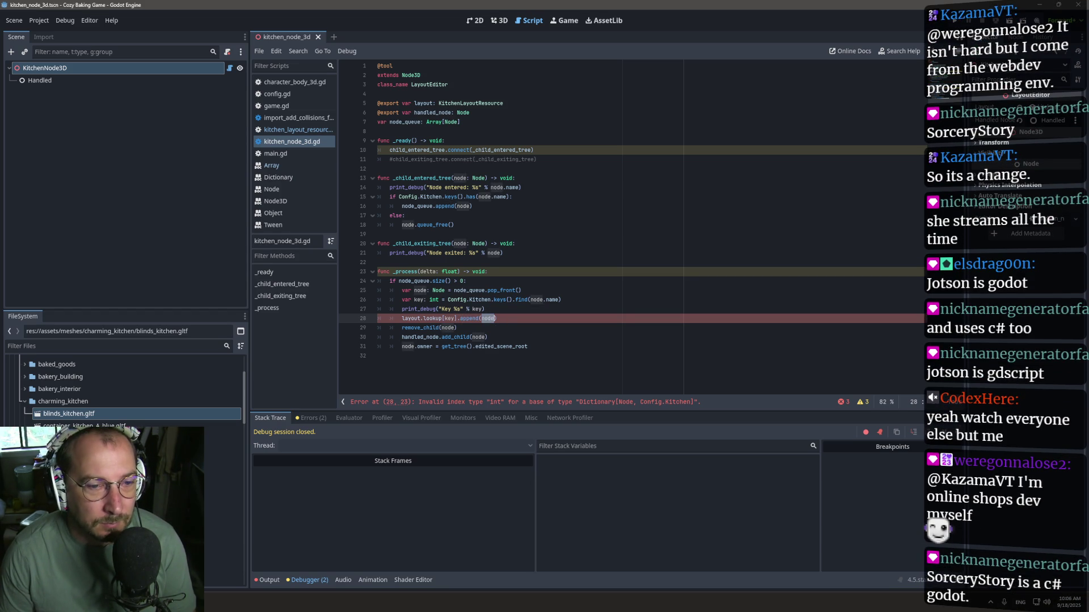
pyautogui.doubleClick(450, 318)
pyautogui.write('node')
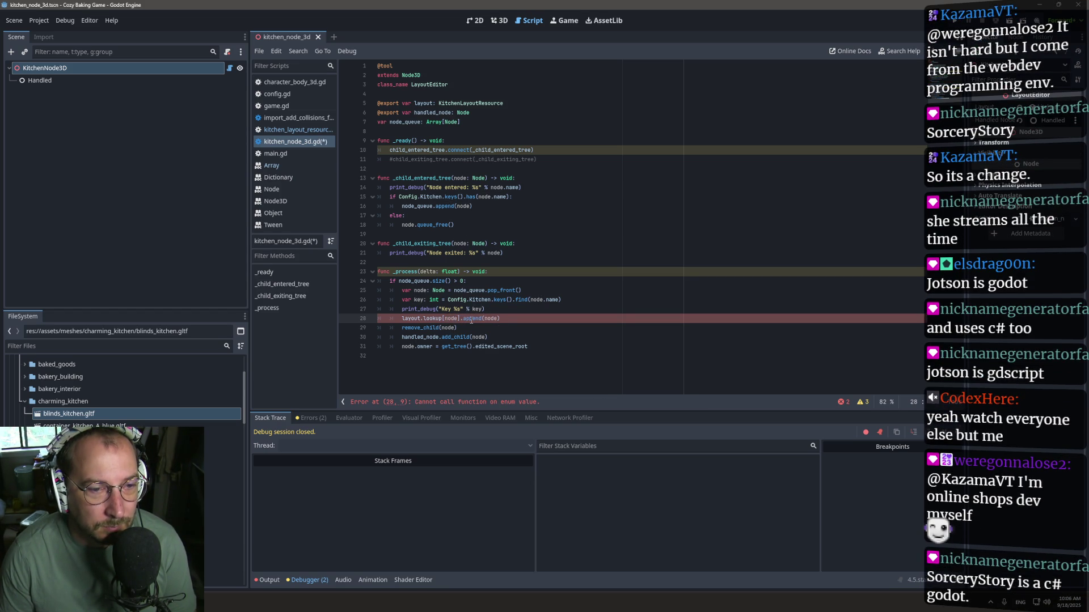
pyautogui.moveTo(462, 318); pyautogui.dragTo(502, 320)
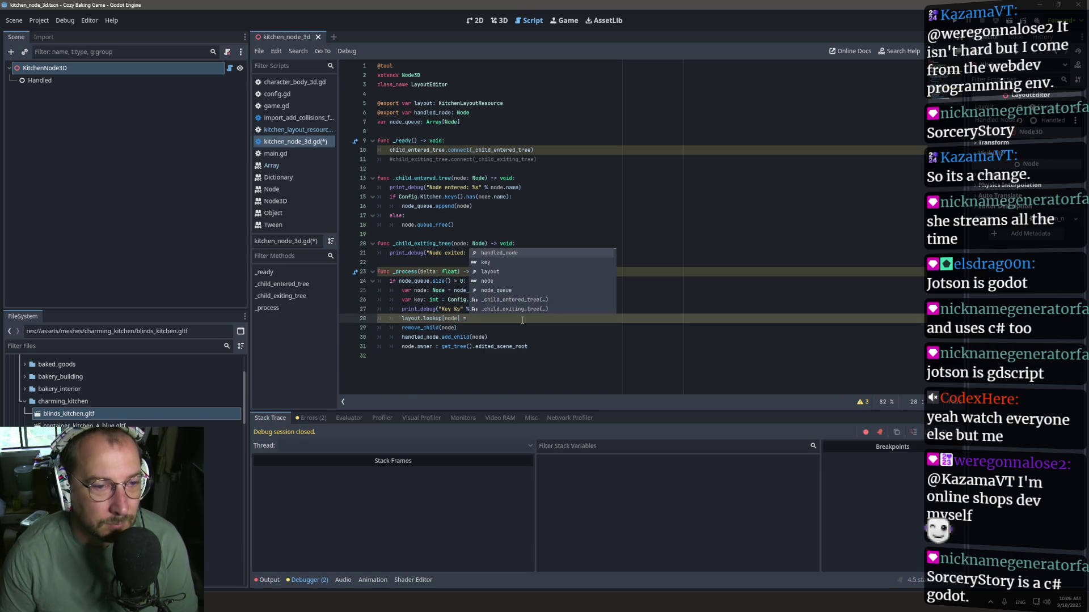
pyautogui.write('=')
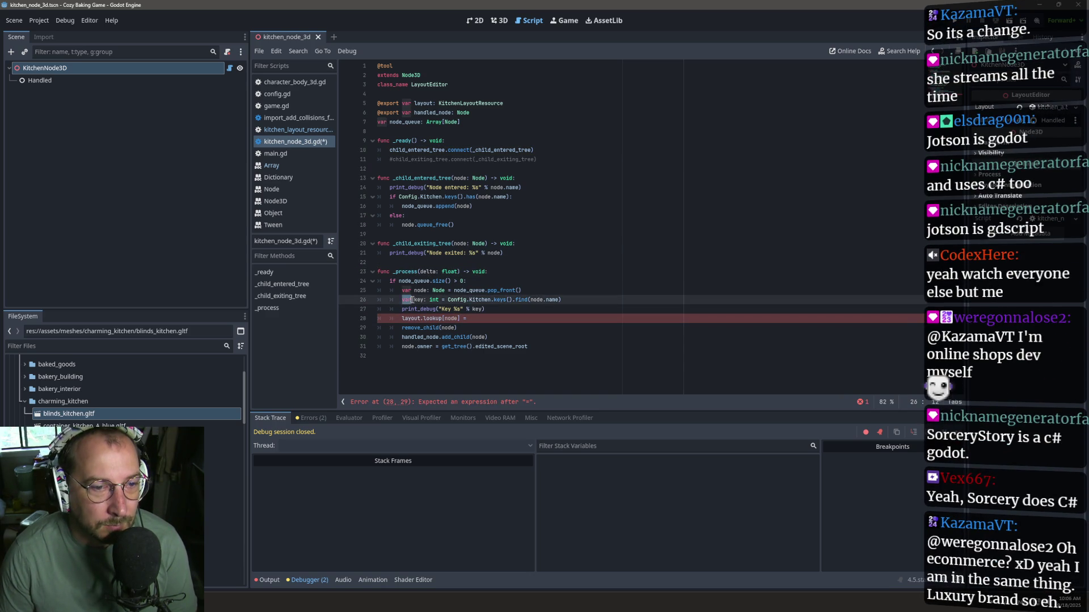
pyautogui.click(414, 299)
pyautogui.hotkey('shift', 'Home')
pyautogui.click(479, 318)
pyautogui.write('key')
# Save kitchen_node_3d.gd and return to the 3D scene view
pyautogui.hotkey('ctrl', 's')
pyautogui.press('Up')
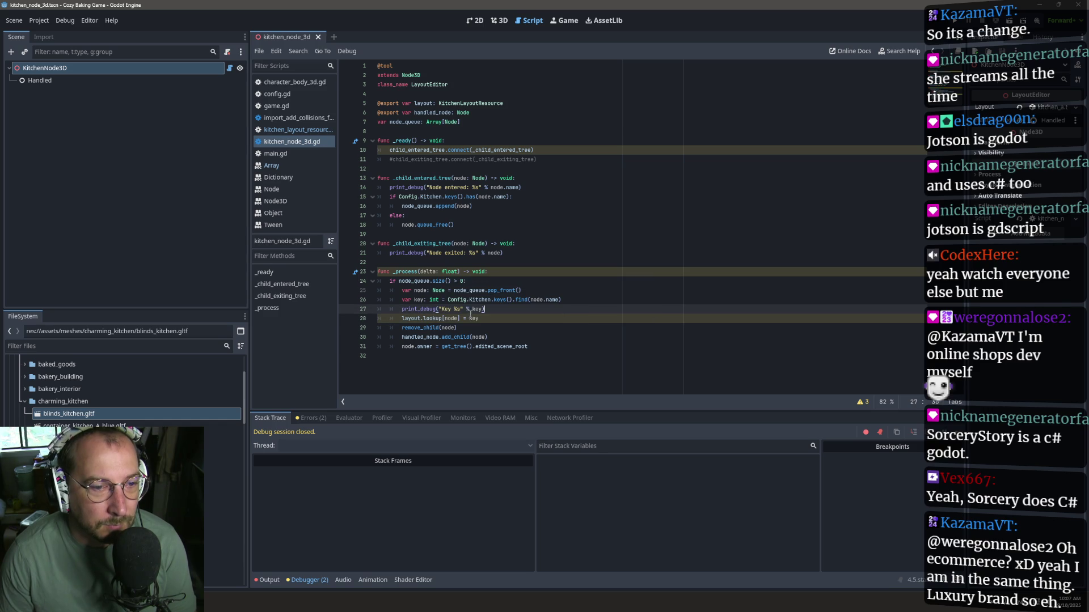
pyautogui.moveTo(443, 318)
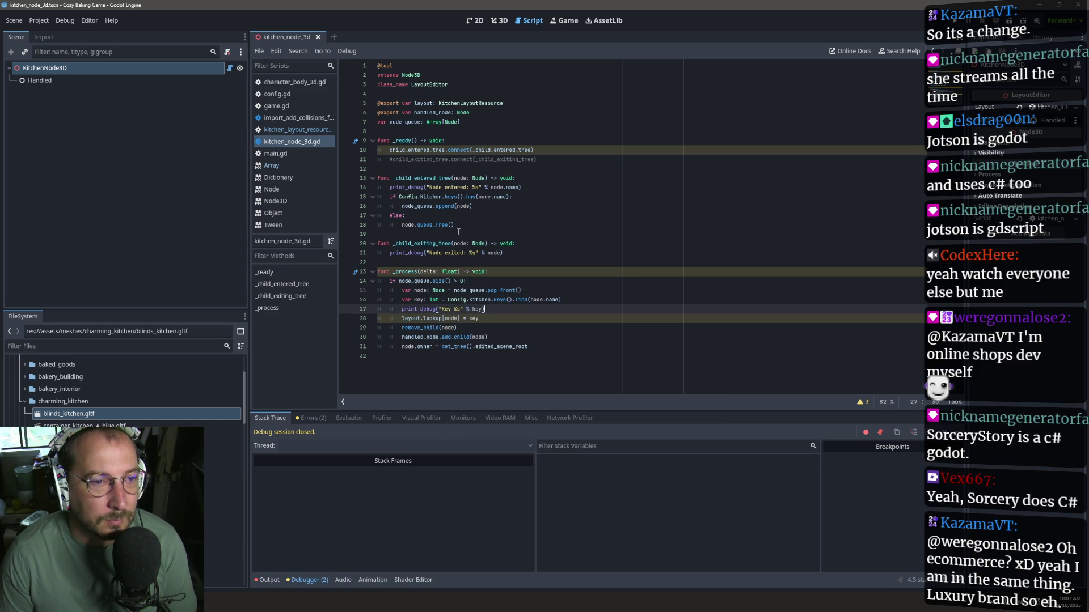
pyautogui.click(498, 21)
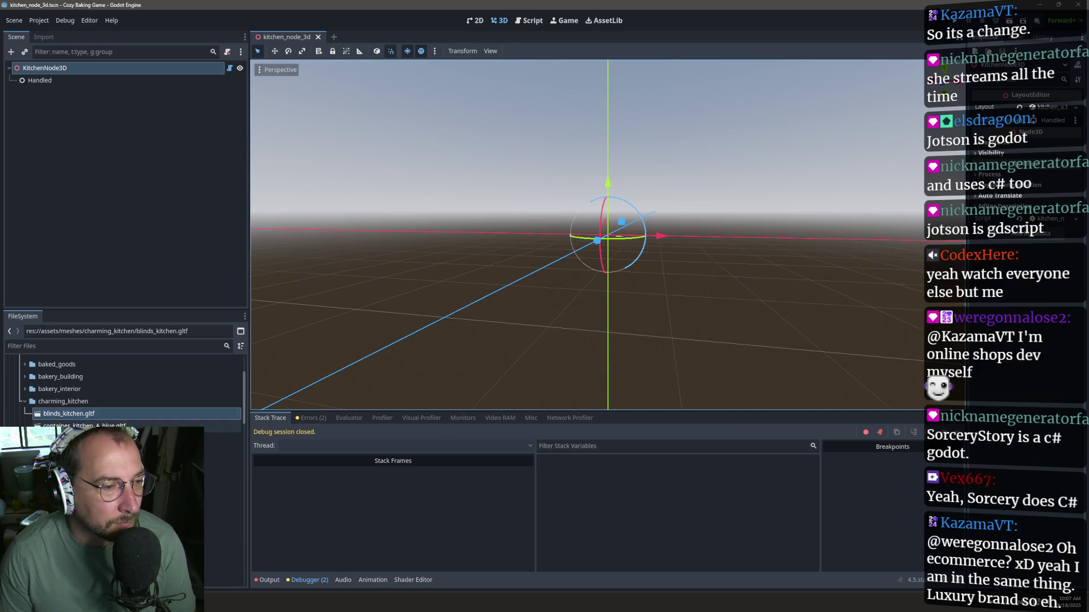
# Drop blinds_kitchen and container_kitchen_b_red into the scene, checking the Output log's line-28 'lookup' error
pyautogui.moveTo(67, 414); pyautogui.dragTo(407, 354)
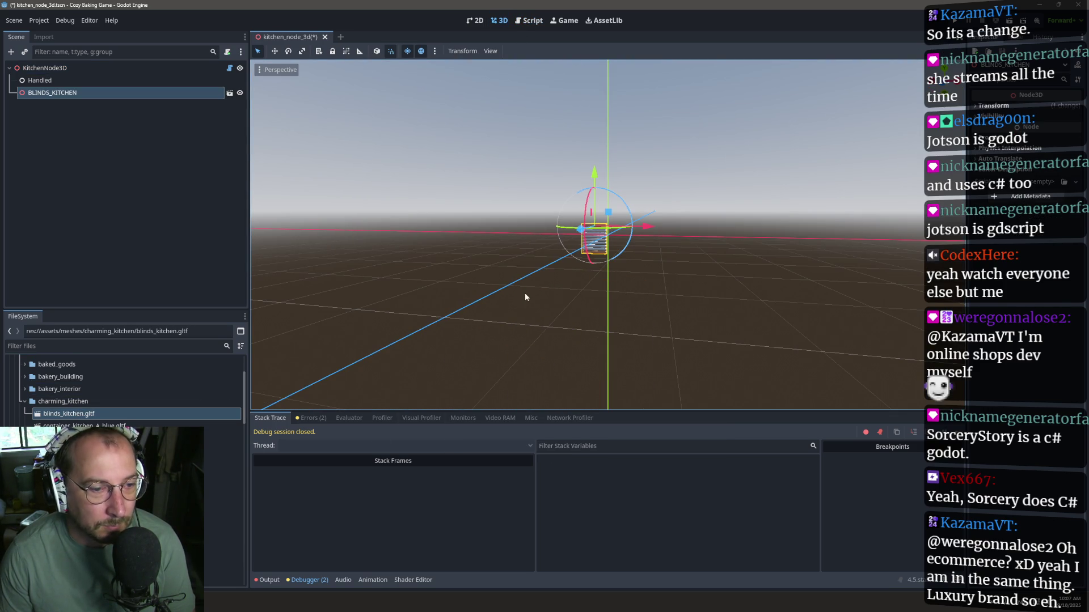
pyautogui.click(252, 581)
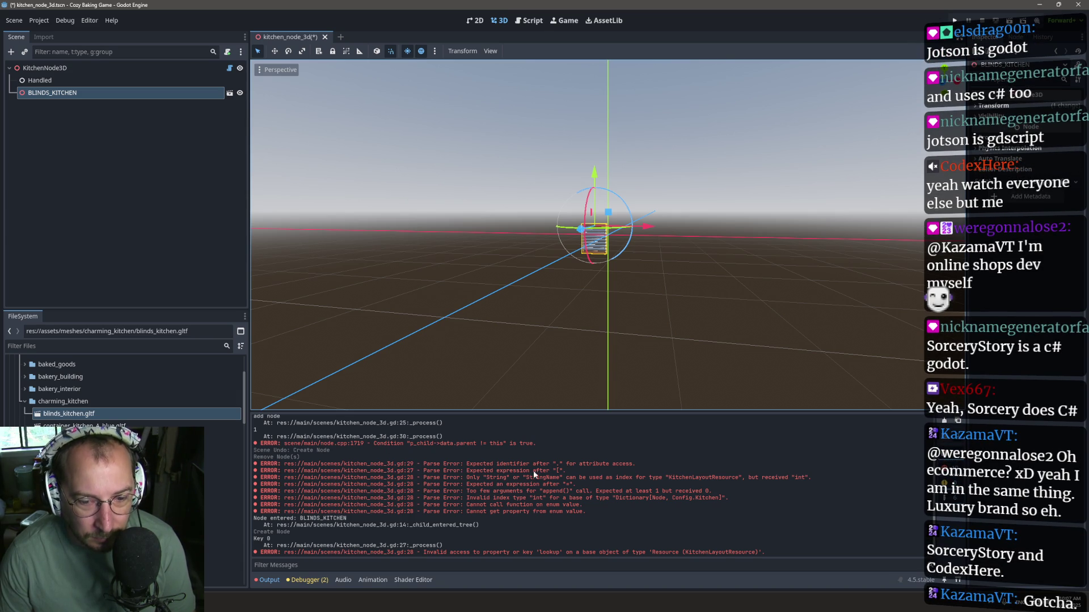
pyautogui.click(538, 22)
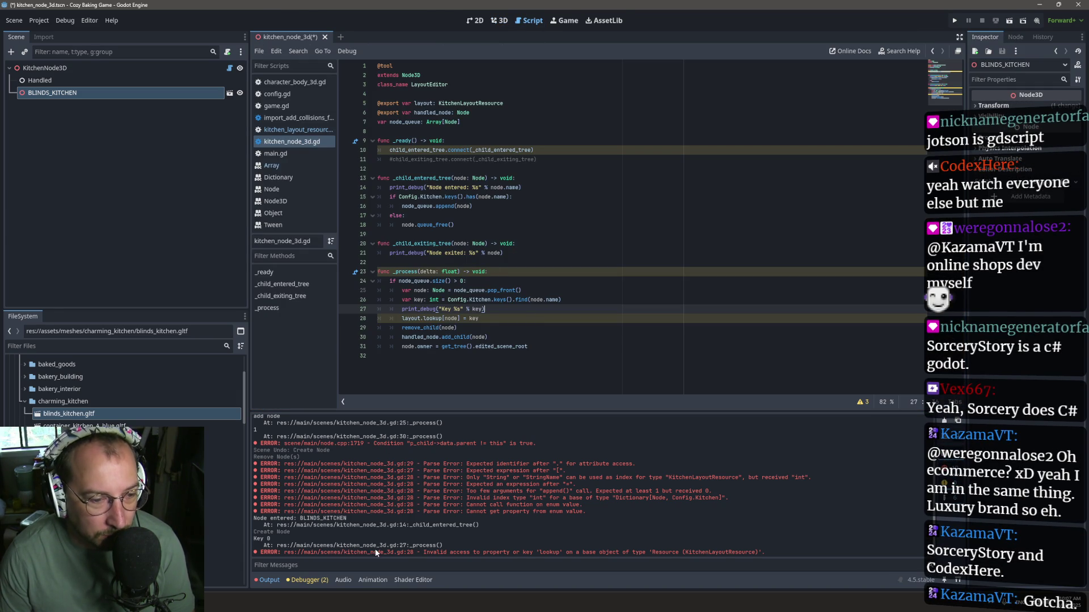
pyautogui.doubleClick(410, 318)
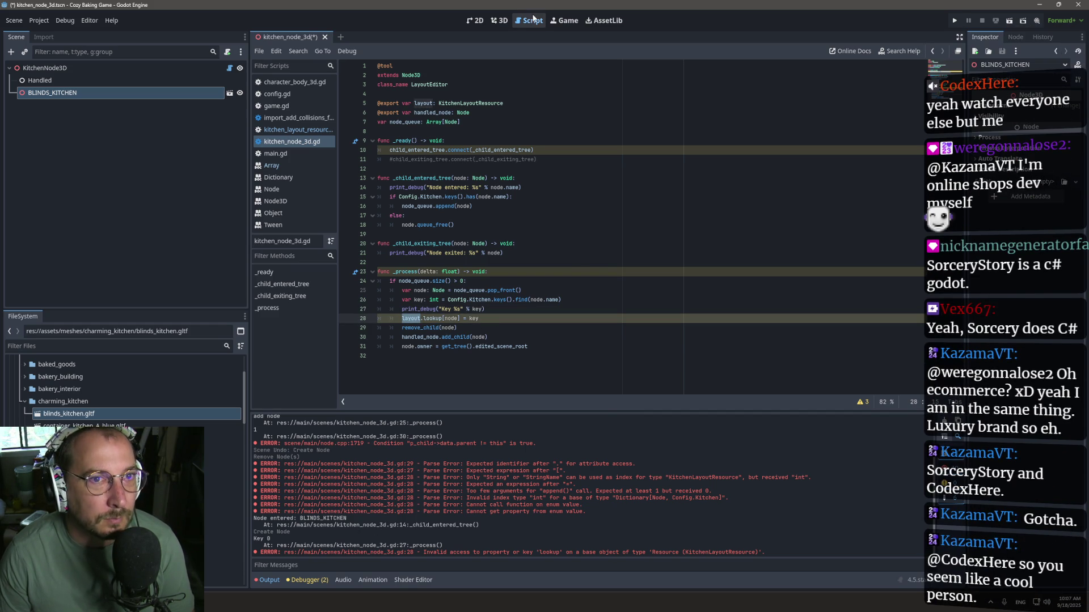
pyautogui.click(499, 20)
pyautogui.moveTo(223, 475); pyautogui.dragTo(674, 339)
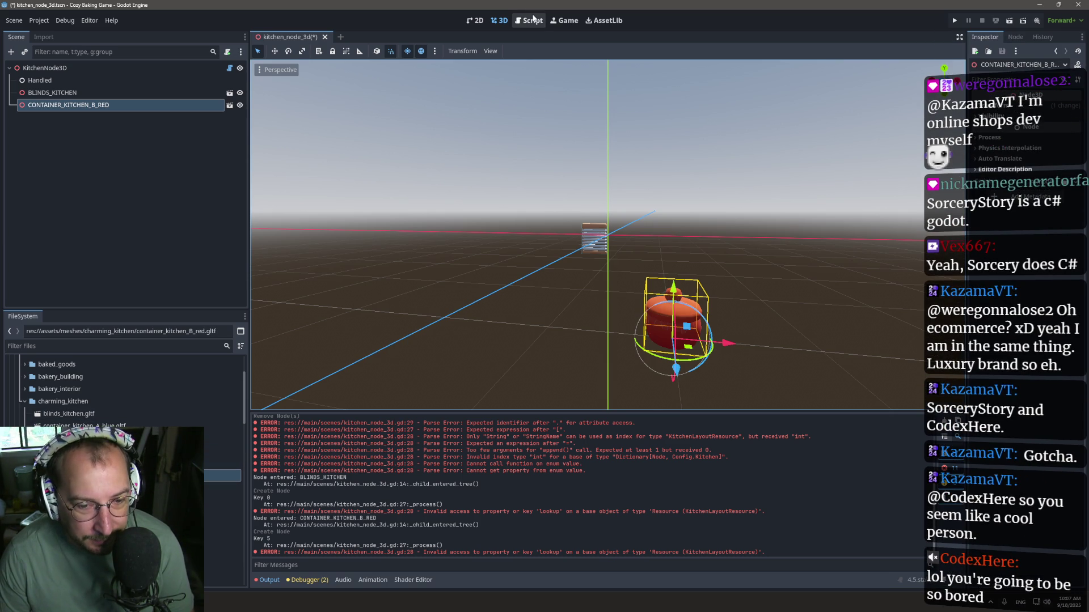
# Save kitchen_node_3d.gd and inspect the layout resource assigned to KitchenNode3D
pyautogui.click(534, 20)
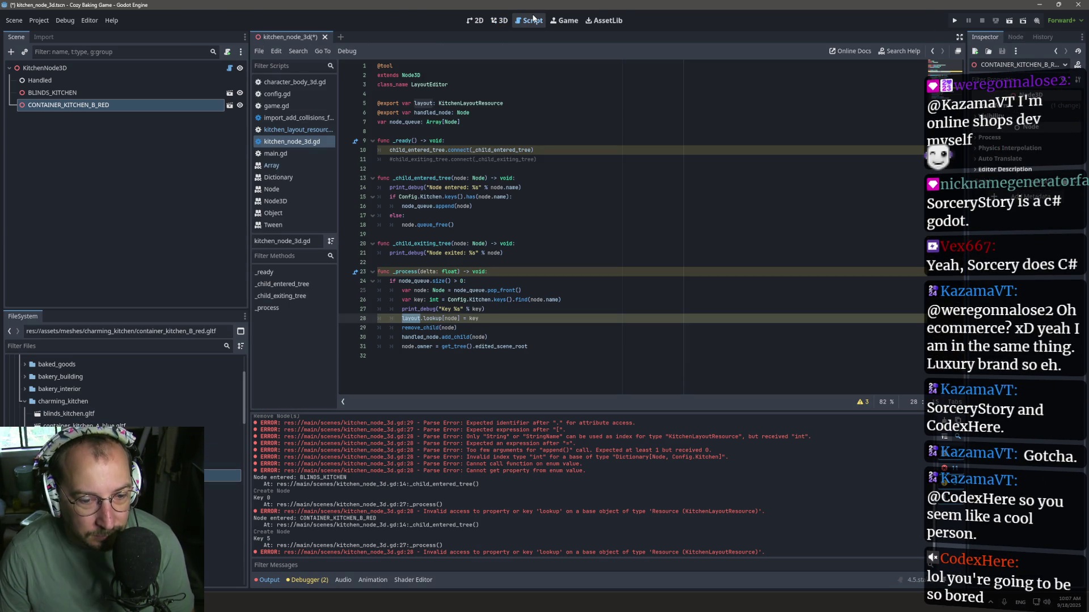
pyautogui.click(294, 131)
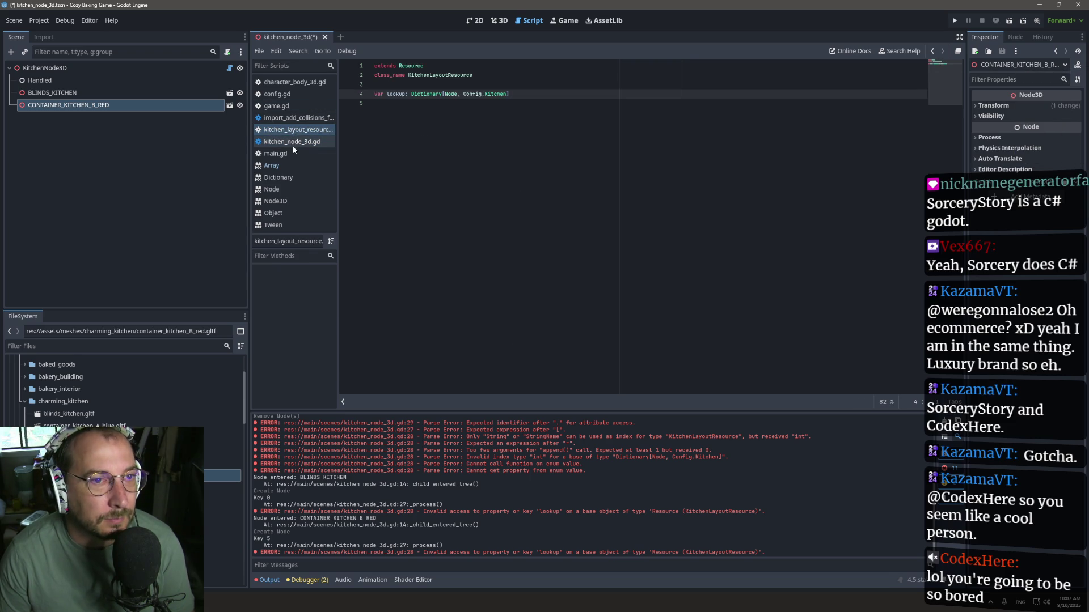
pyautogui.click(292, 142)
pyautogui.hotkey('ctrl', 's')
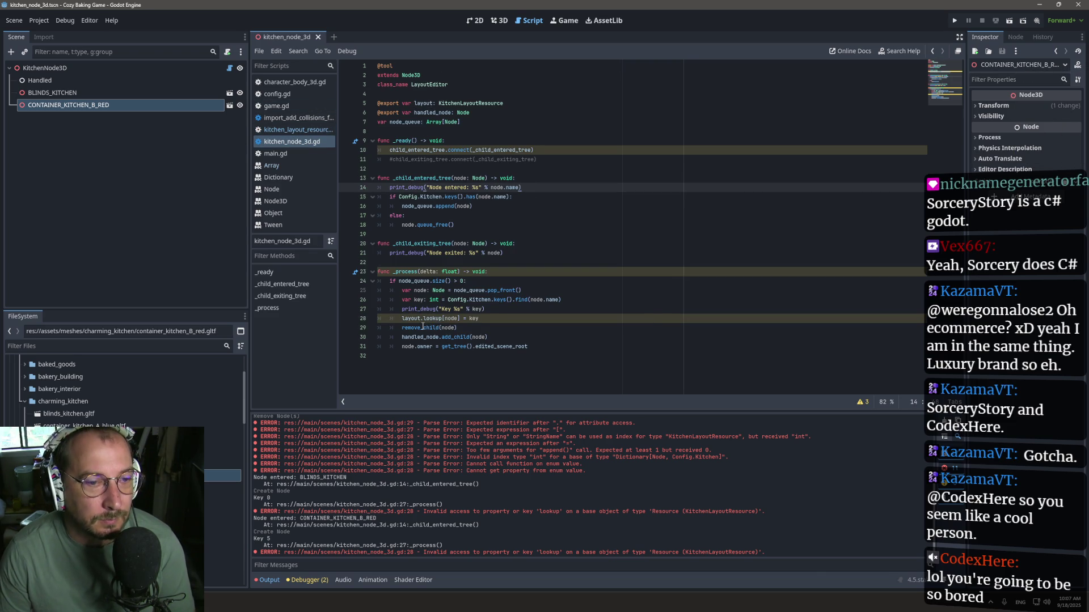
pyautogui.click(141, 68)
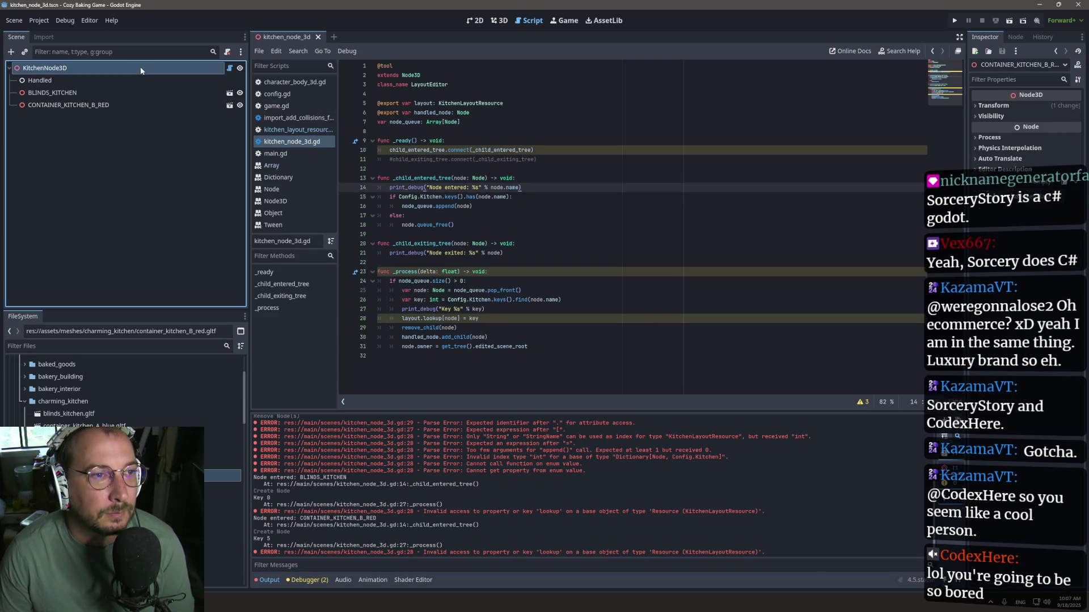
pyautogui.click(1047, 108)
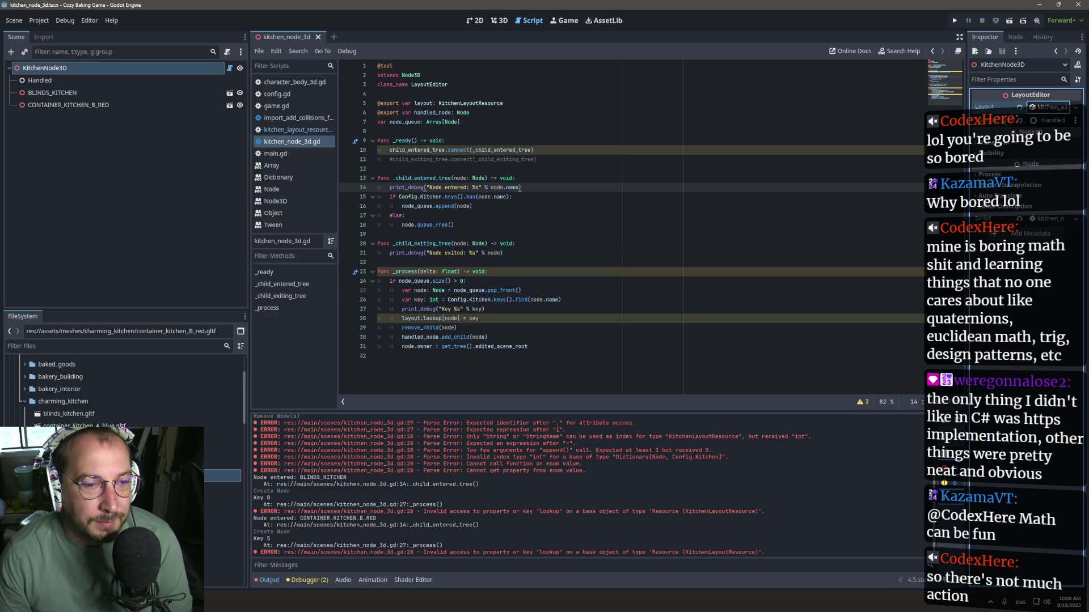
# Review the key lookup code on lines 22–26, comparing it with kitchen_layout_resource.gd
pyautogui.click(428, 264)
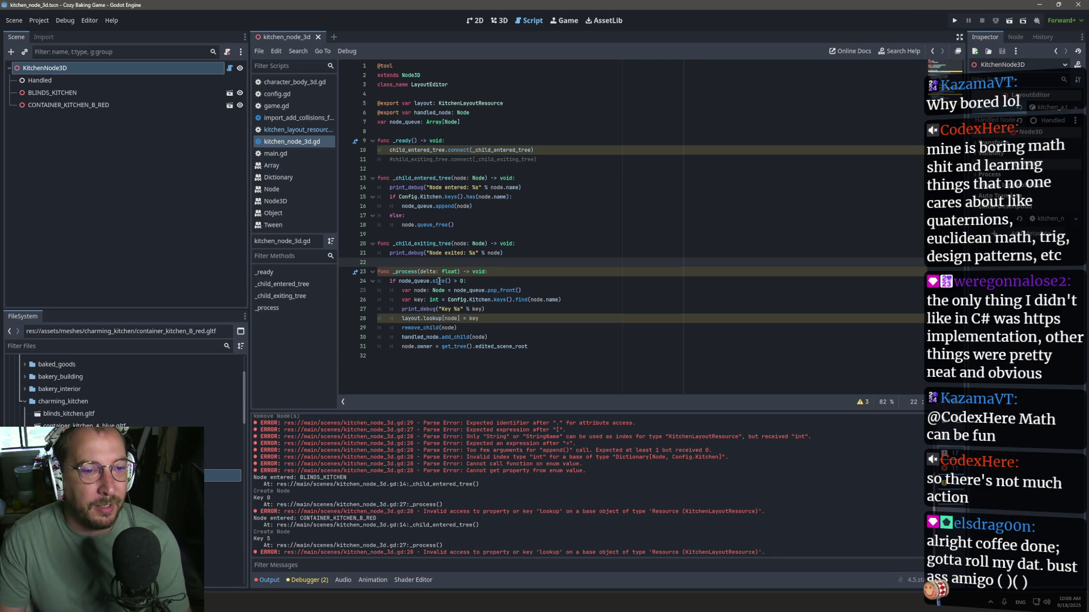
pyautogui.tripleClick(455, 301)
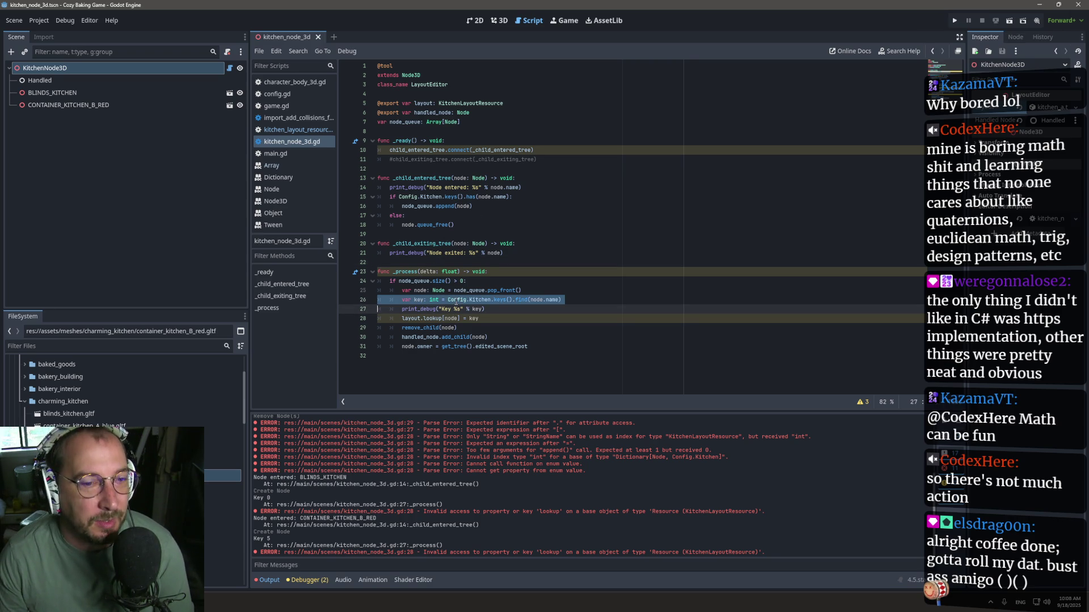
pyautogui.click(528, 298)
pyautogui.moveTo(435, 307)
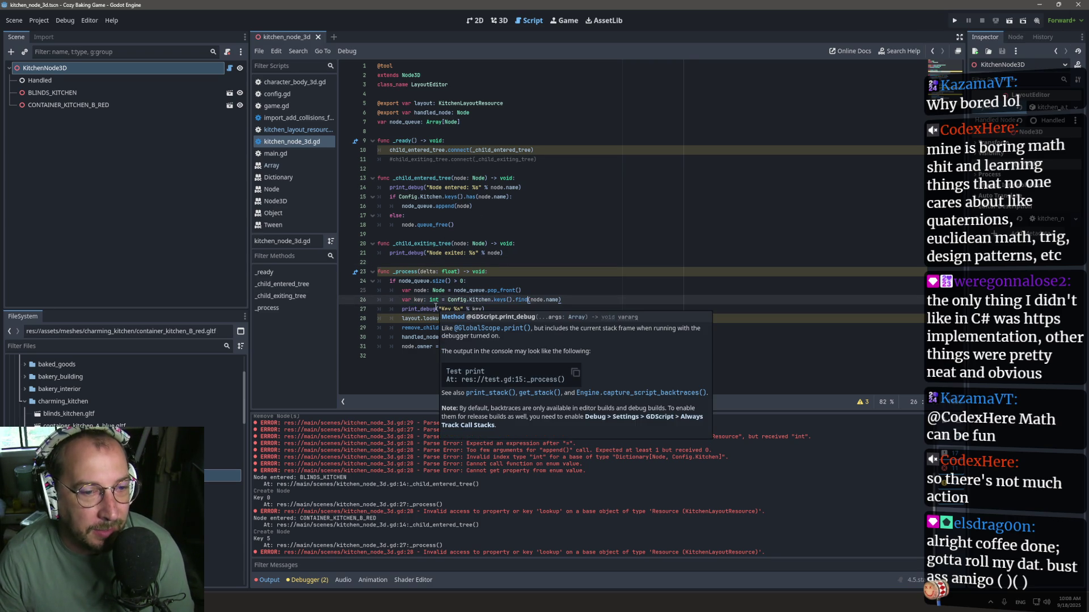
pyautogui.click(543, 280)
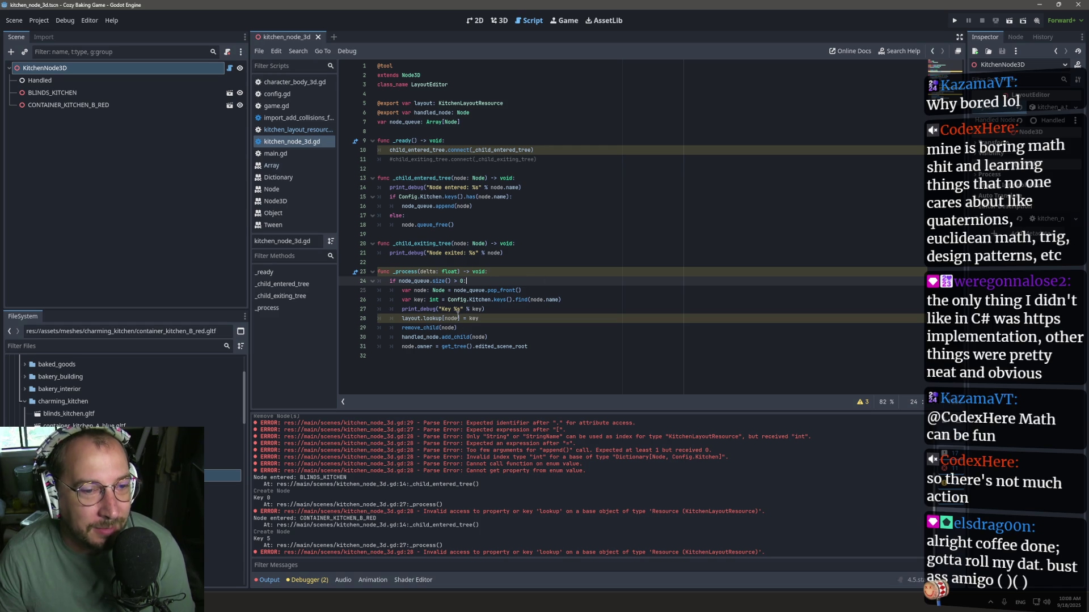
pyautogui.click(306, 131)
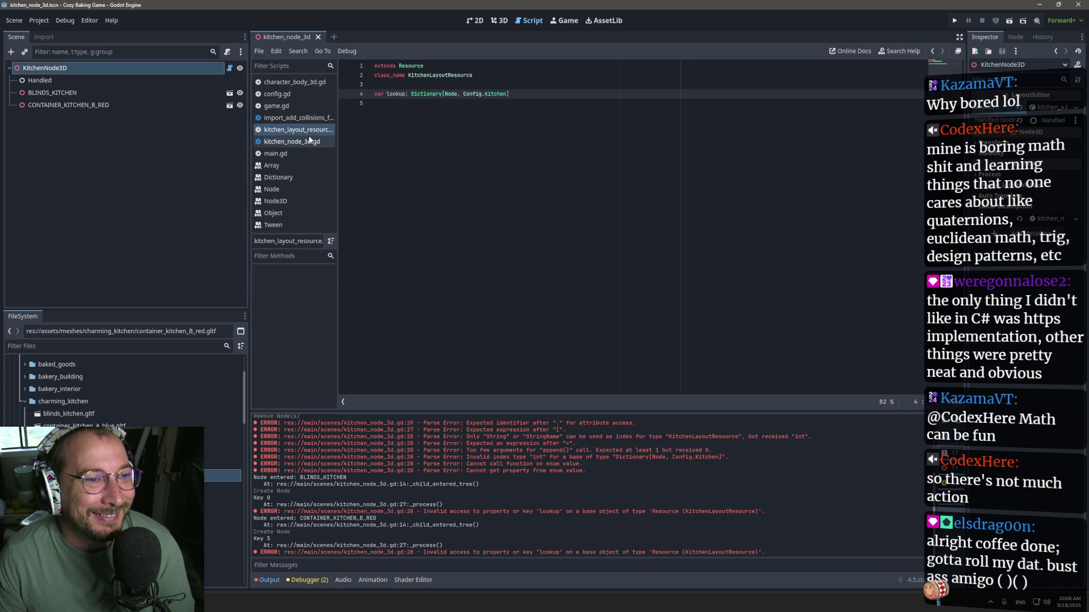
pyautogui.click(309, 141)
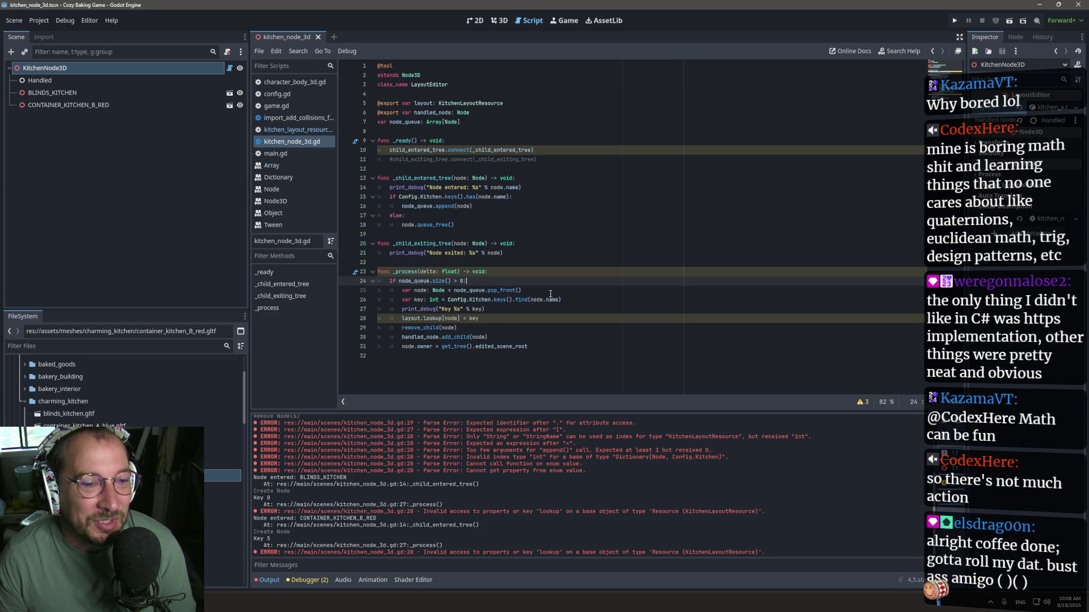
# Jump from lookup on line 28 to its definition, then select the BLINDS_KITCHEN node
pyautogui.click(485, 321)
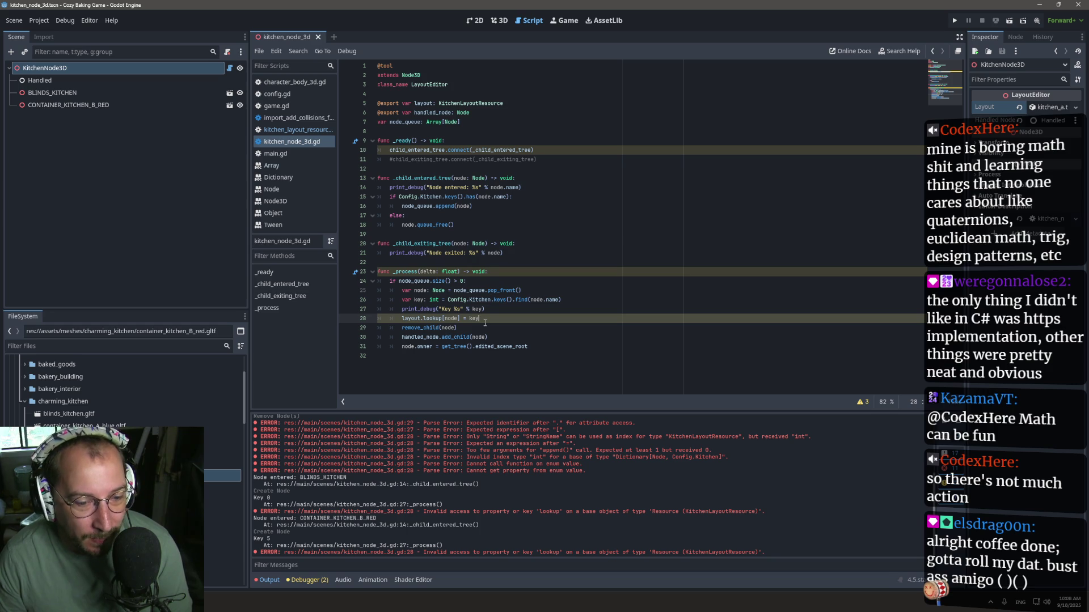
pyautogui.keyDown('ctrl'); pyautogui.click(438, 320); pyautogui.keyUp('ctrl')
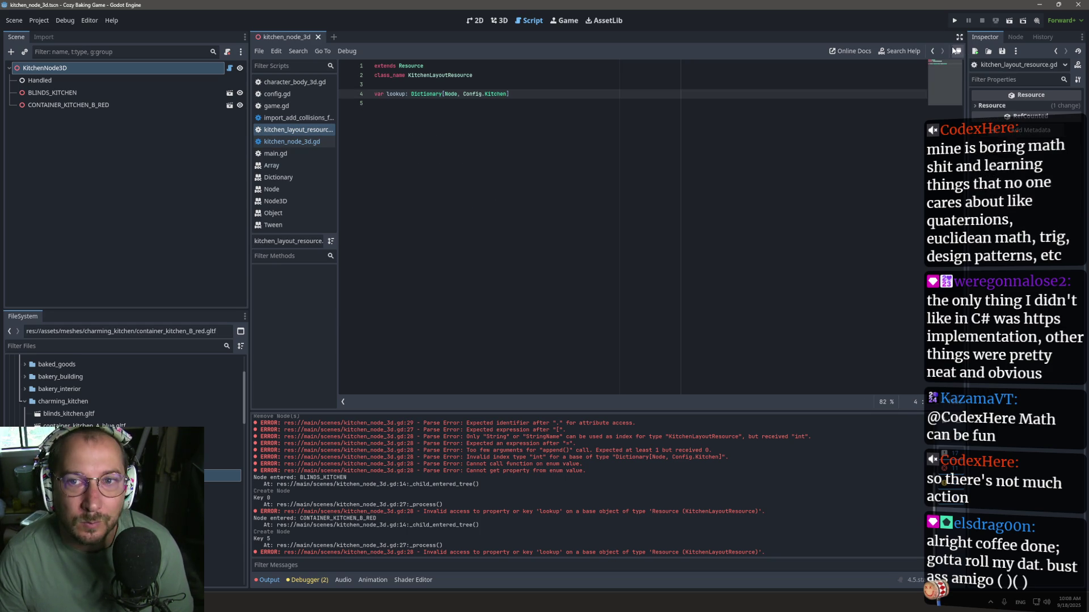
pyautogui.click(149, 82)
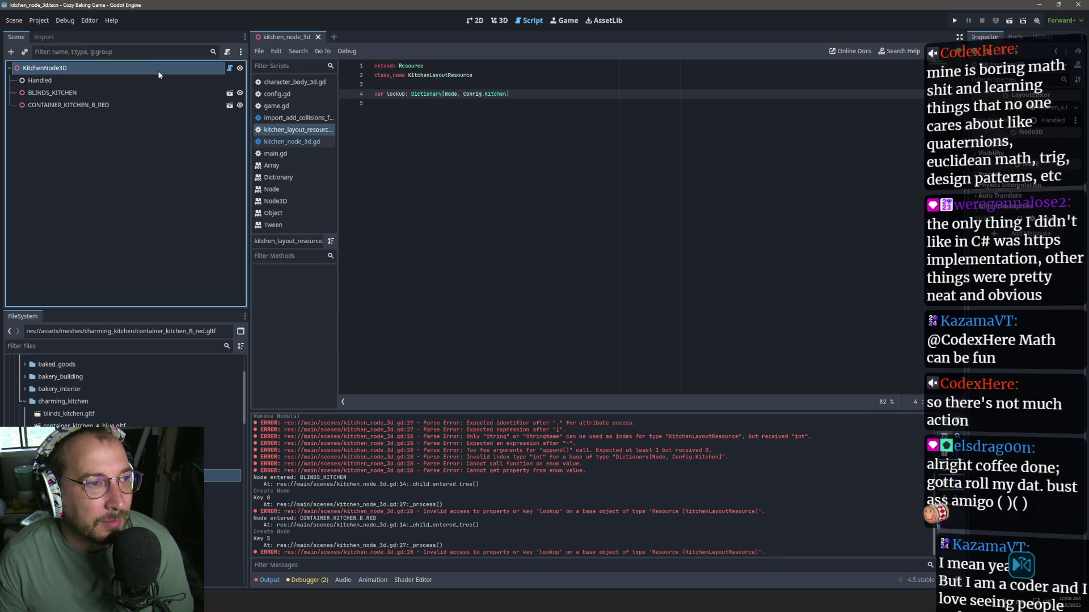
pyautogui.click(145, 92)
# Delete the BLINDS_KITCHEN and CONTAINER_KITCHEN_B_RED nodes and select the KitchenNode3D root
pyautogui.keyDown('shift'); pyautogui.click(142, 103); pyautogui.keyUp('shift')
pyautogui.rightClick(141, 100)
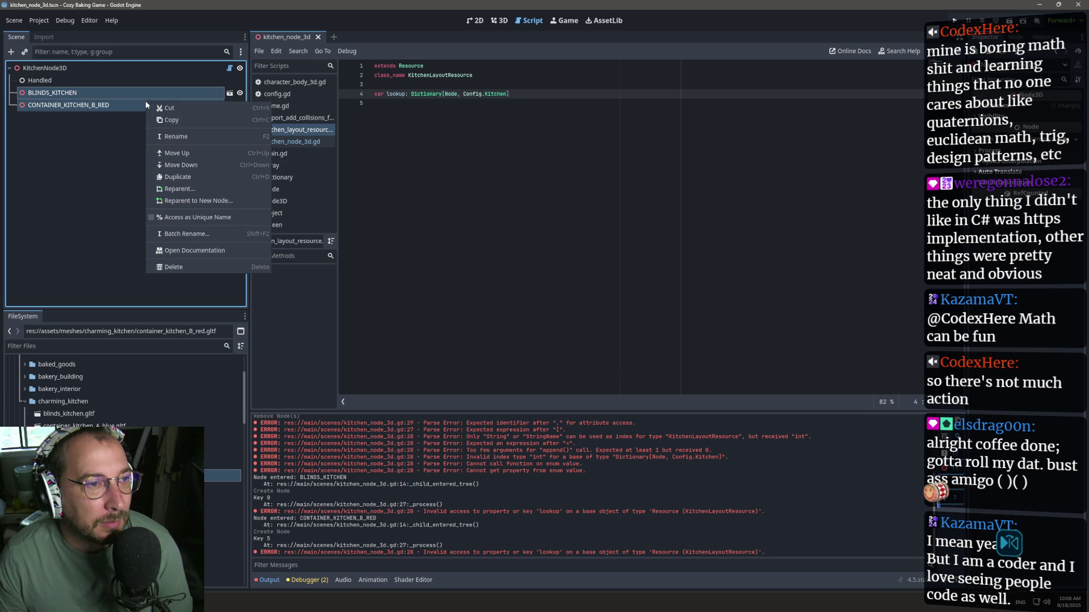
pyautogui.click(165, 266)
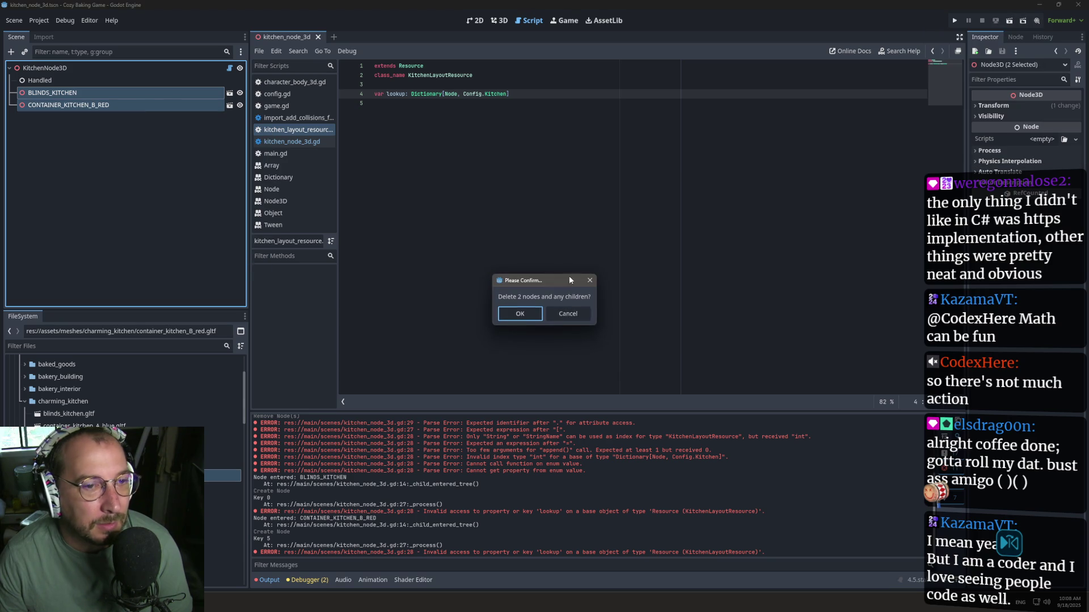
pyautogui.click(525, 319)
pyautogui.click(149, 69)
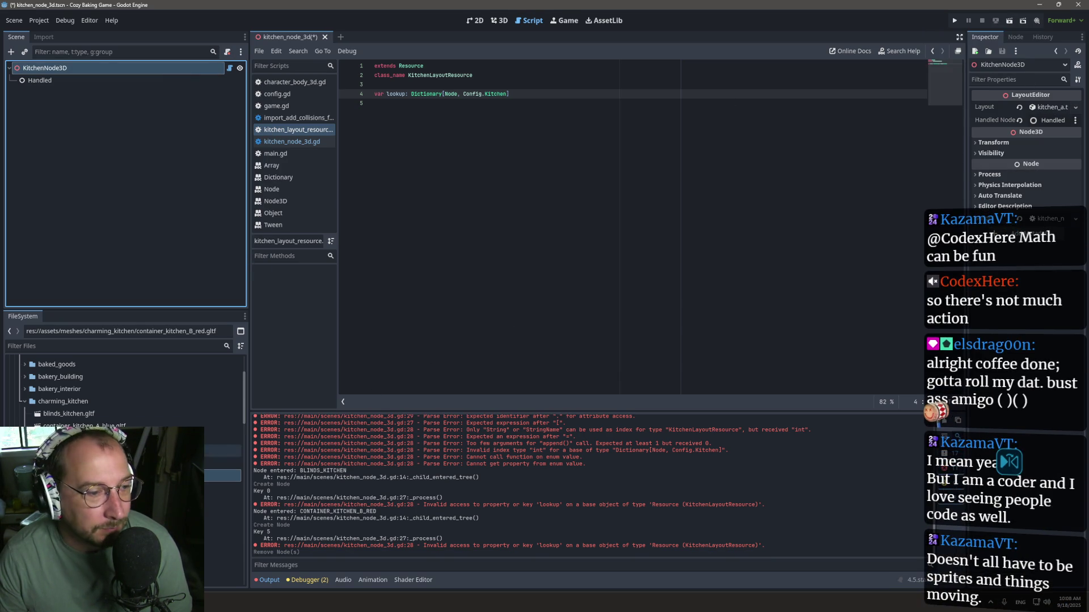
# Locate kitchen_a.tres in the data/layouts/kitchen folder of the FileSystem dock
pyautogui.click(28, 414)
pyautogui.scroll(3, 24, 407)
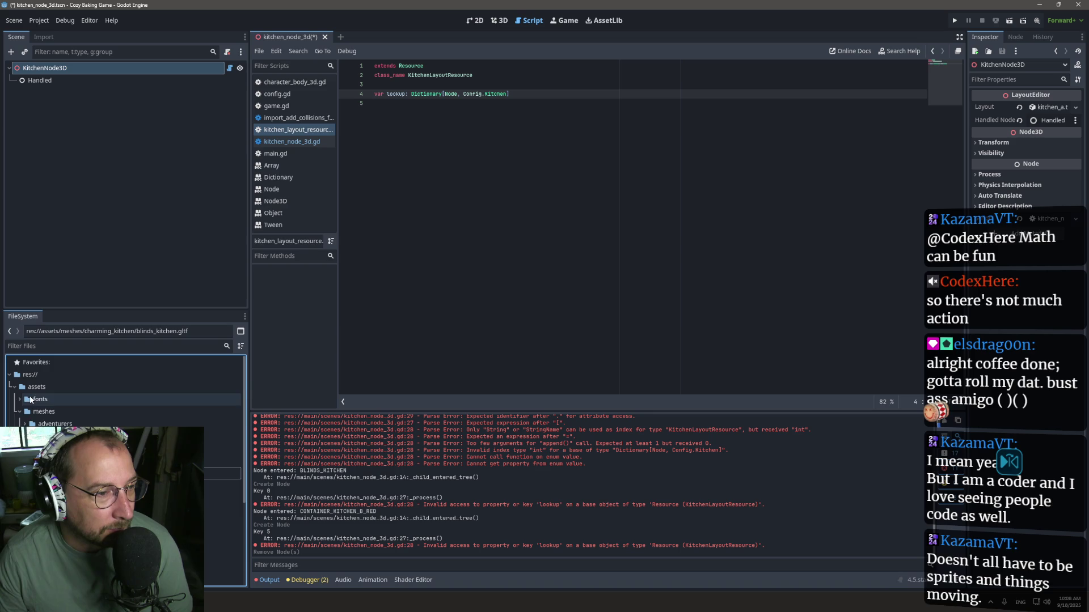
pyautogui.click(85, 531)
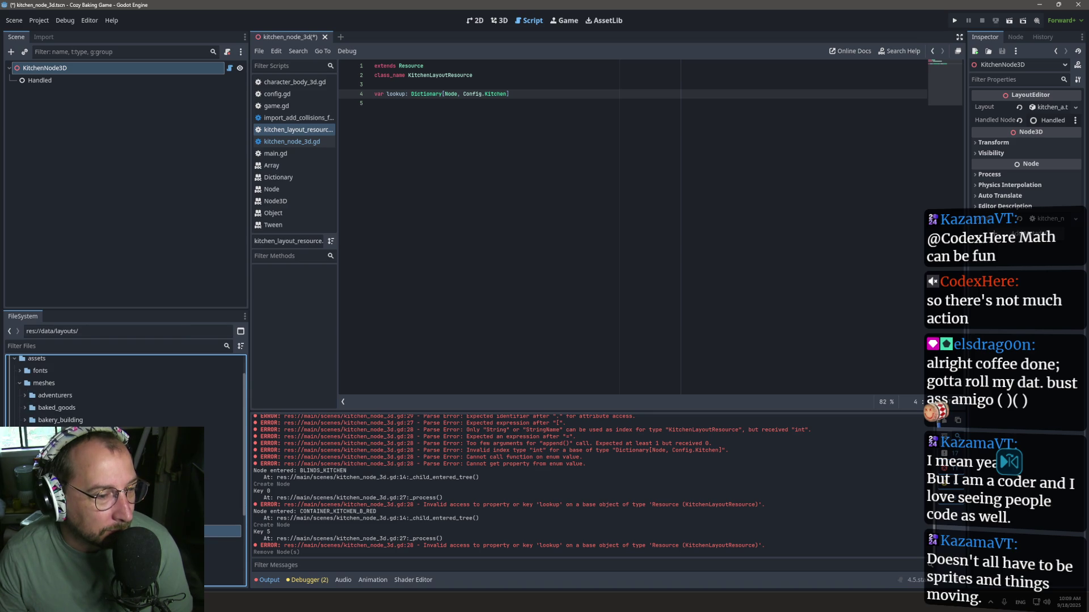
pyautogui.click(85, 544)
pyautogui.scroll(-5, 125, 397)
pyautogui.click(85, 441)
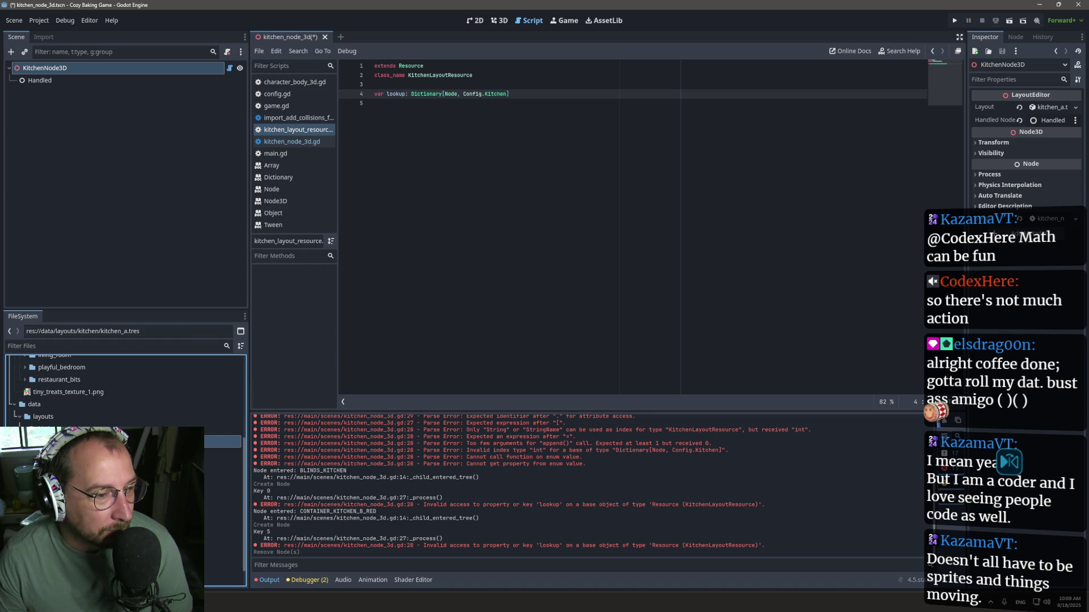
# Delete kitchen_a.tres from the project, confirming the removal
pyautogui.rightClick(71, 442)
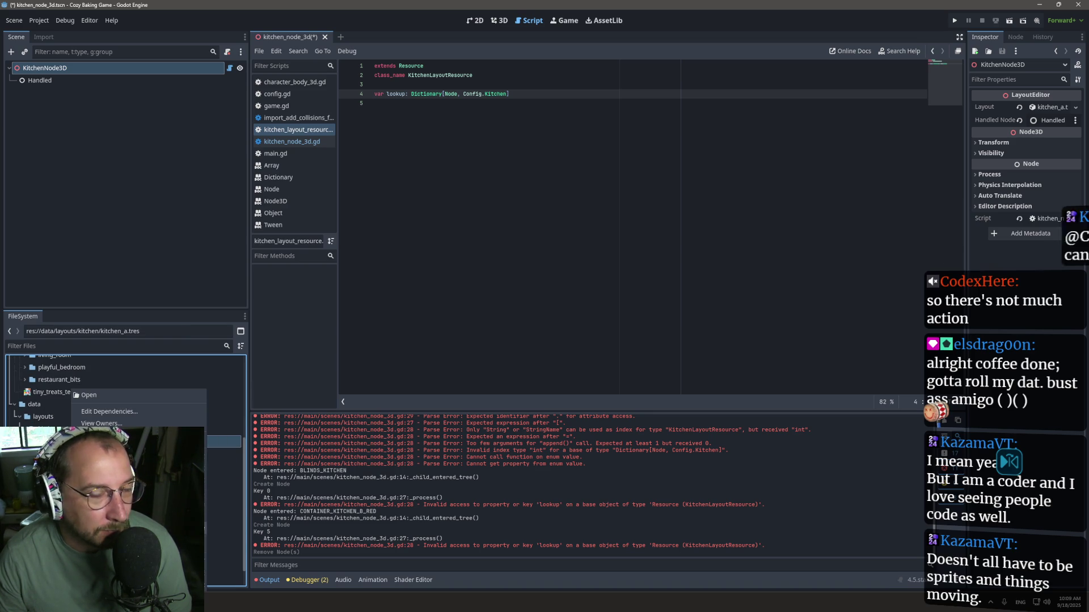
pyautogui.click(113, 528)
pyautogui.click(607, 380)
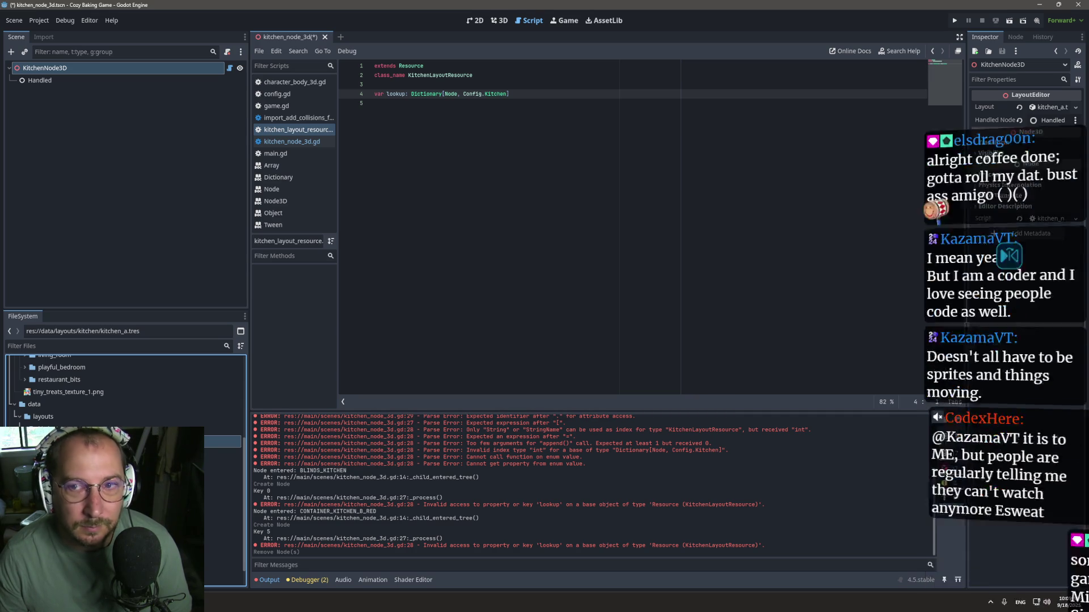
pyautogui.click(1019, 107)
pyautogui.click(187, 430)
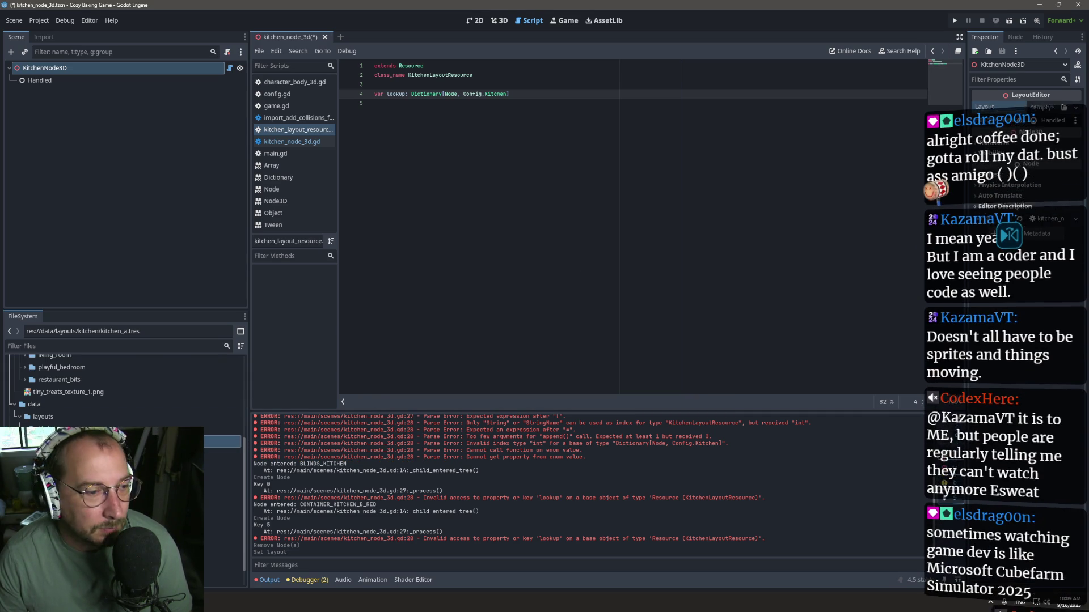
pyautogui.rightClick(85, 442)
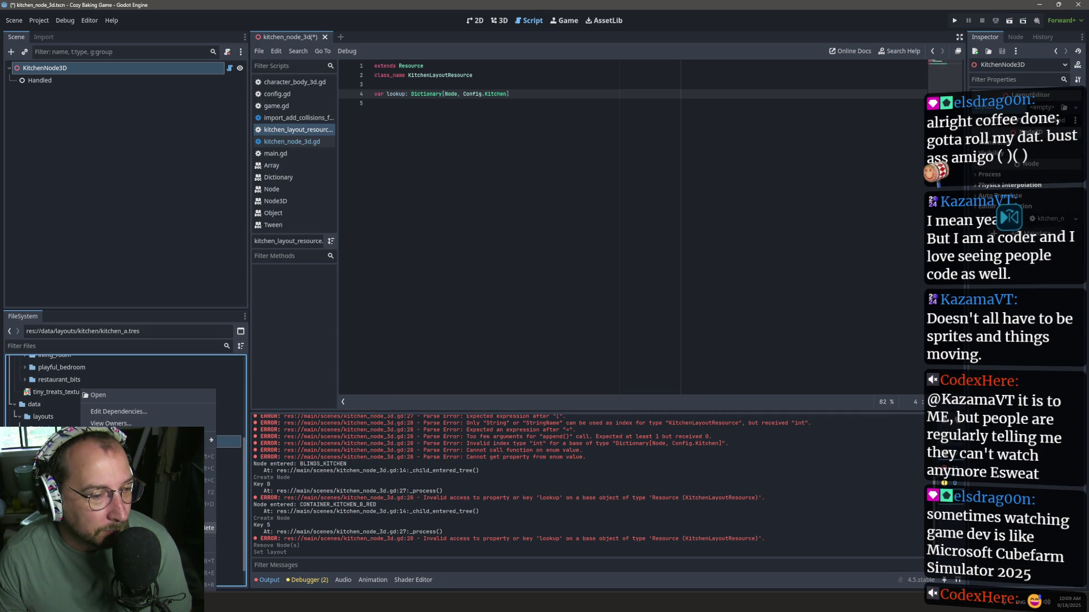
pyautogui.click(114, 528)
pyautogui.click(490, 381)
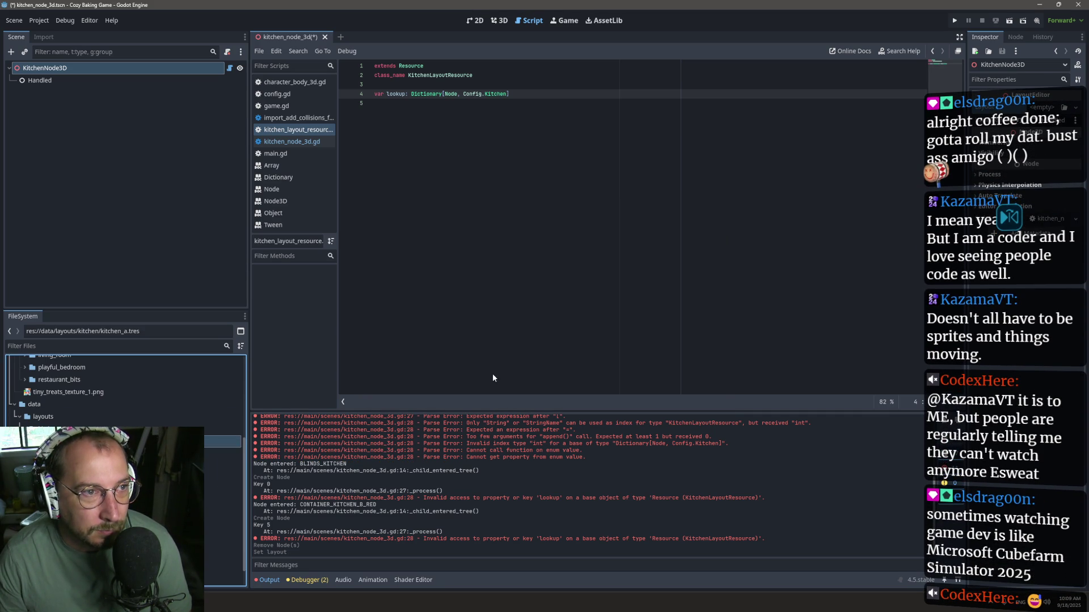
# Assign a new KitchenLayoutResource to the KitchenNode3D Layout property
pyautogui.click(1065, 107)
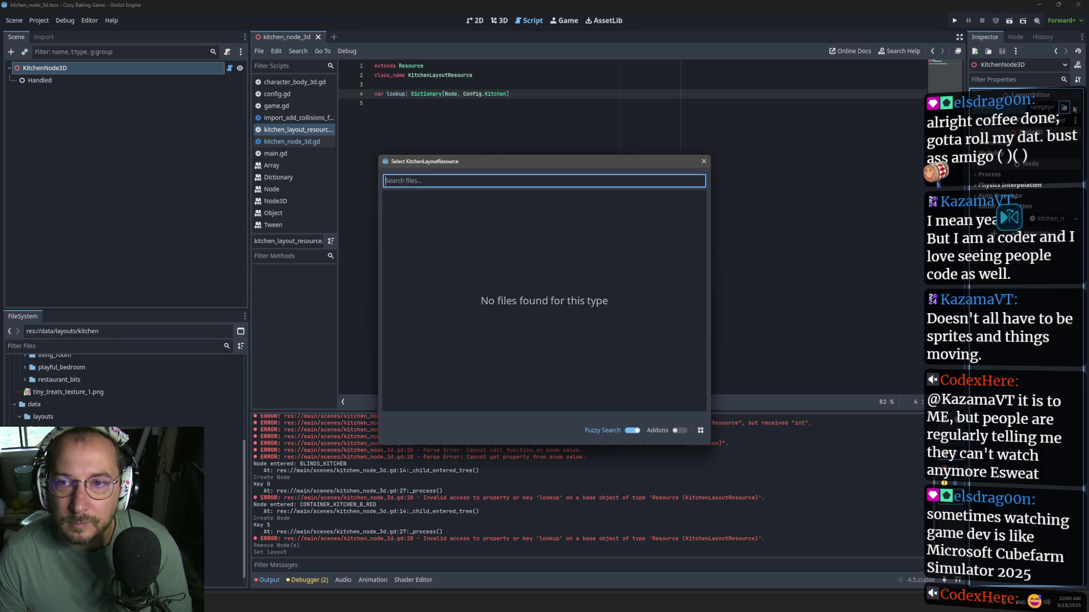
pyautogui.press('Escape')
pyautogui.click(1038, 108)
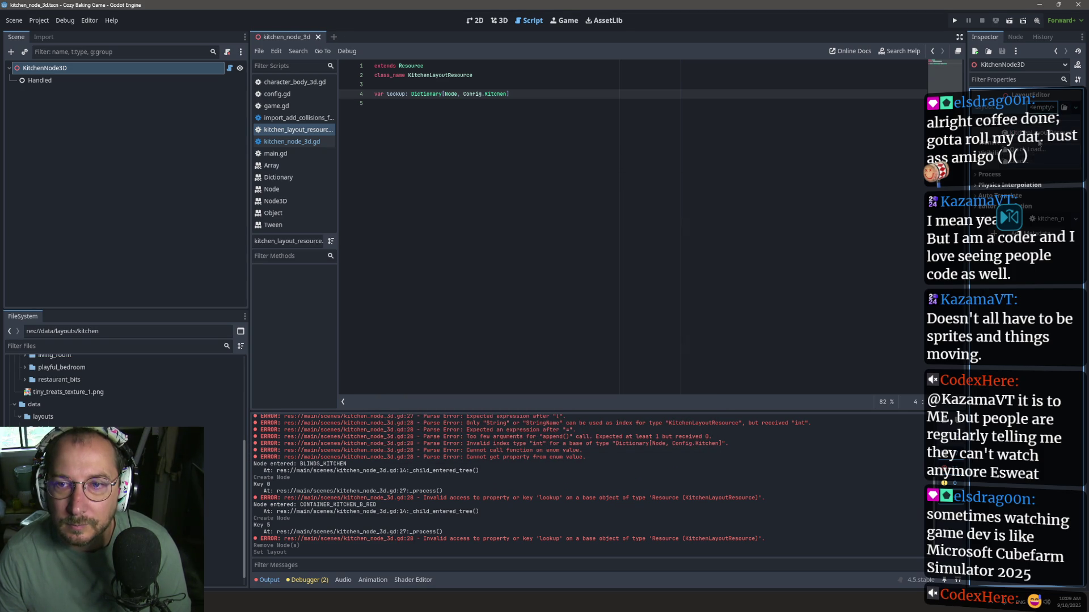
pyautogui.click(1039, 134)
# Start saving the new layout resource, navigating to res://data and bookmarking it as a favourite
pyautogui.rightClick(1044, 109)
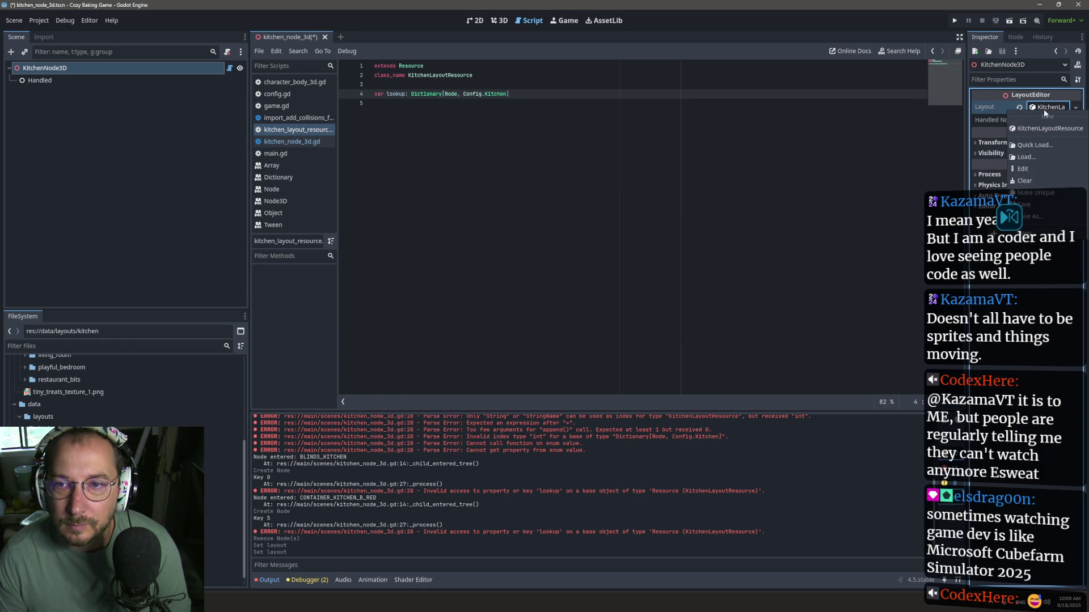
pyautogui.click(1049, 217)
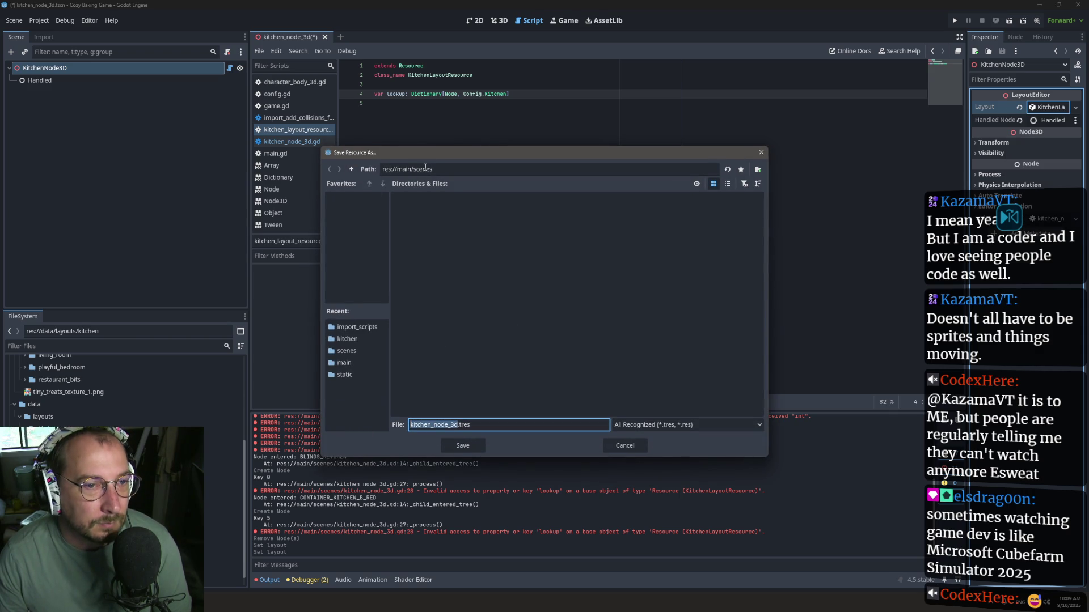
pyautogui.click(403, 168)
pyautogui.doubleClick(403, 169)
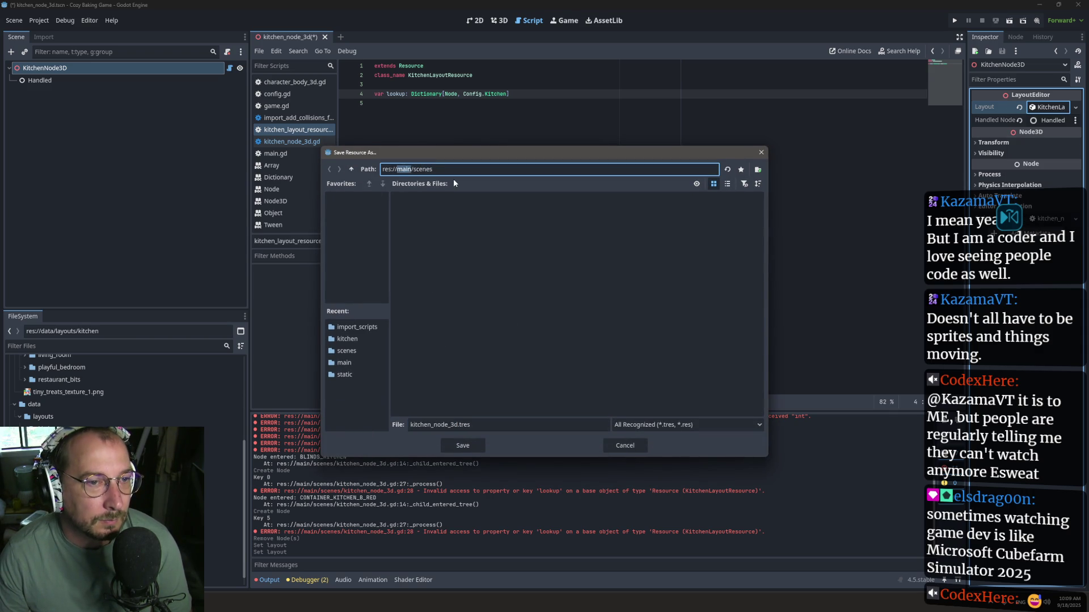
pyautogui.write('data')
pyautogui.doubleClick(424, 169)
pyautogui.press('BackSpace')
pyautogui.press('Return')
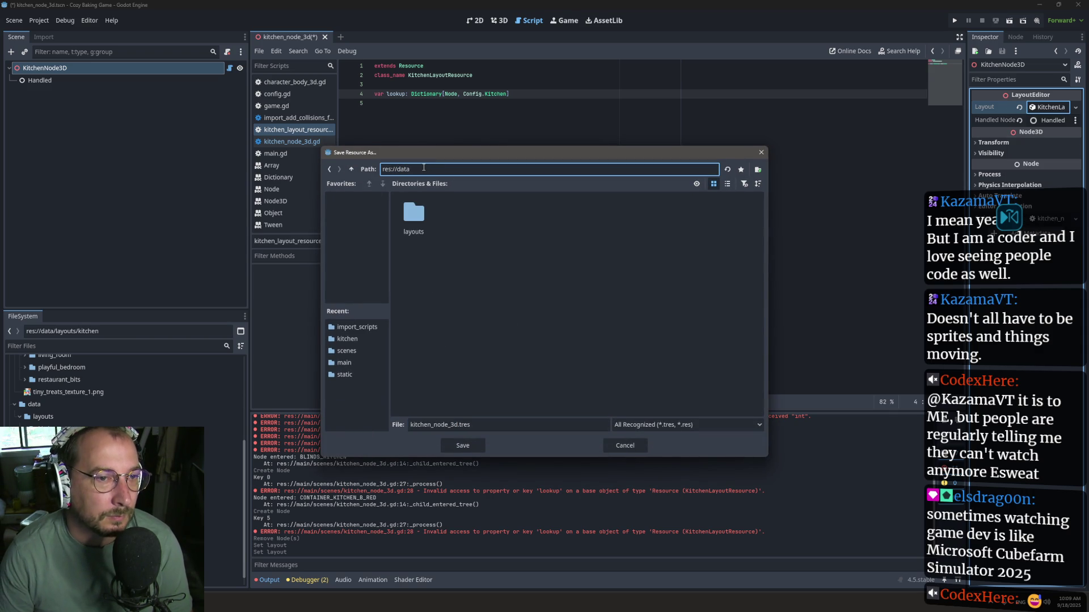
pyautogui.click(414, 214)
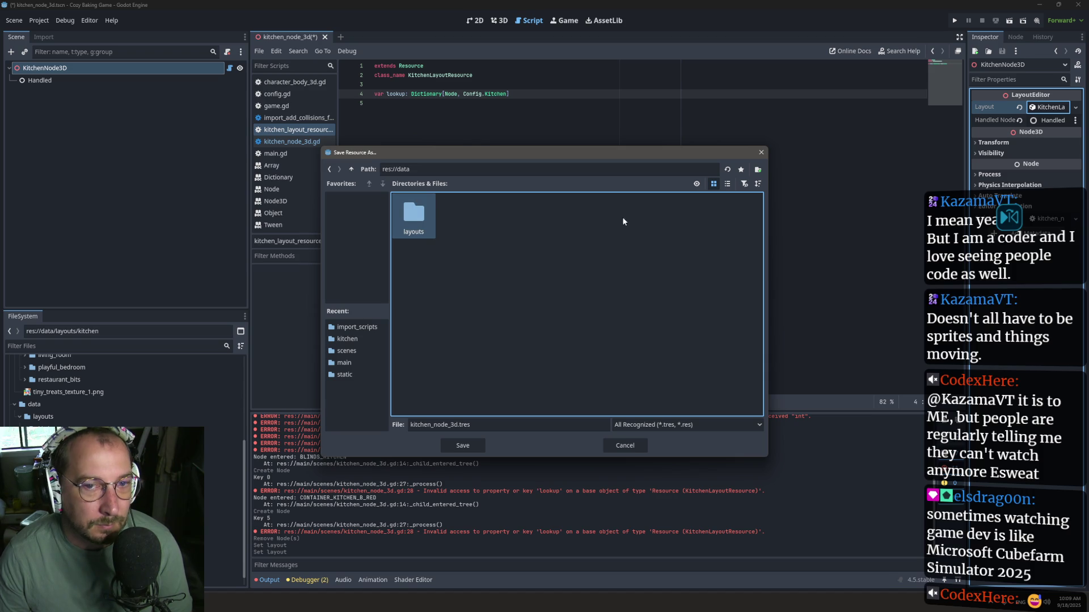
pyautogui.click(740, 169)
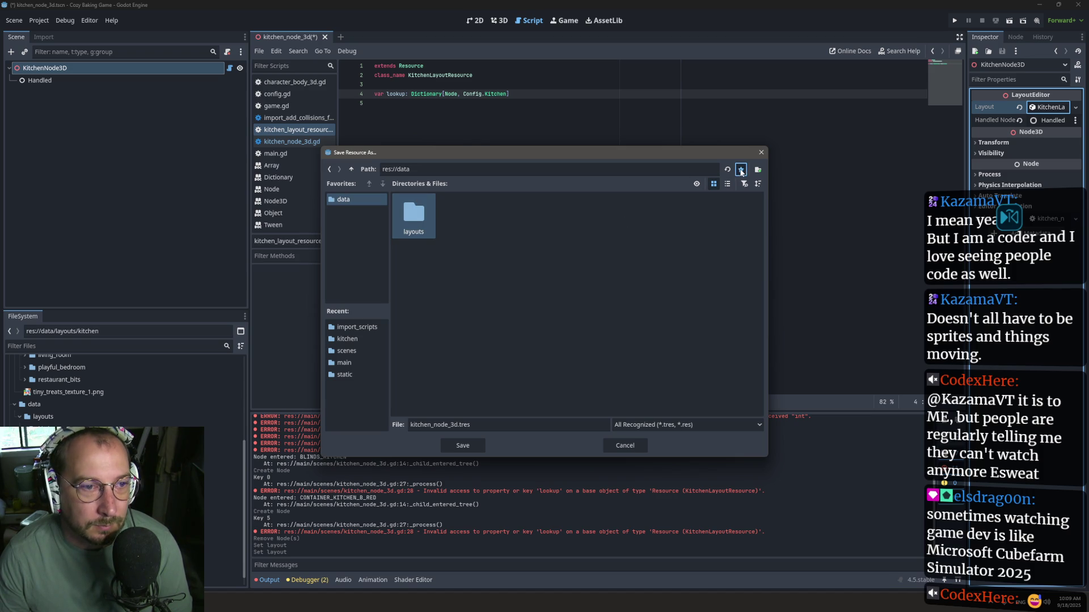
# Save the resource as layouts/kitchen/kitchen_a.tres and save the scene
pyautogui.doubleClick(403, 228)
pyautogui.doubleClick(426, 216)
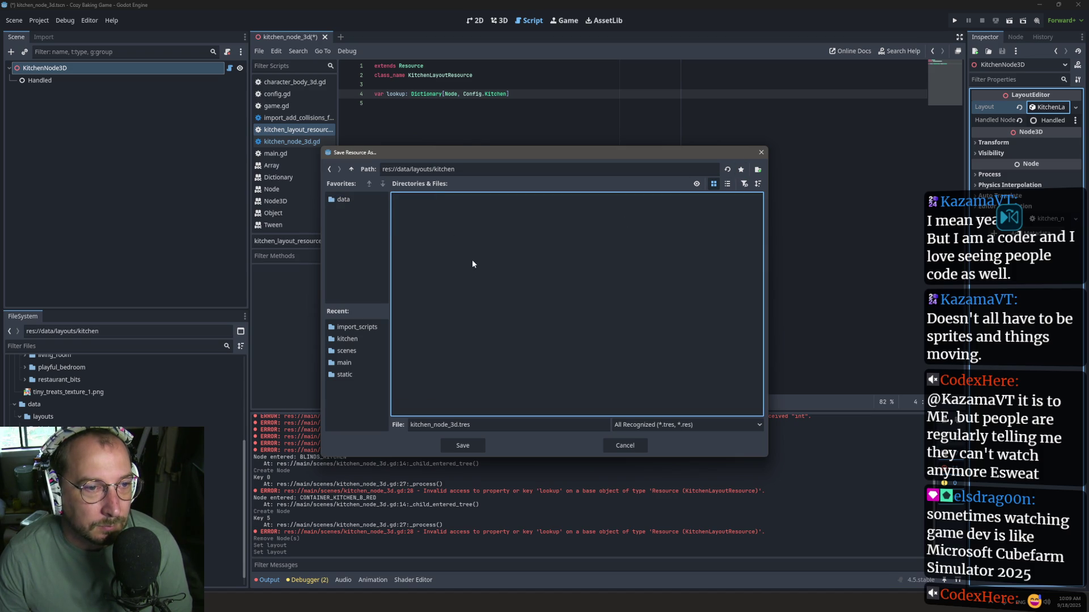
pyautogui.click(456, 425)
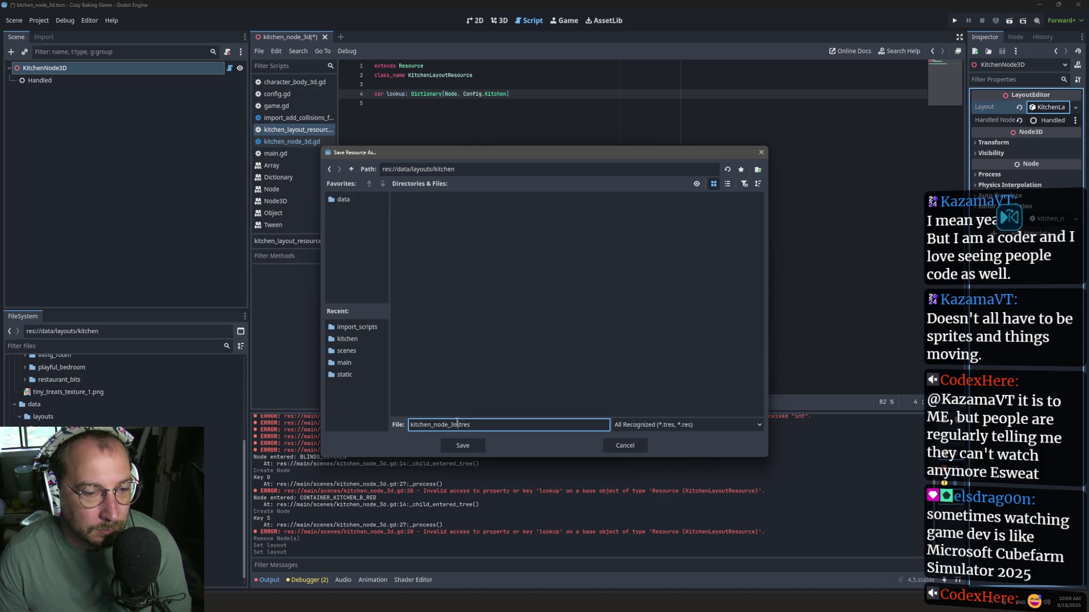
pyautogui.press('BackSpace')
pyautogui.press('BackSpace')
pyautogui.press('BackSpace')
pyautogui.write('a')
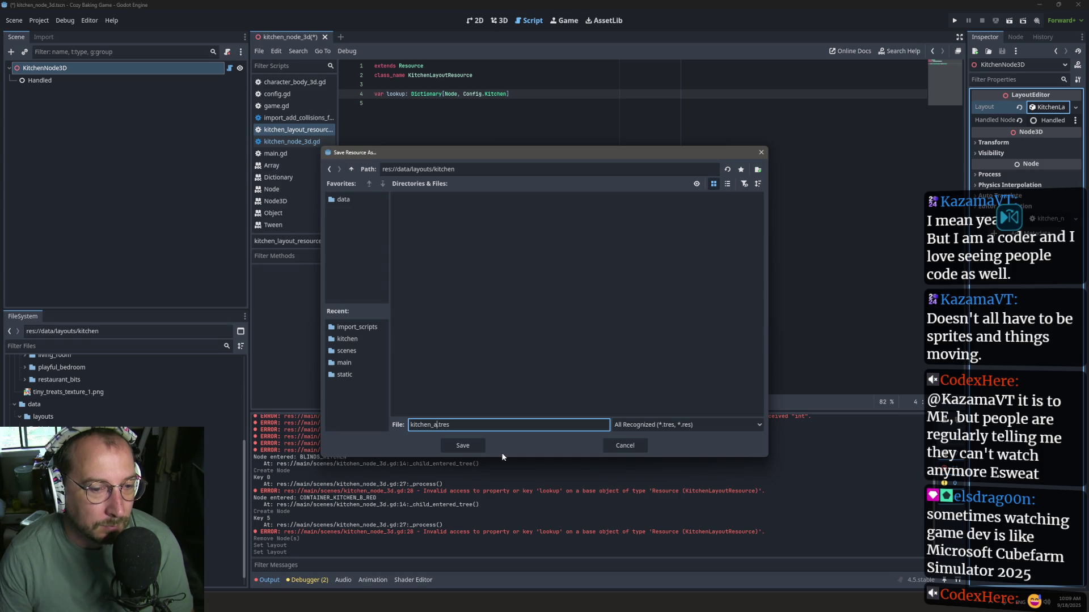
pyautogui.click(462, 445)
pyautogui.hotkey('ctrl', 's')
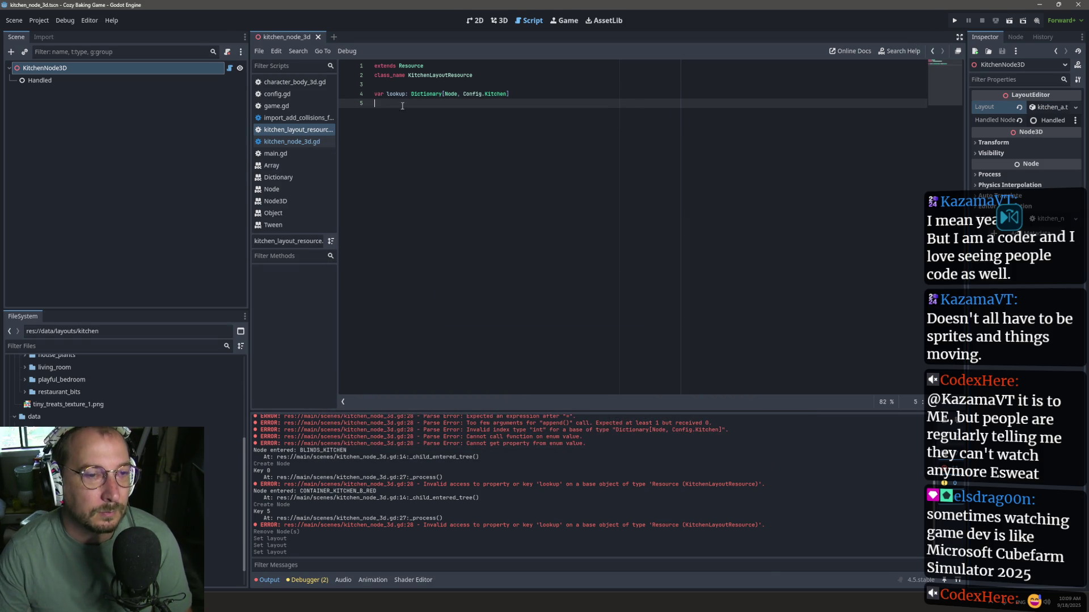
# Test-add blinds_kitchen from the charming_kitchen folder to the scene, then undo it
pyautogui.click(499, 20)
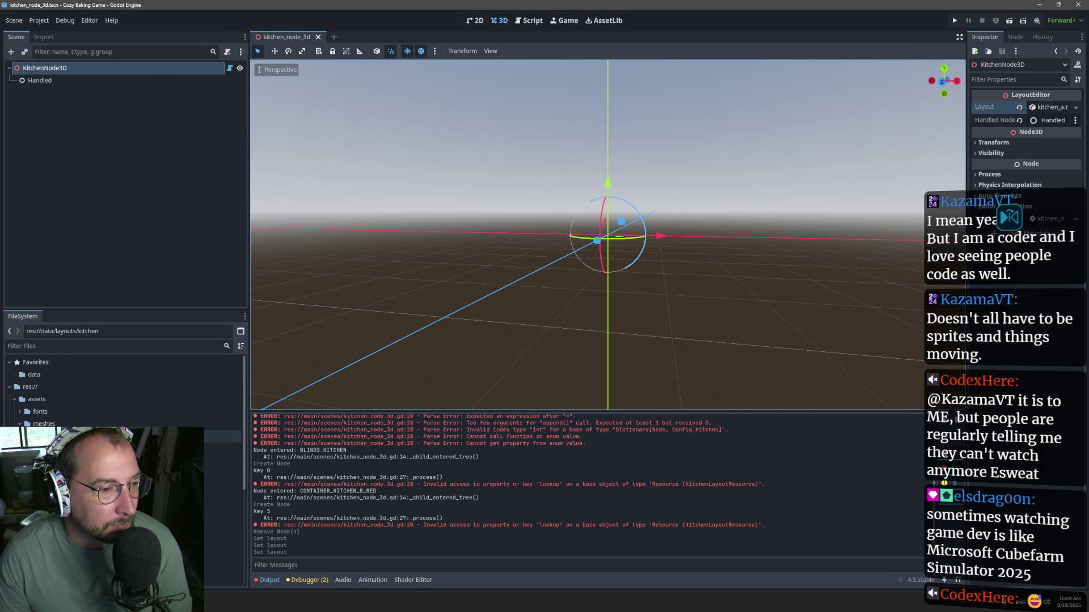
pyautogui.click(221, 511)
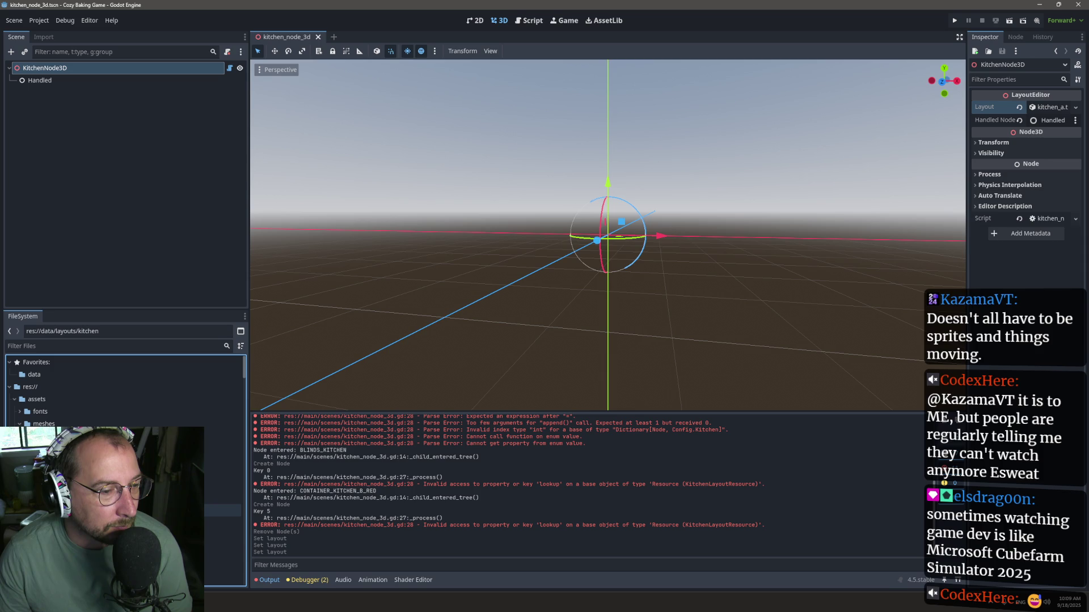
pyautogui.click(222, 486)
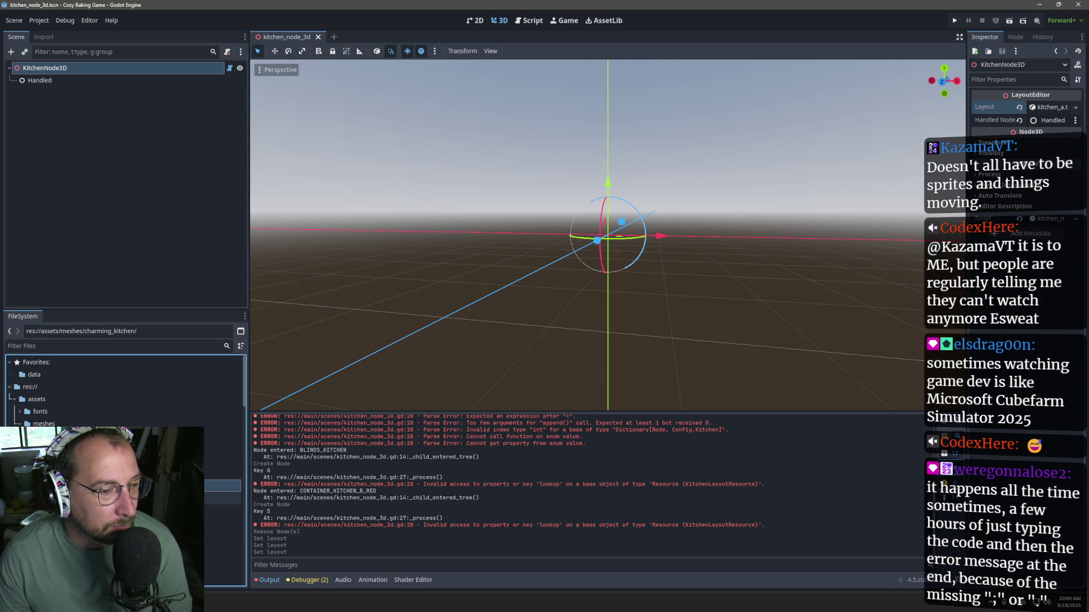
pyautogui.moveTo(221, 498); pyautogui.dragTo(561, 260)
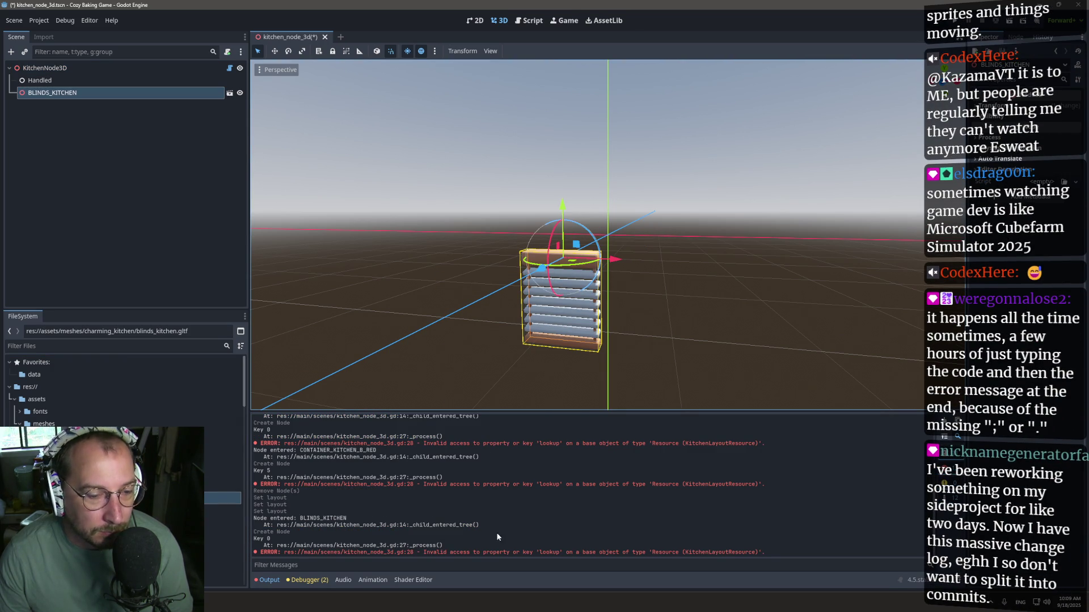
pyautogui.hotkey('ctrl', 'z')
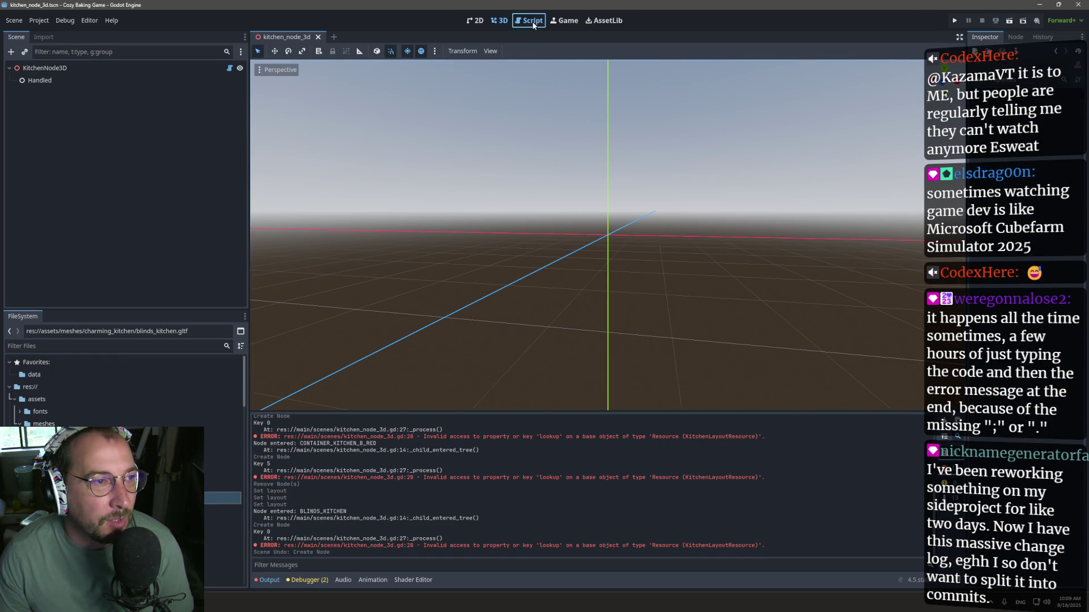
# Review the node key in the lookup assignment, then open kitchen_layout_resource.gd
pyautogui.click(532, 22)
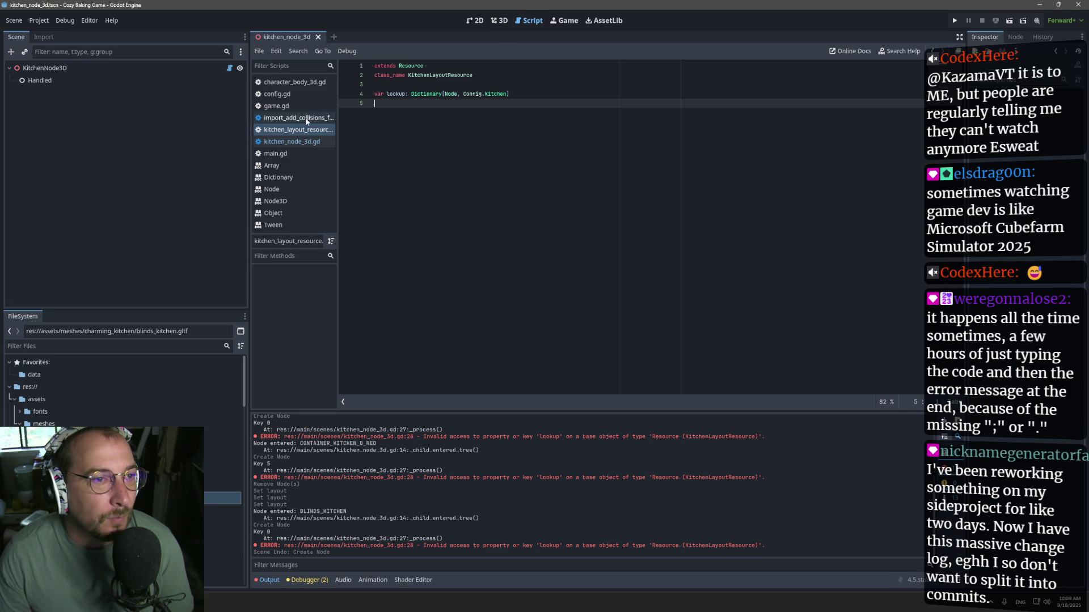
pyautogui.click(292, 141)
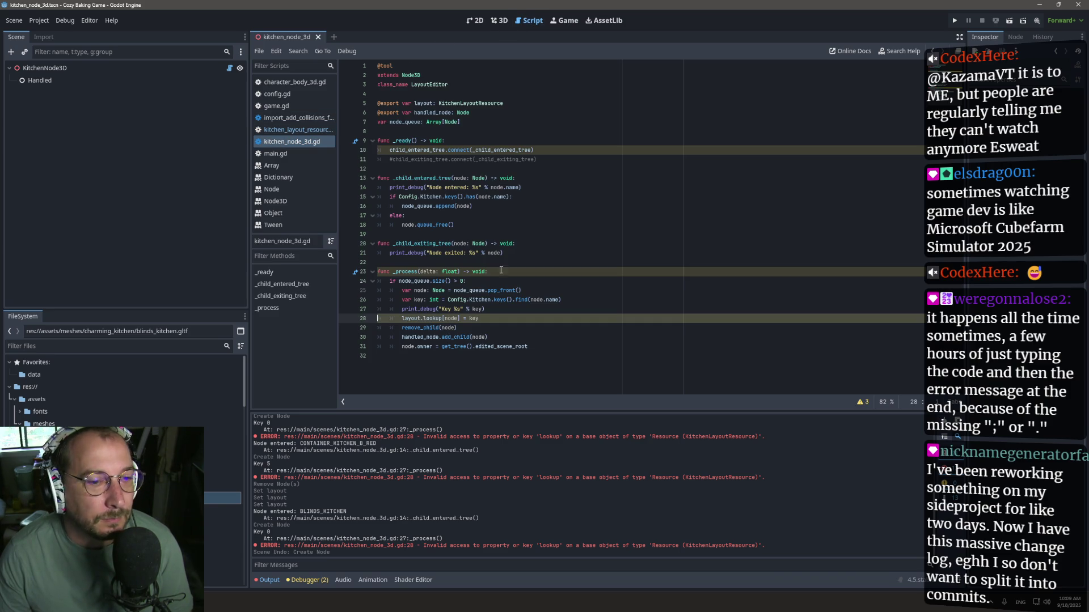
pyautogui.doubleClick(451, 318)
pyautogui.click(498, 20)
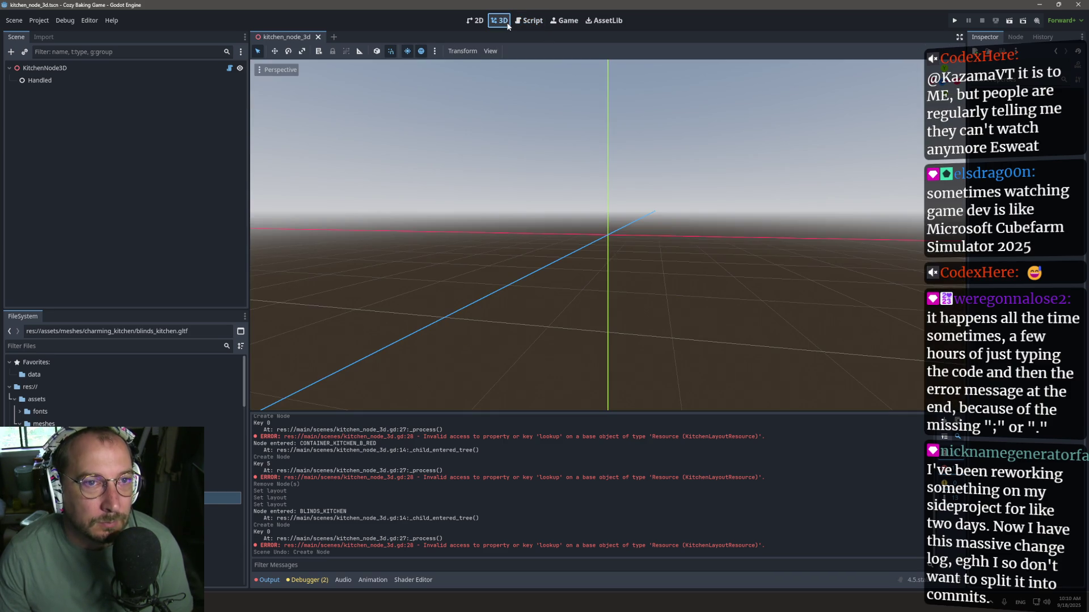
pyautogui.click(522, 20)
pyautogui.click(283, 129)
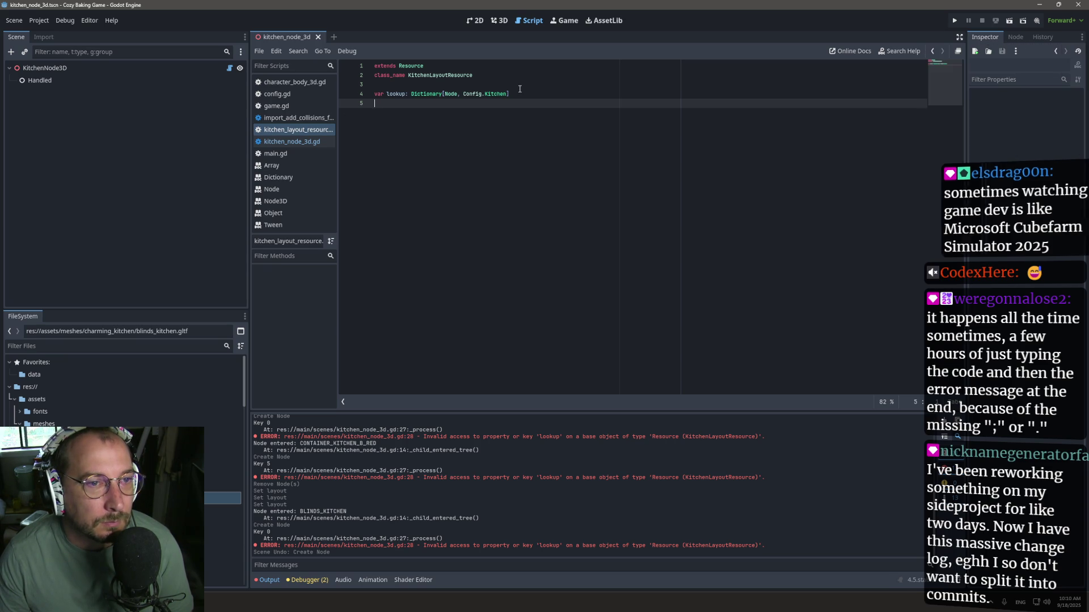
pyautogui.click(529, 94)
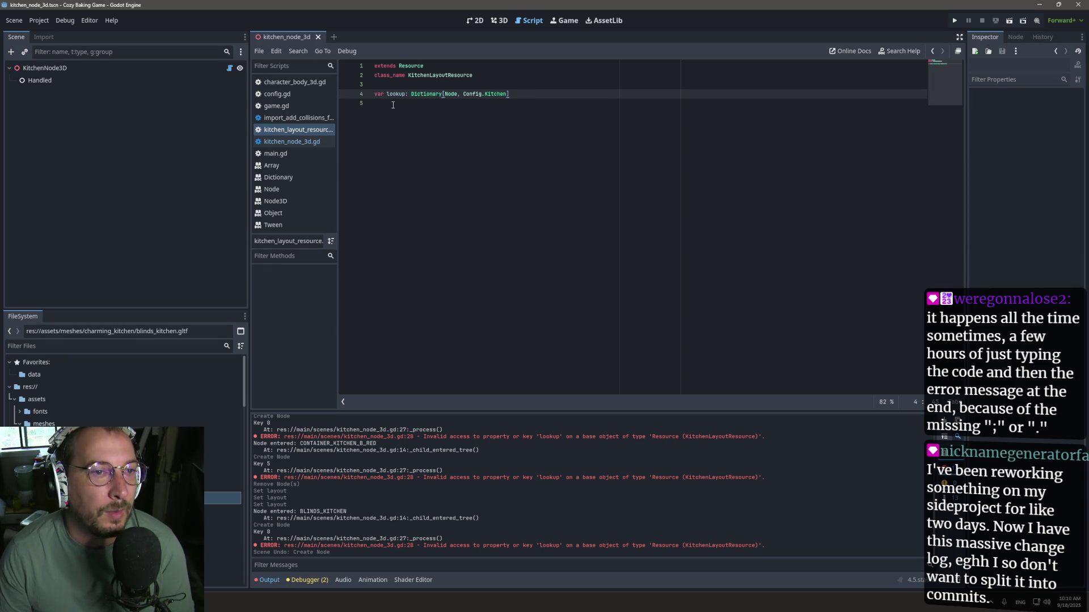
pyautogui.hotkey('ctrl', 'k')
pyautogui.hotkey('ctrl', 'k')
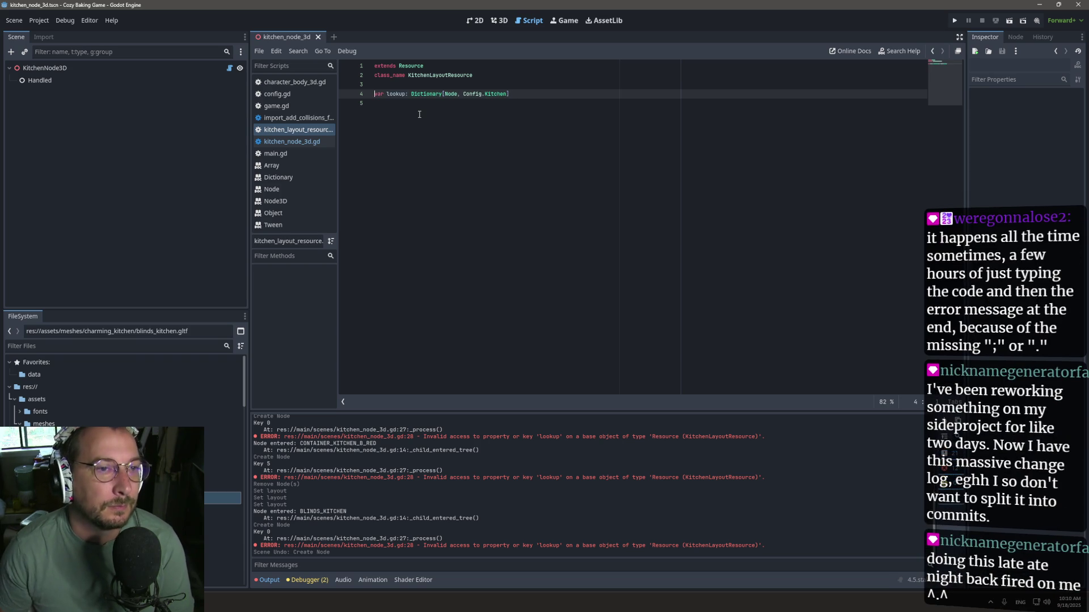
pyautogui.write('@export')
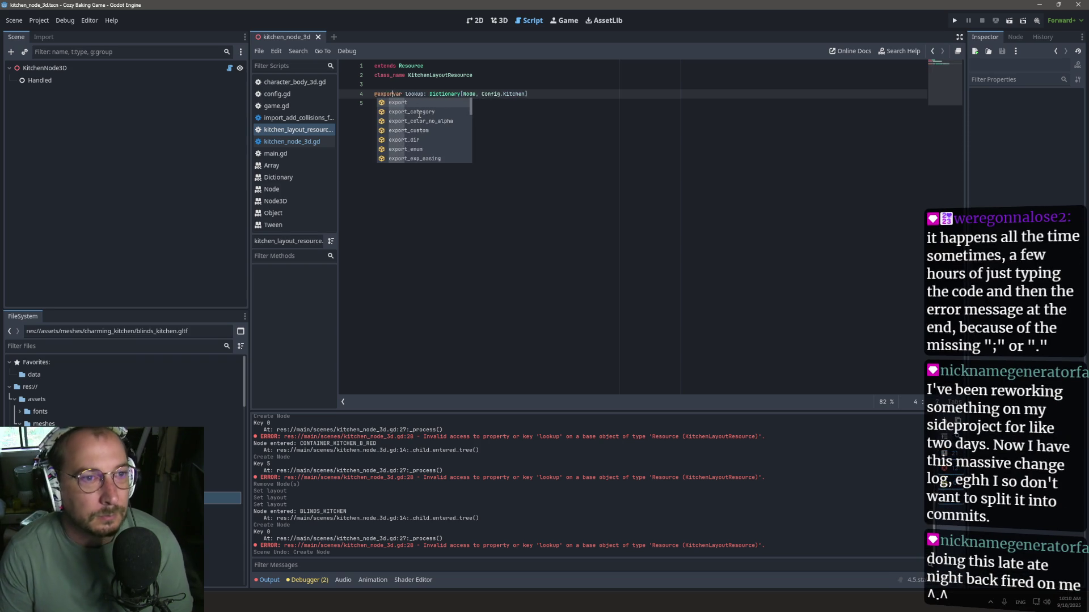
pyautogui.click(421, 105)
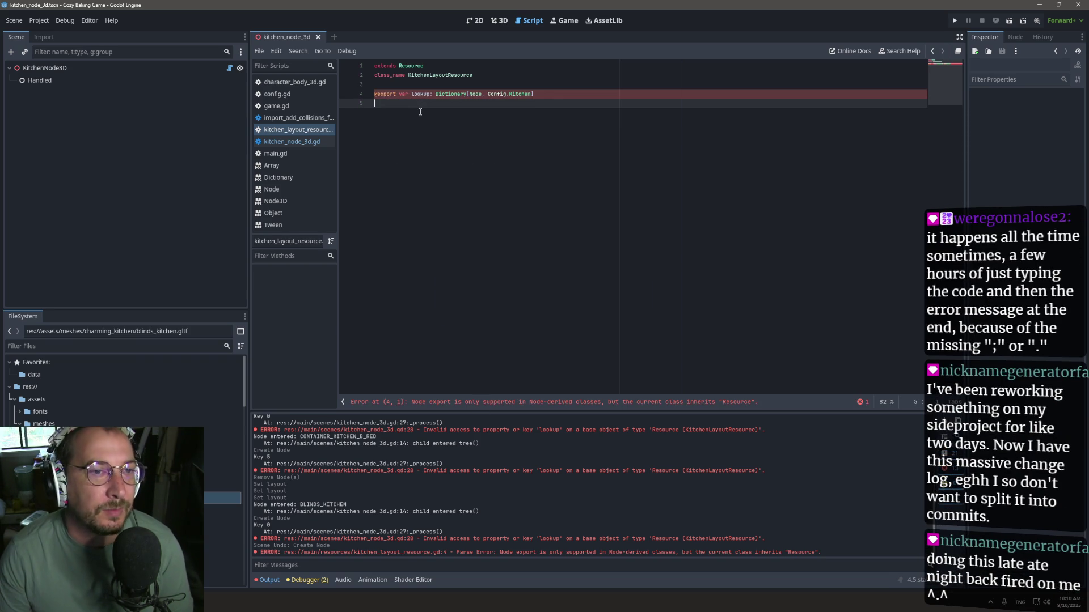
pyautogui.moveTo(397, 99)
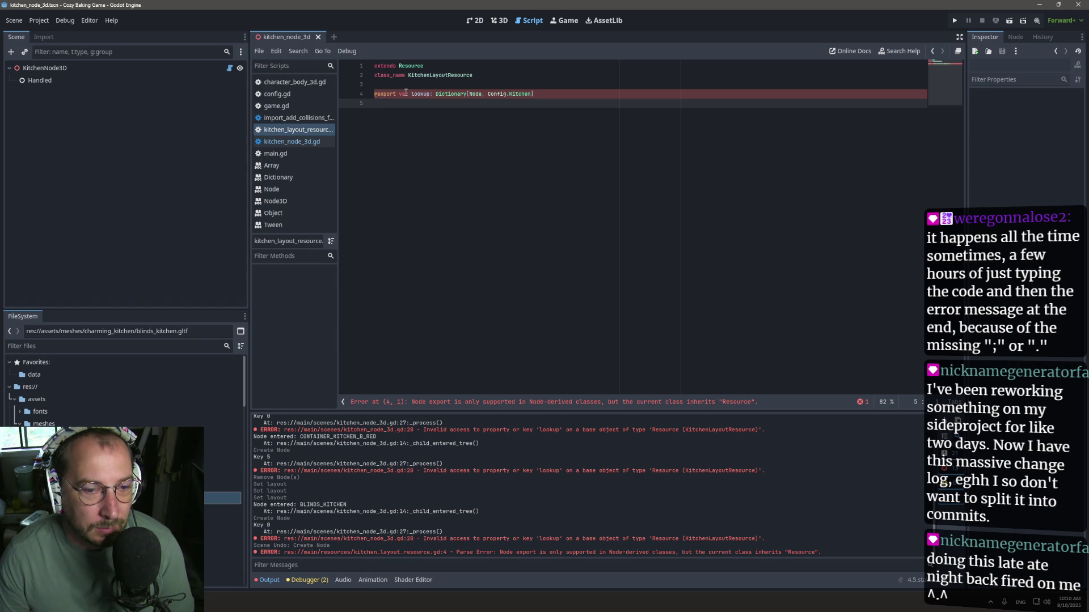
pyautogui.click(508, 92)
# Change the lookup key type from Node to Variant and save the script
pyautogui.doubleClick(506, 92)
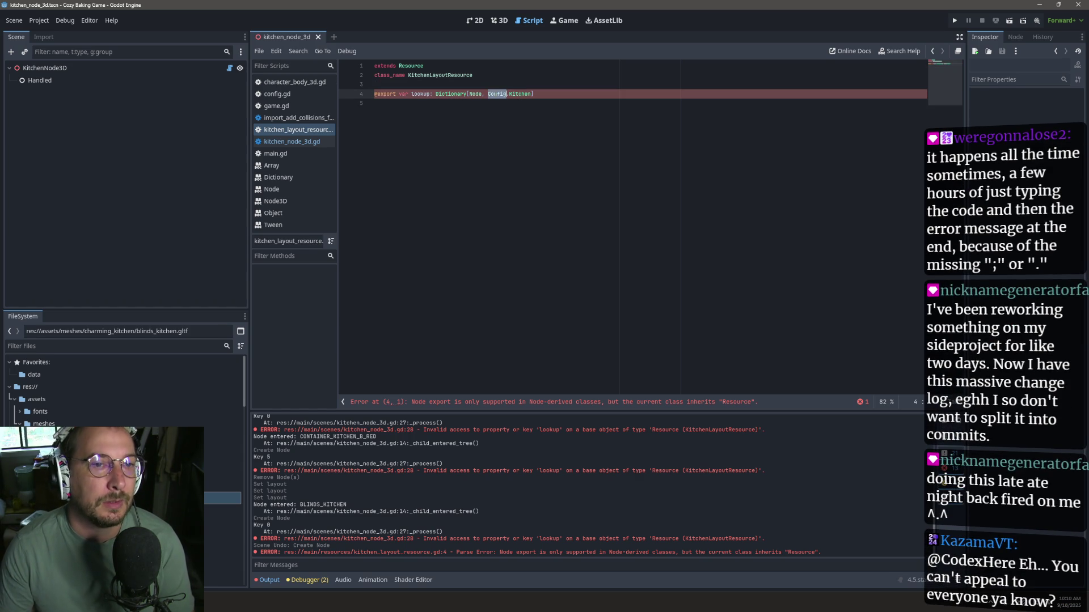
pyautogui.doubleClick(475, 95)
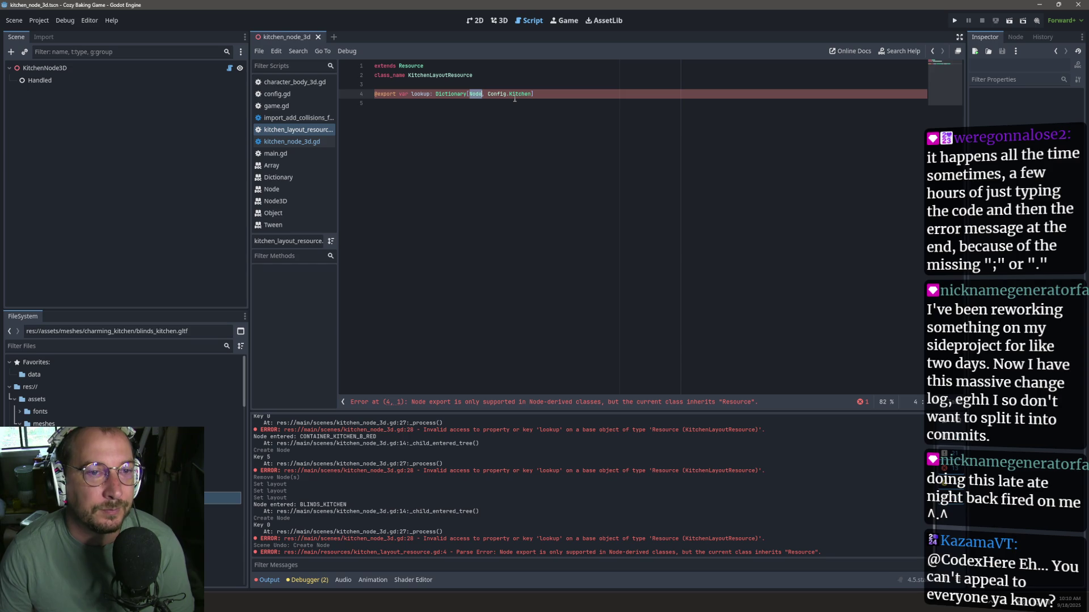
pyautogui.write('Variant')
pyautogui.hotkey('ctrl', 's')
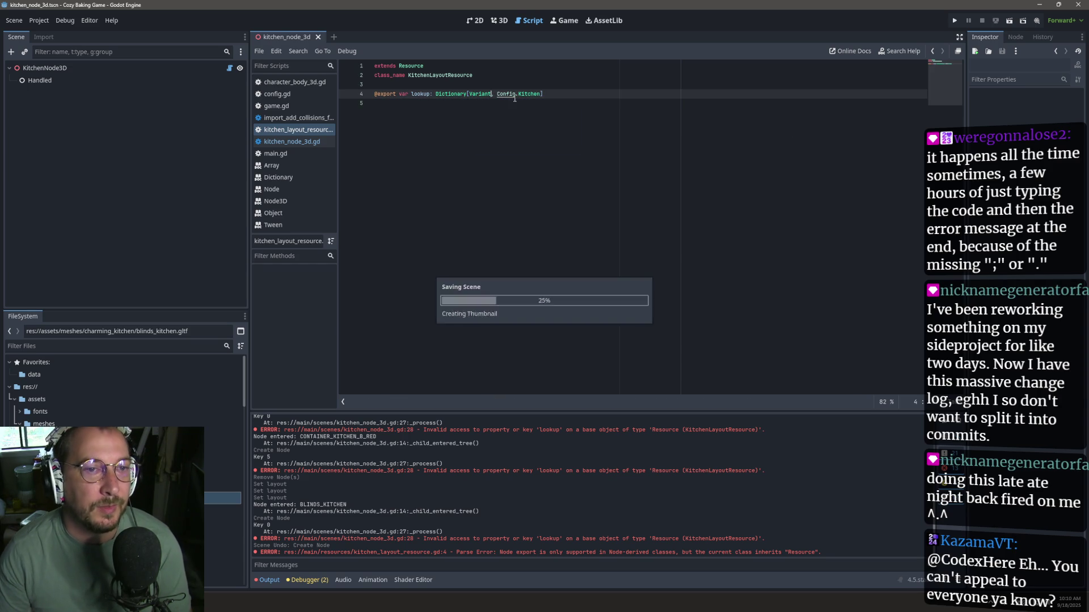
pyautogui.moveTo(476, 94)
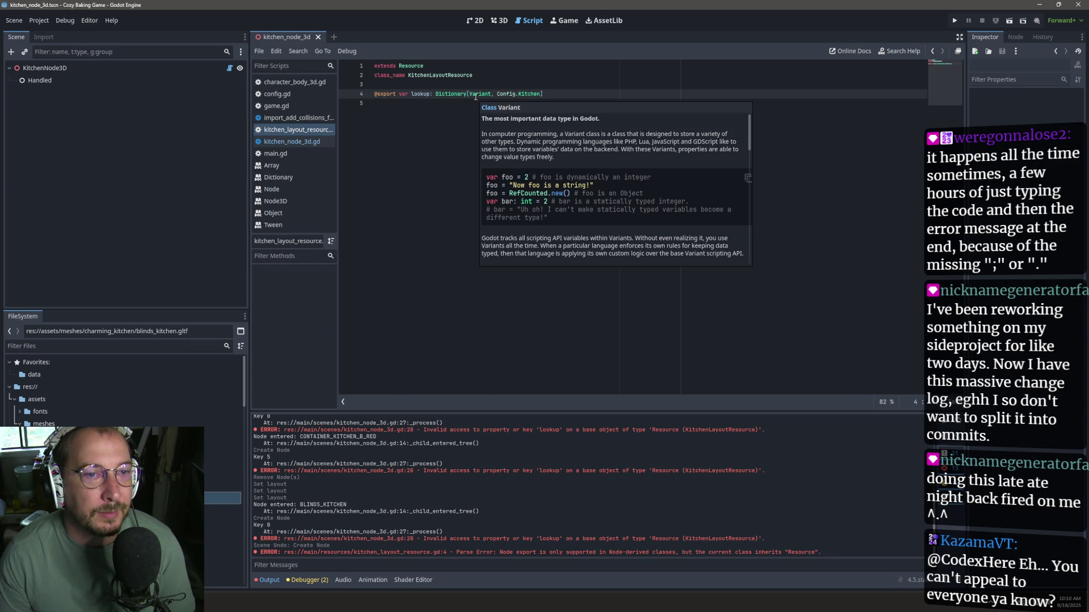
pyautogui.hotkey('ctrl', 's')
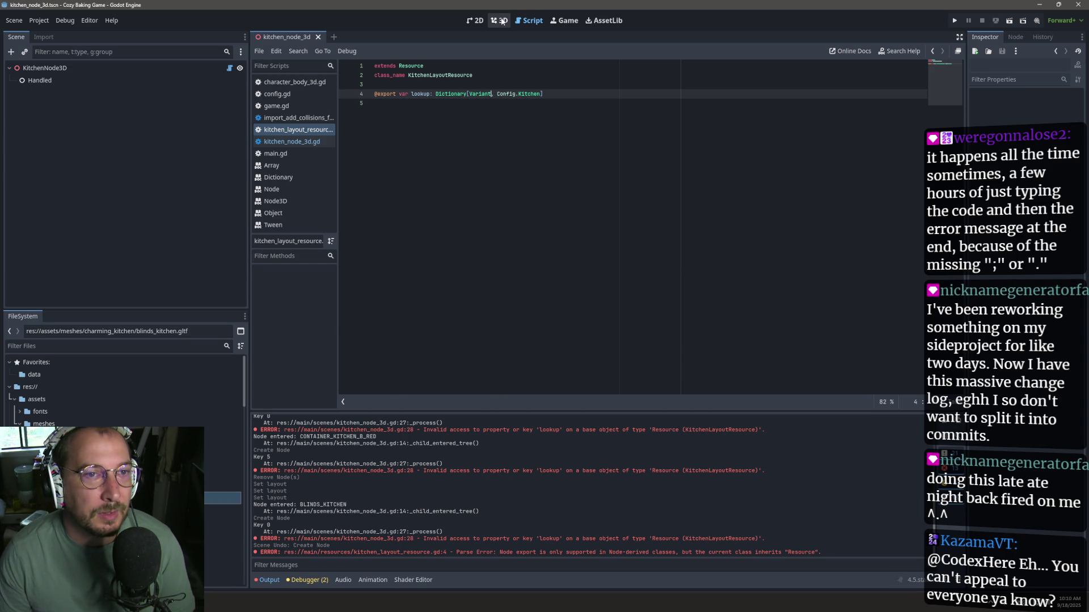
pyautogui.click(502, 21)
pyautogui.click(529, 21)
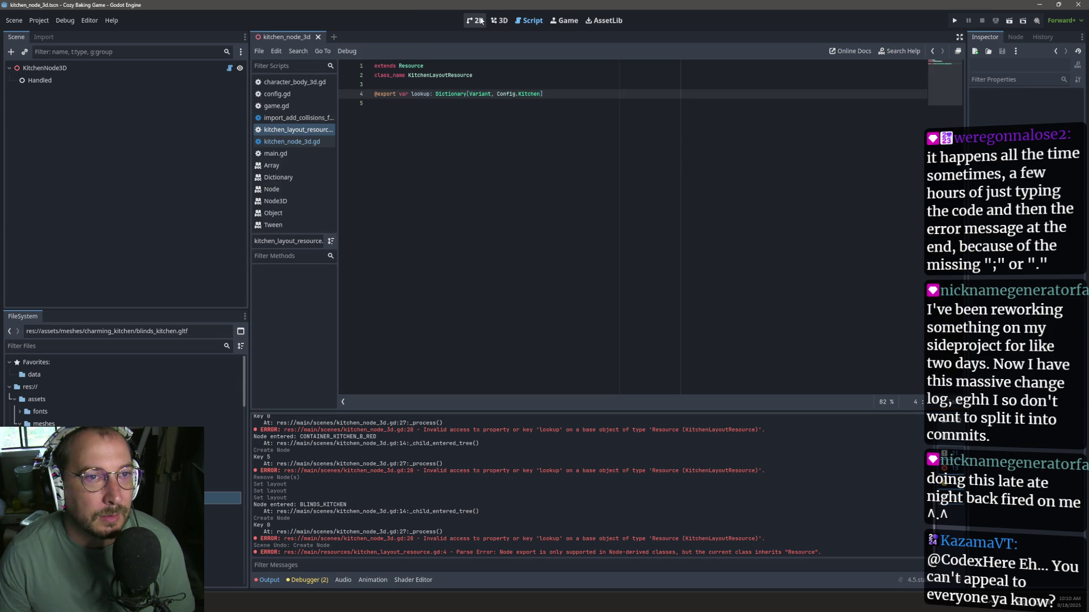
# Add blinds_kitchen back into the 3D scene and save it
pyautogui.click(226, 70)
pyautogui.click(493, 21)
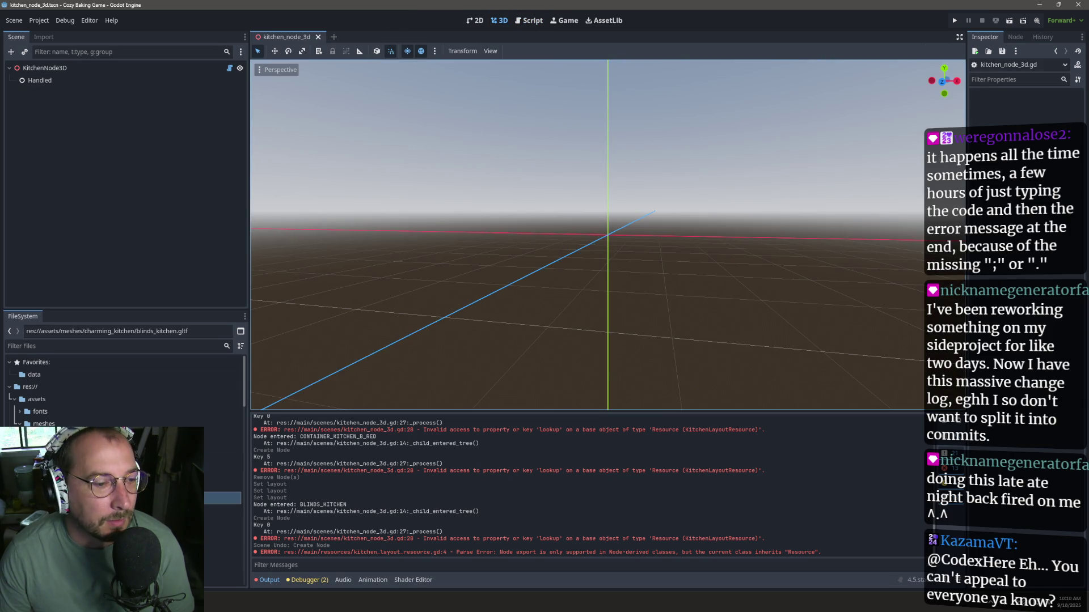
pyautogui.moveTo(221, 498); pyautogui.dragTo(607, 248)
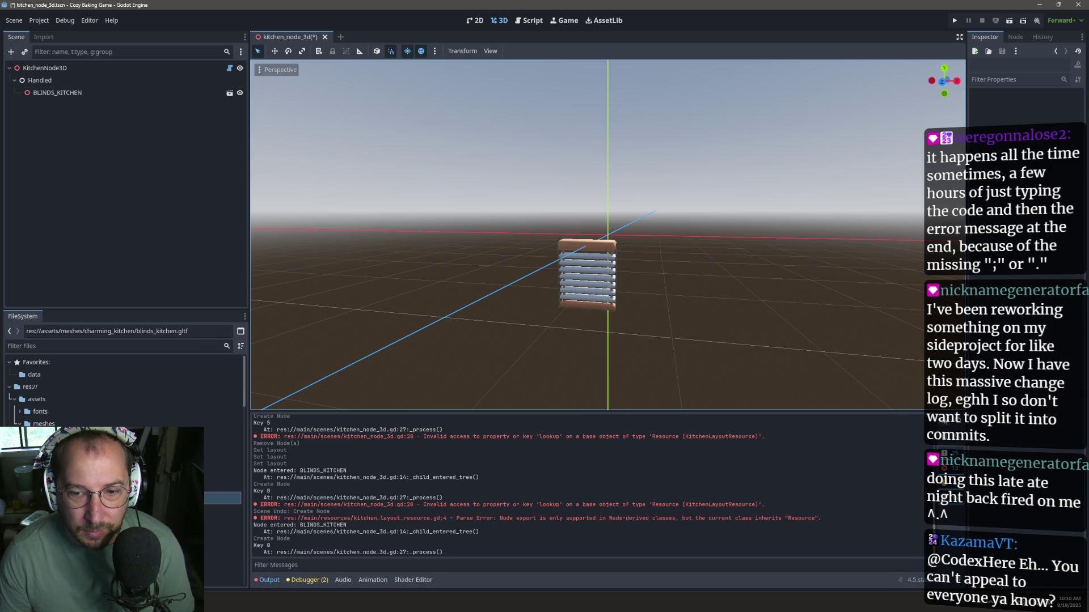
pyautogui.hotkey('ctrl', 's')
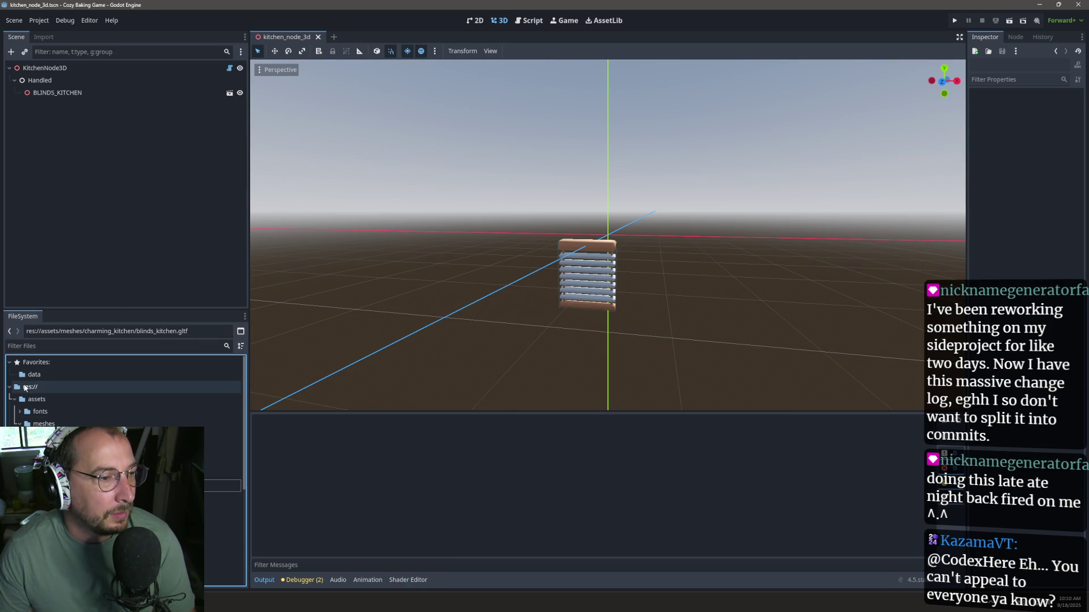
# Open a terminal in the res://data/layouts/kitchen folder
pyautogui.rightClick(25, 388)
pyautogui.click(54, 408)
pyautogui.scroll(-5, 114, 448)
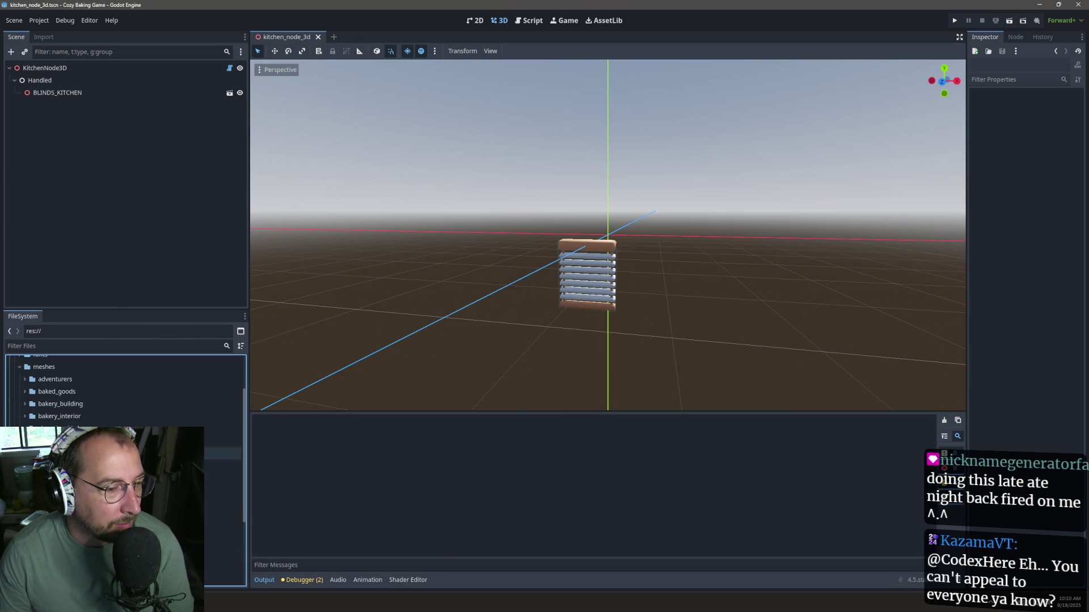
pyautogui.rightClick(51, 528)
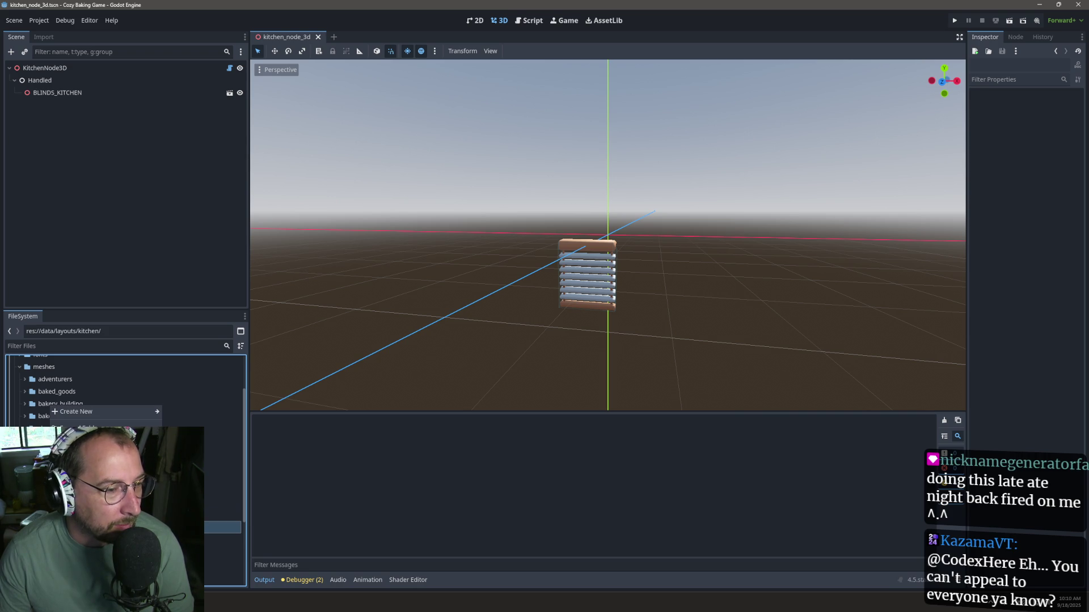
pyautogui.click(85, 576)
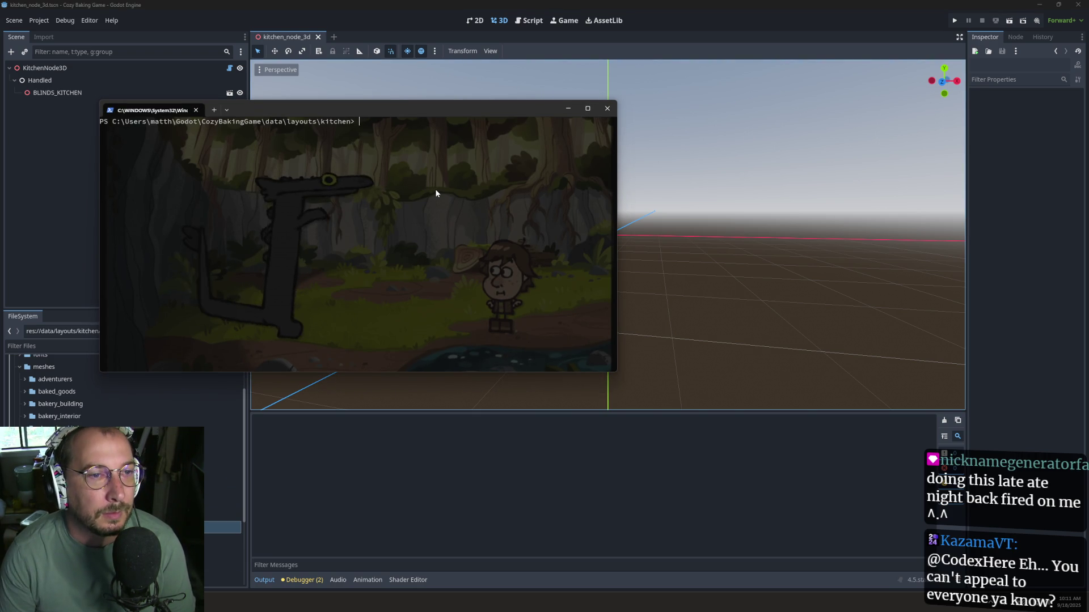
# Run nvim .\kitchen_a.tres at the PowerShell prompt to edit the layout file
pyautogui.write('nvim .\\kitchen_a.tres')
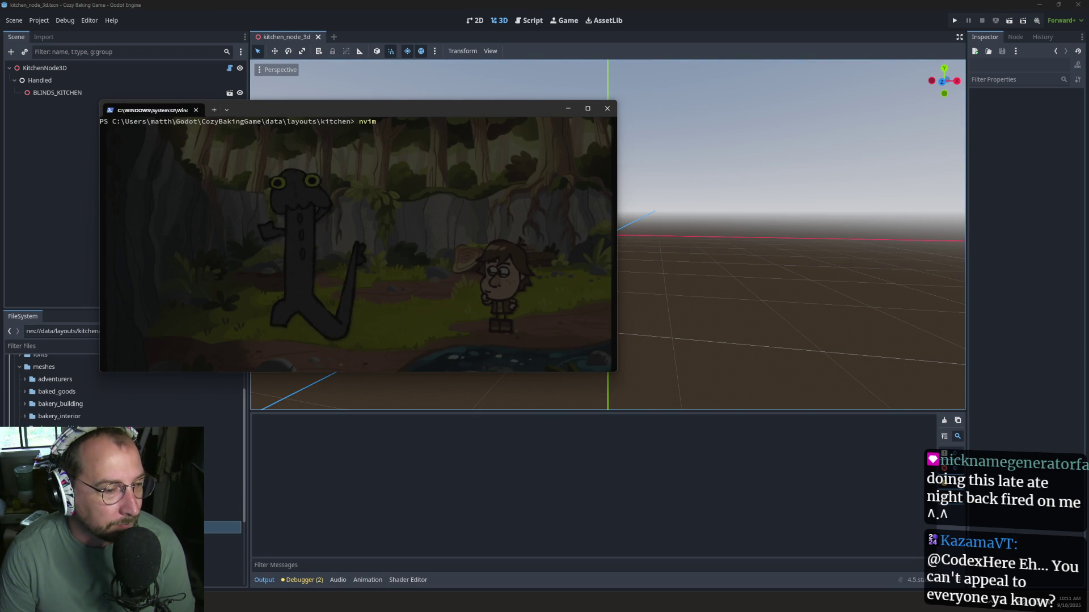
pyautogui.press('Return')
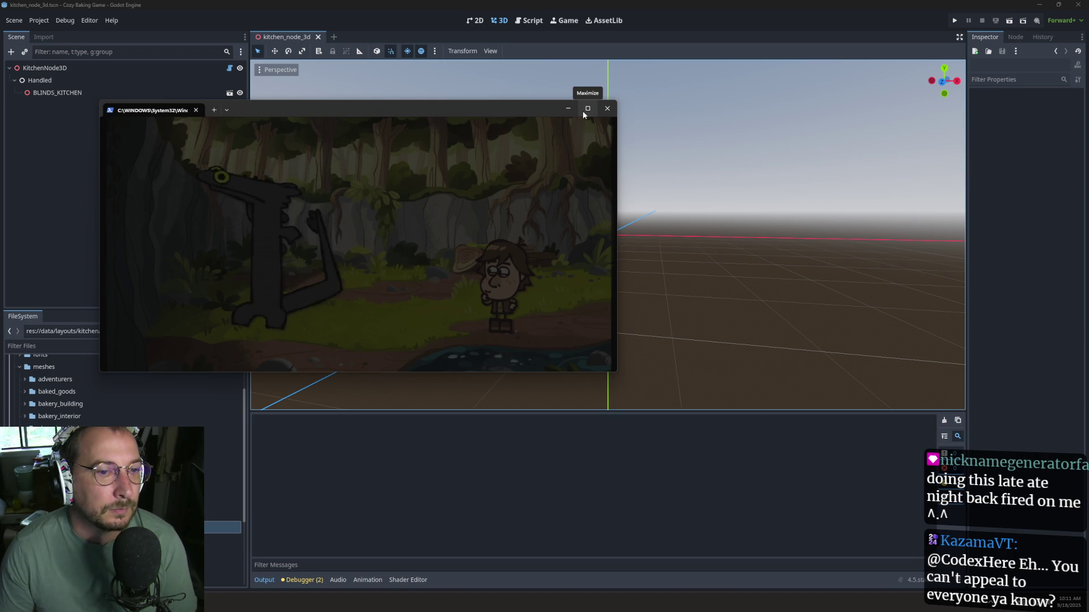
pyautogui.moveTo(584, 112)
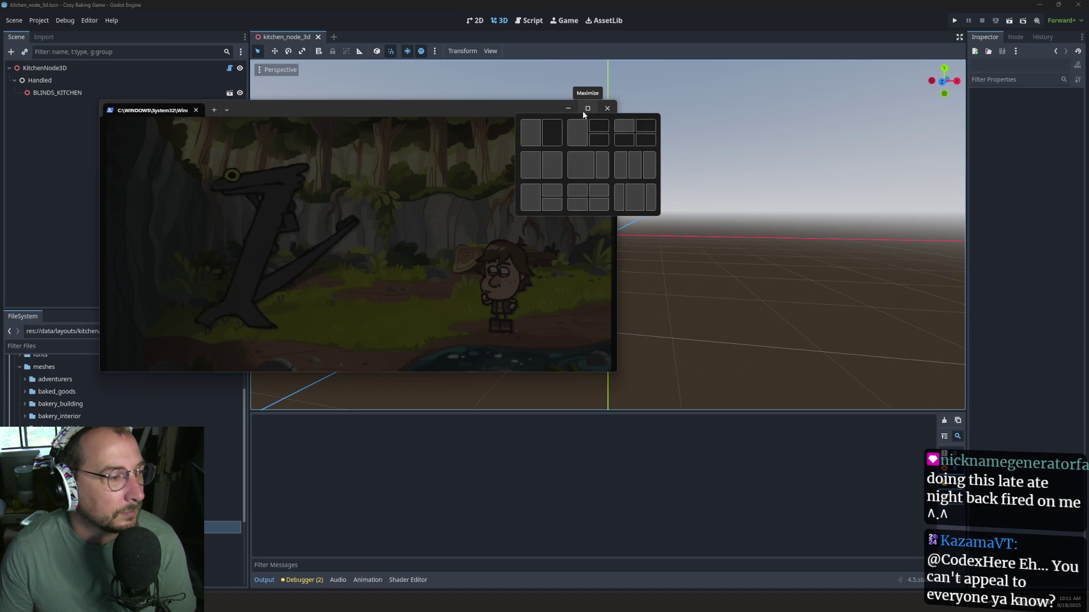
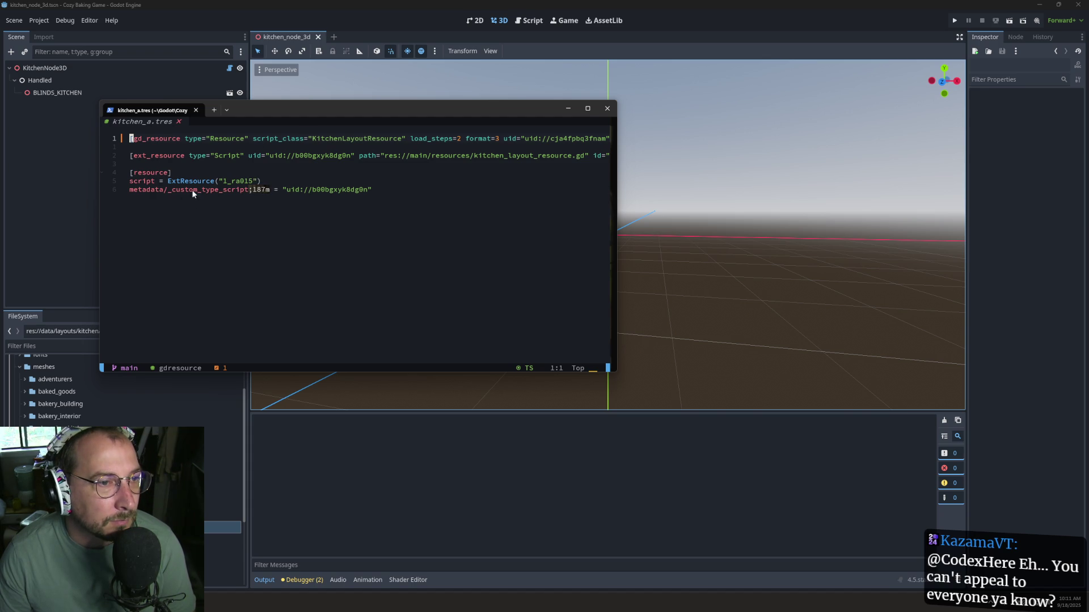
# Quit Neovim on kitchen_a.tres with :q, unchanged, and close the terminal window
pyautogui.doubleClick(361, 108)
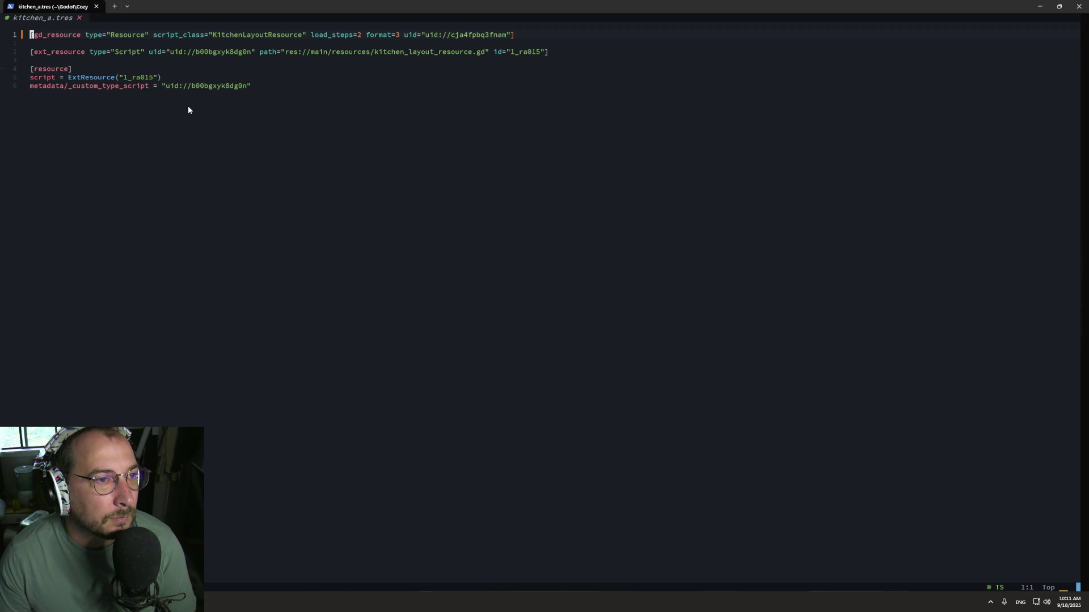
pyautogui.click(314, 97)
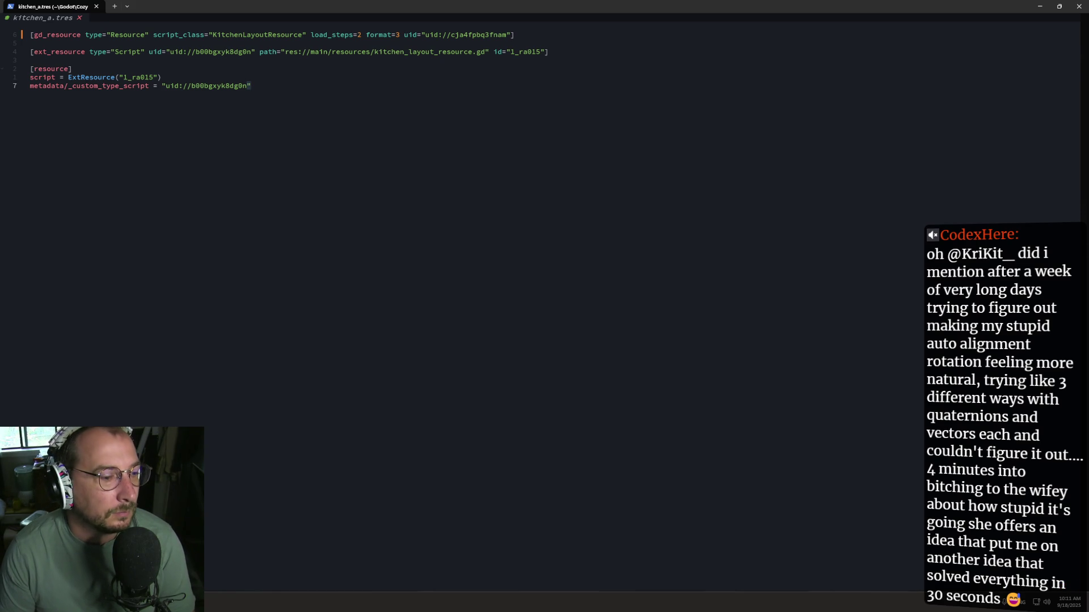
pyautogui.write(':q')
pyautogui.press('Return')
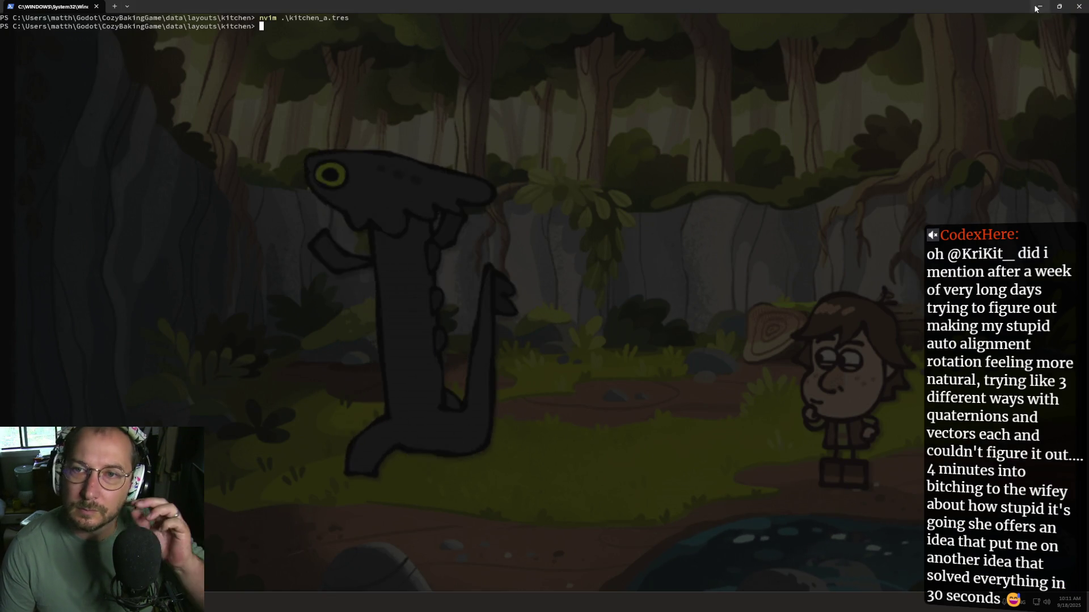
pyautogui.click(1077, 8)
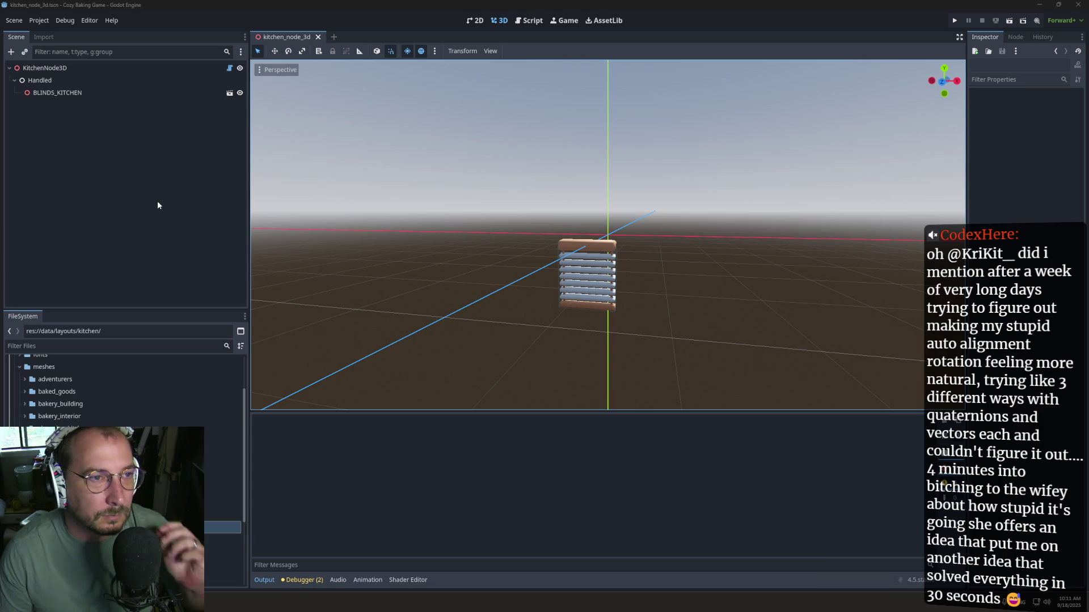
# Add print_debug(layout.lookup) on a new line after line 28 of kitchen_node_3d.gd
pyautogui.click(537, 22)
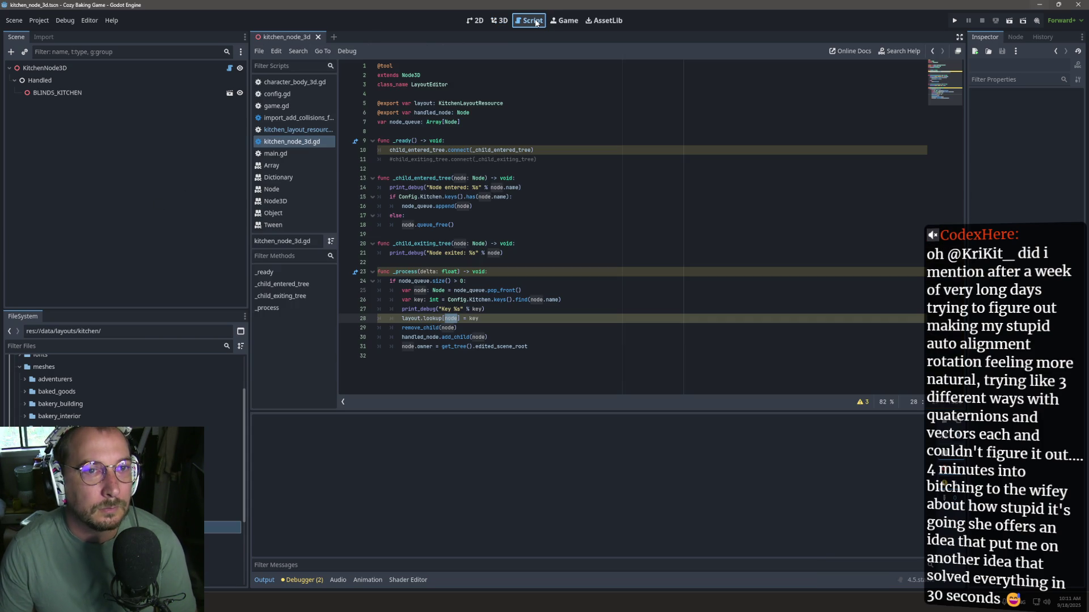
pyautogui.doubleClick(408, 319)
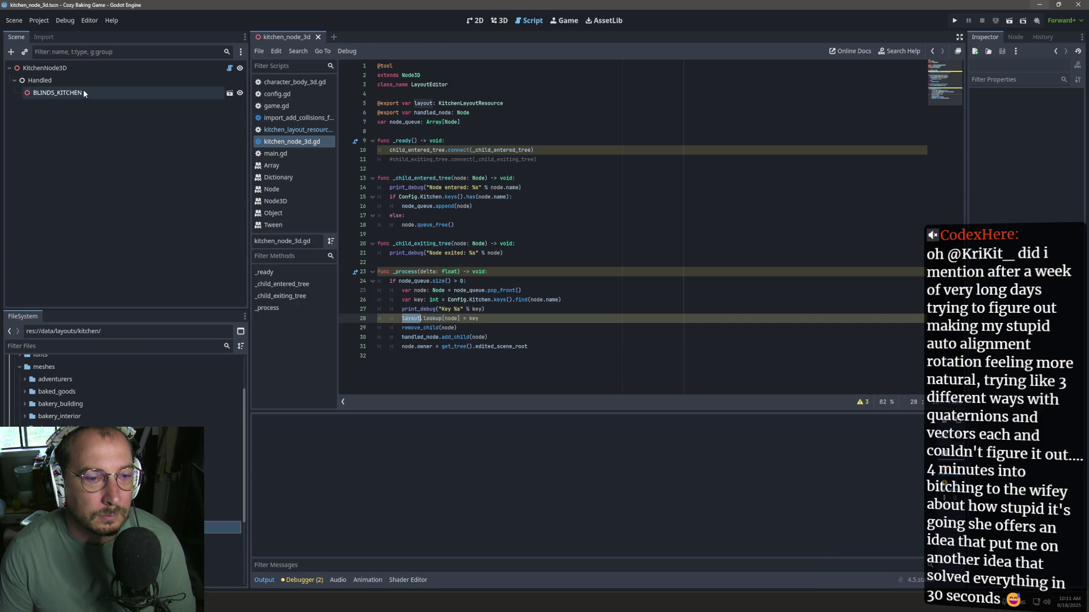
pyautogui.click(497, 321)
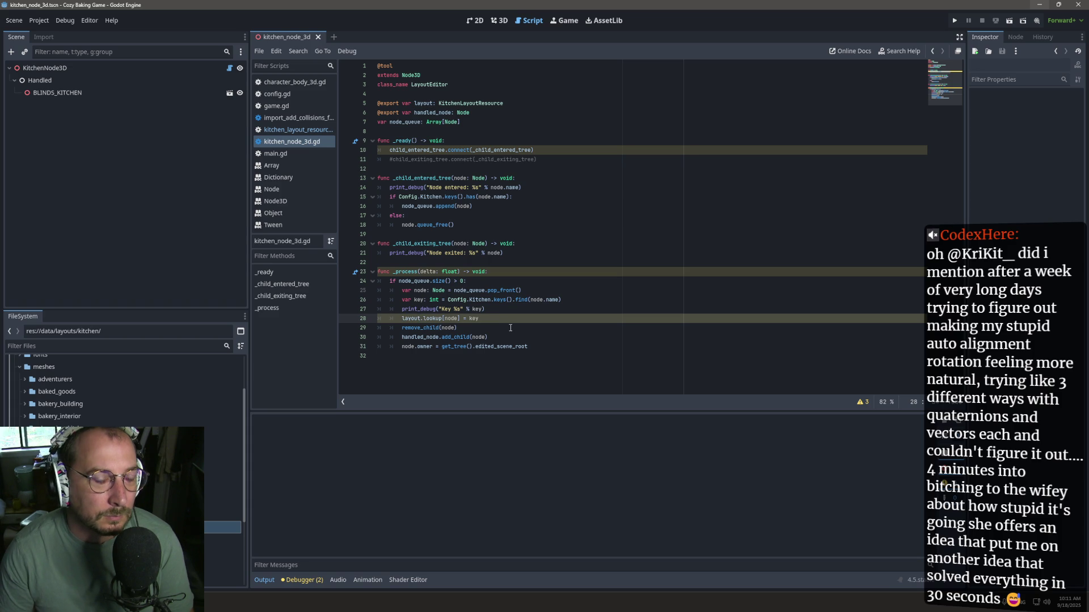
pyautogui.press('Return')
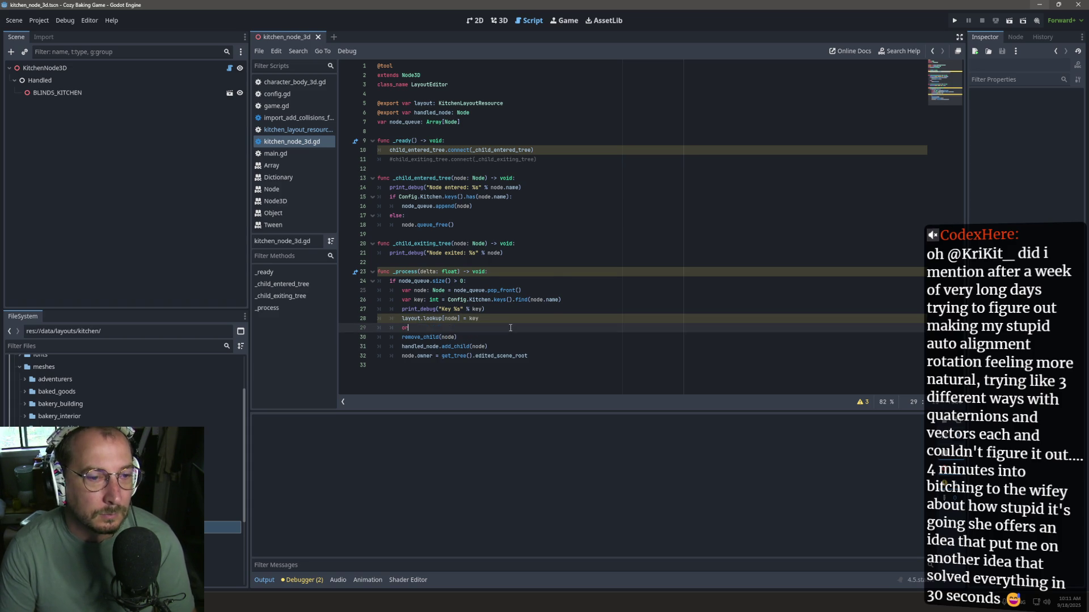
pyautogui.write('print_debug(')
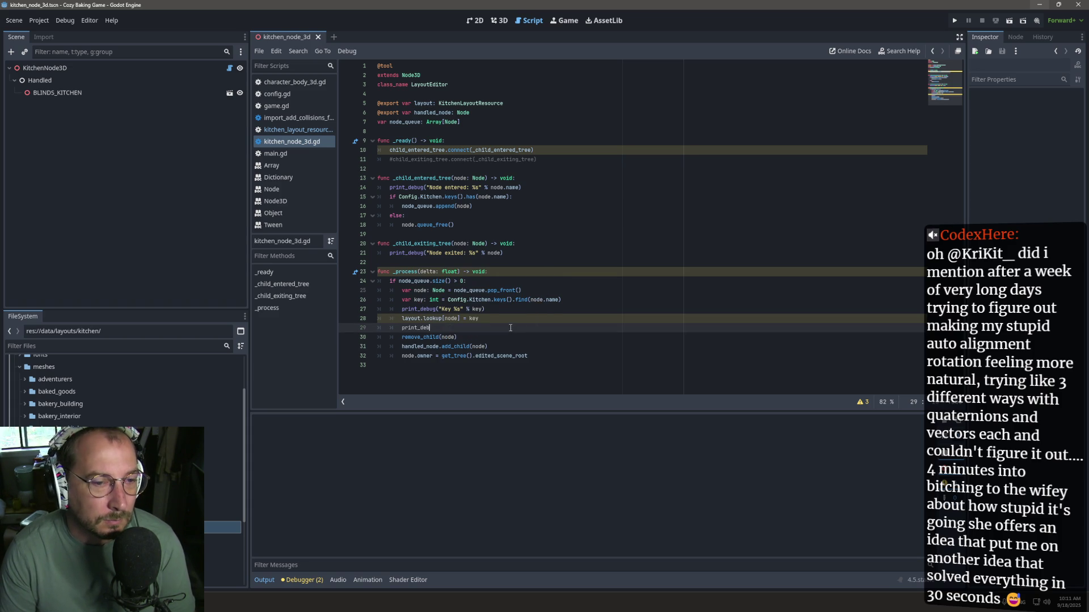
pyautogui.write('layout.l')
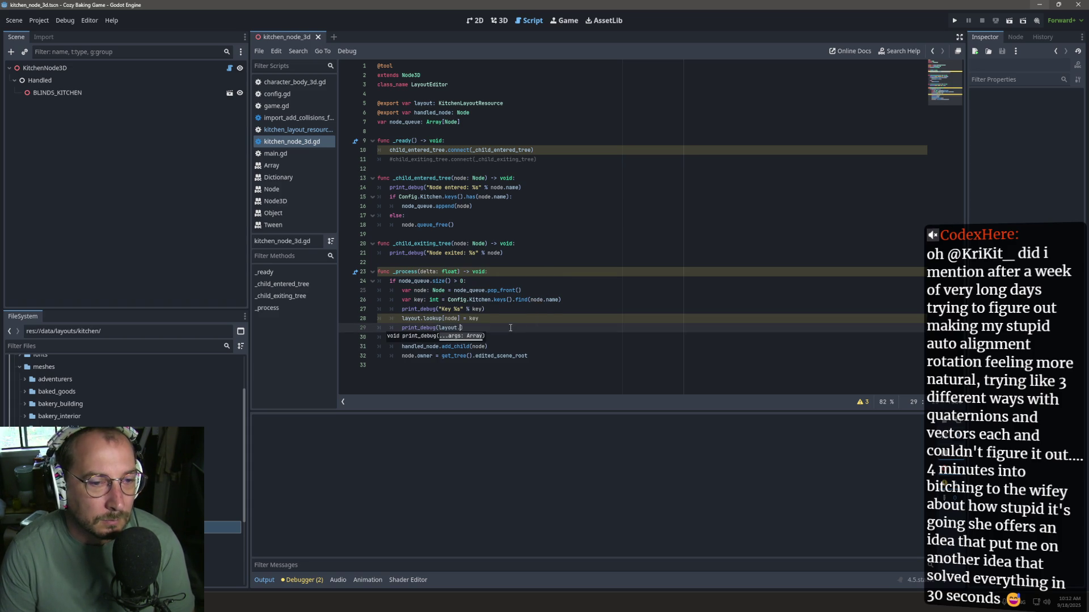
pyautogui.write('ookup')
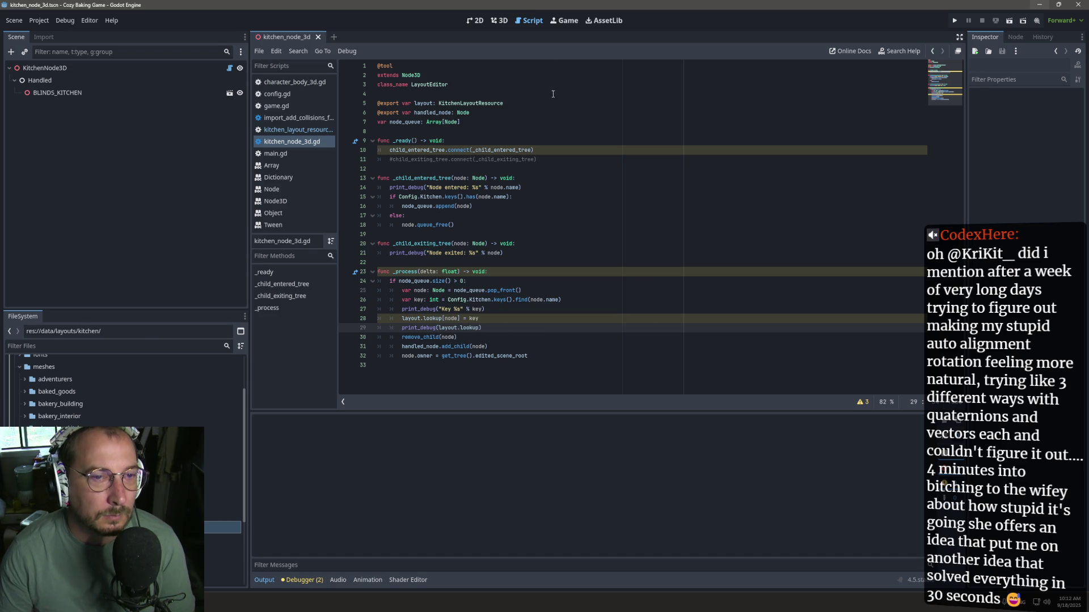
pyautogui.click(498, 23)
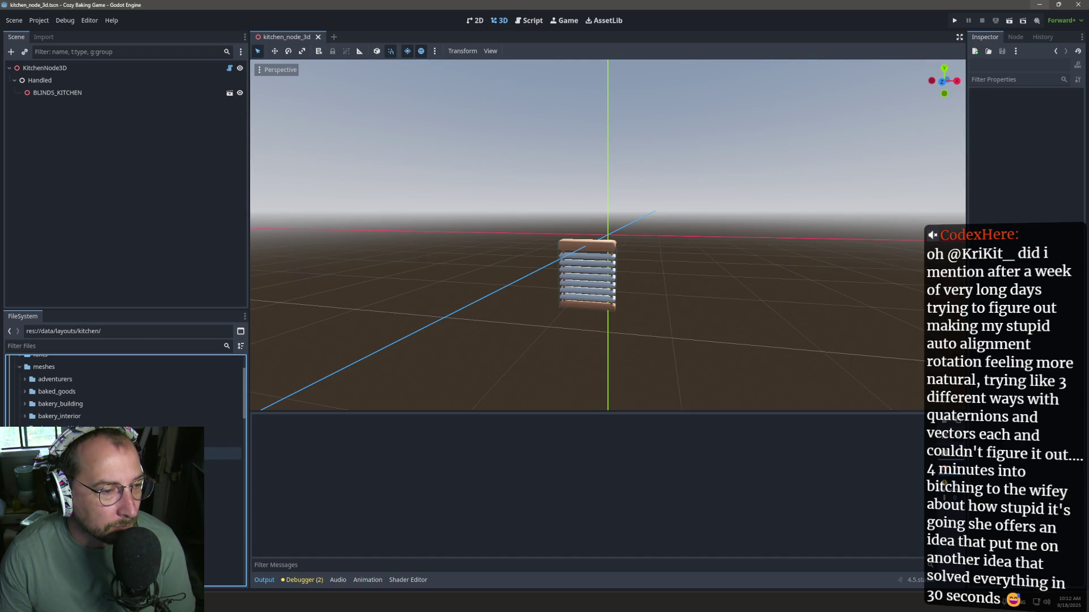
# Place container_kitchen_A_blue.gltf left of the blinds, reload kitchen_a.tres in the terminal, and save the scene
pyautogui.moveTo(85, 454)
pyautogui.mouseDown()
pyautogui.moveTo(542, 275)
pyautogui.moveTo(533, 280)
pyautogui.mouseUp()
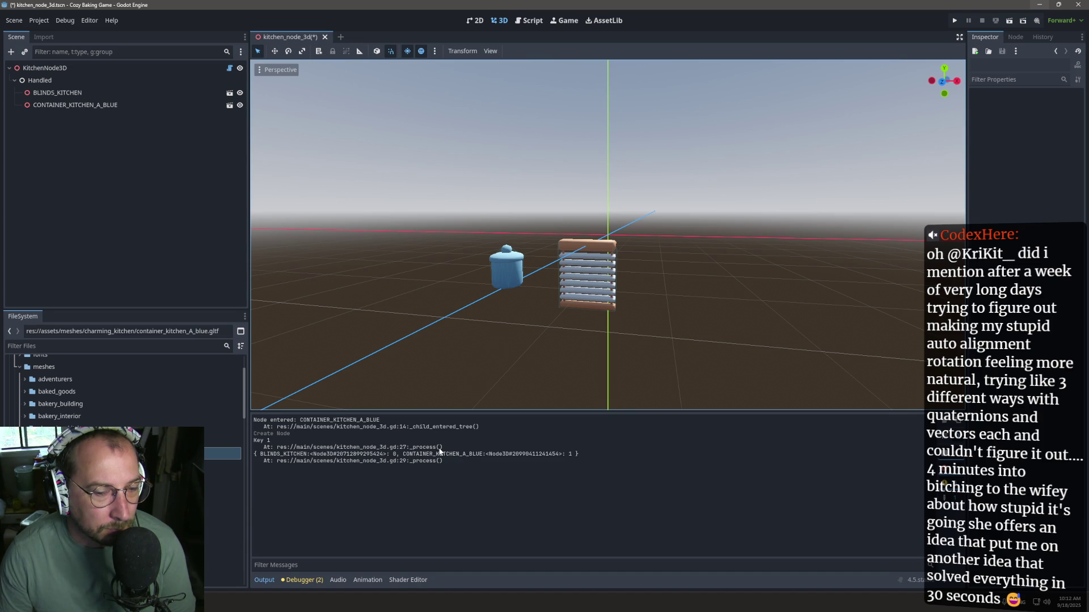
pyautogui.hotkey('alt', 'Tab')
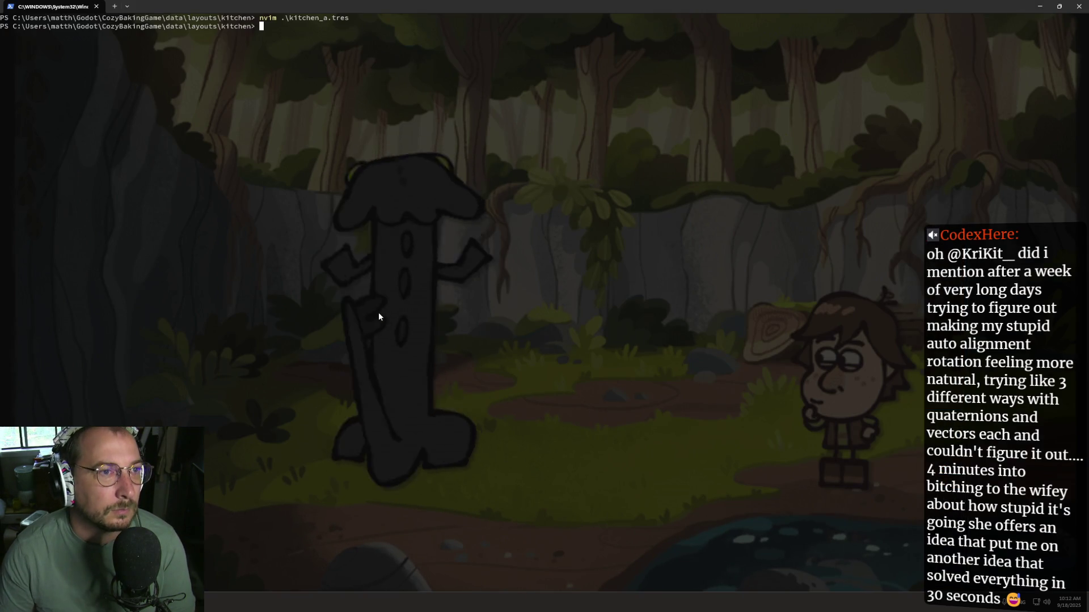
pyautogui.press('Up')
pyautogui.press('Return')
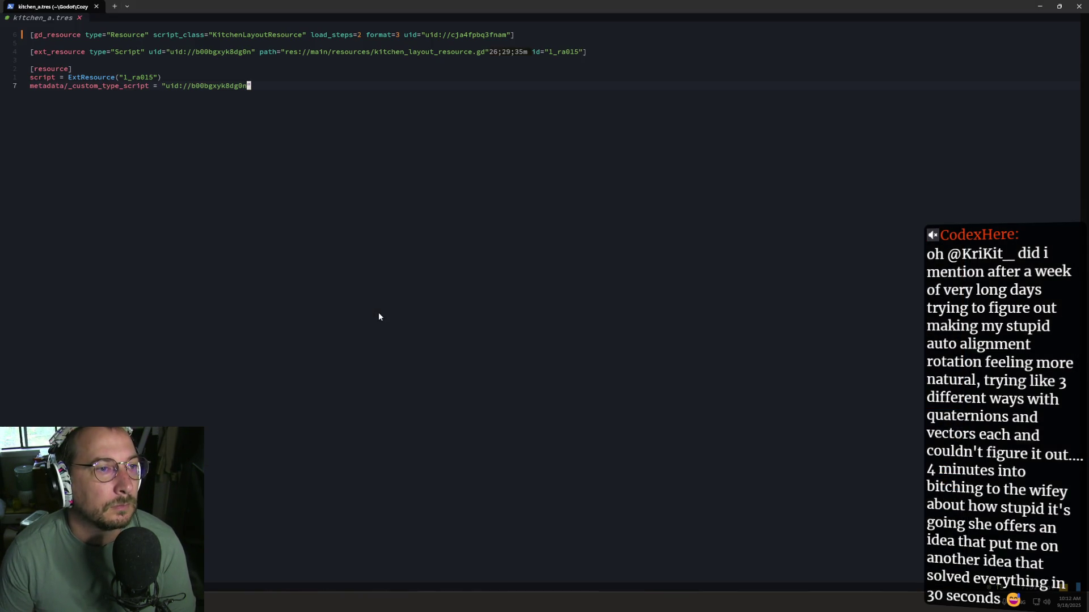
pyautogui.click(1040, 6)
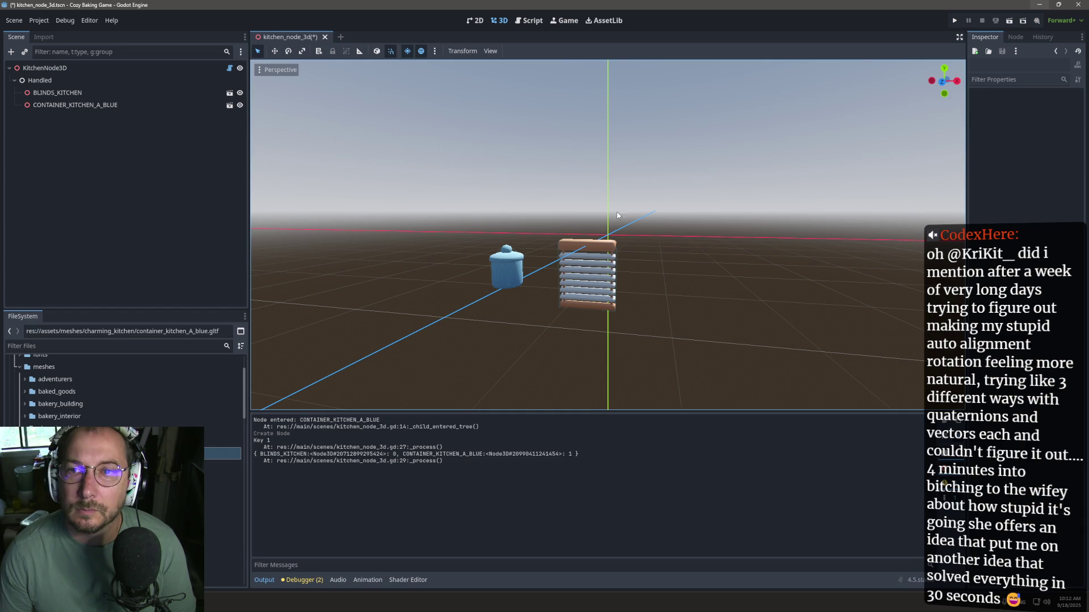
pyautogui.hotkey('ctrl', 's')
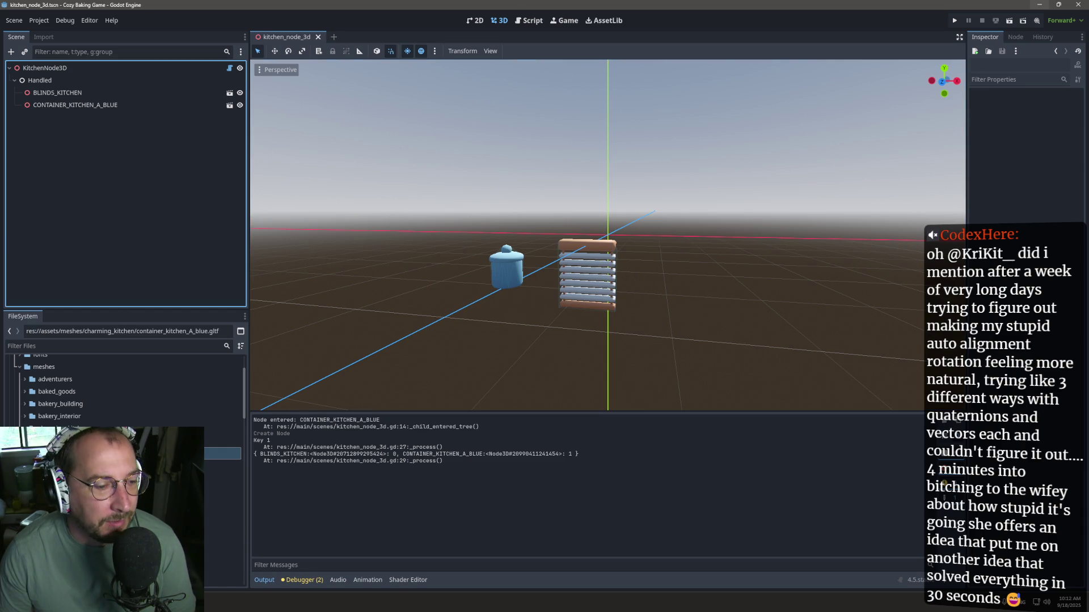
# Review kitchen_a.tres in Neovim, quit it with :q, and return to Godot
pyautogui.hotkey('alt', 'Tab')
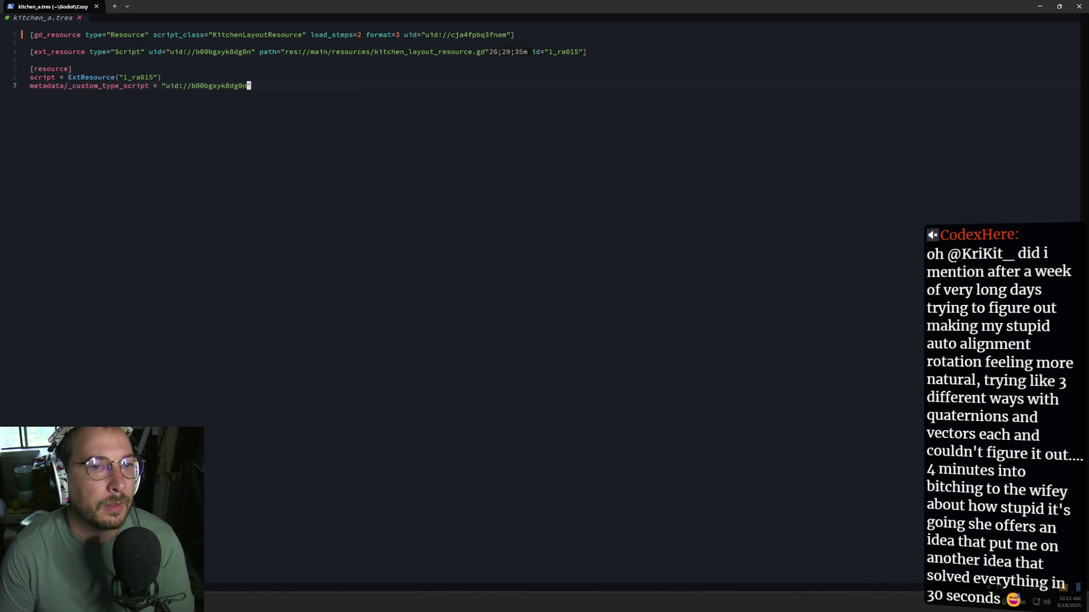
pyautogui.click(454, 61)
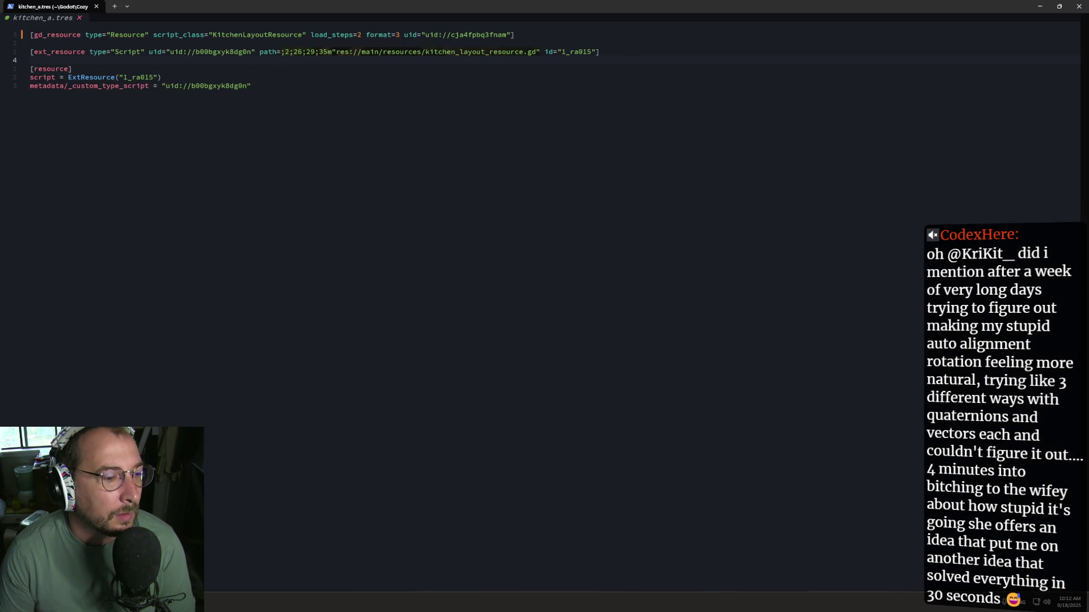
pyautogui.write(':q')
pyautogui.press('Return')
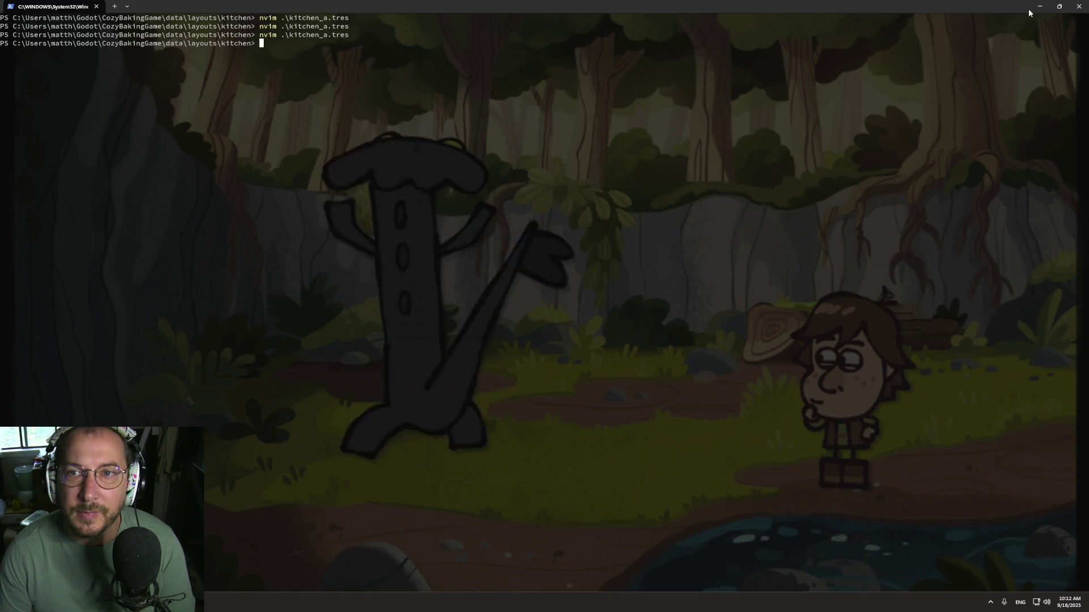
pyautogui.hotkey('alt', 'Tab')
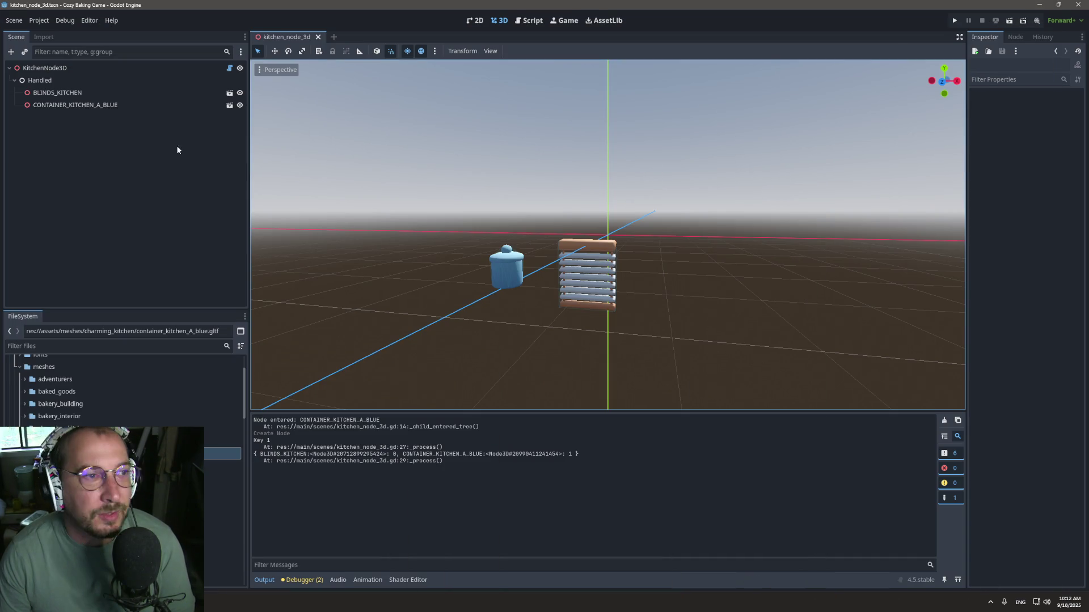
# Inspect kitchen_a.tres from the favourite data folder and expand its Lookup dictionary in a widened Inspector
pyautogui.click(91, 64)
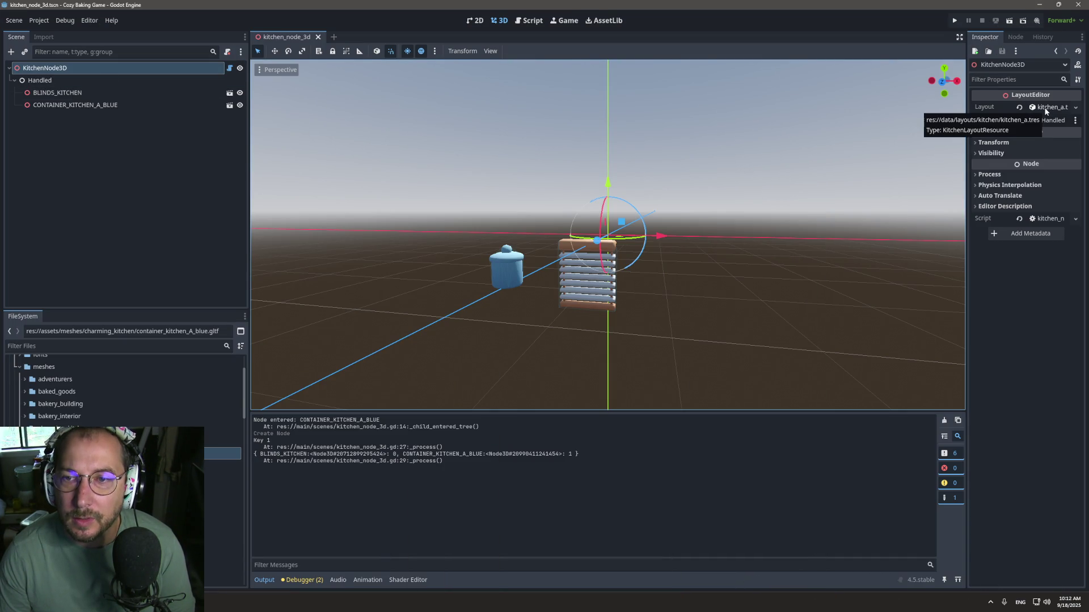
pyautogui.scroll(3, 28, 361)
pyautogui.click(25, 362)
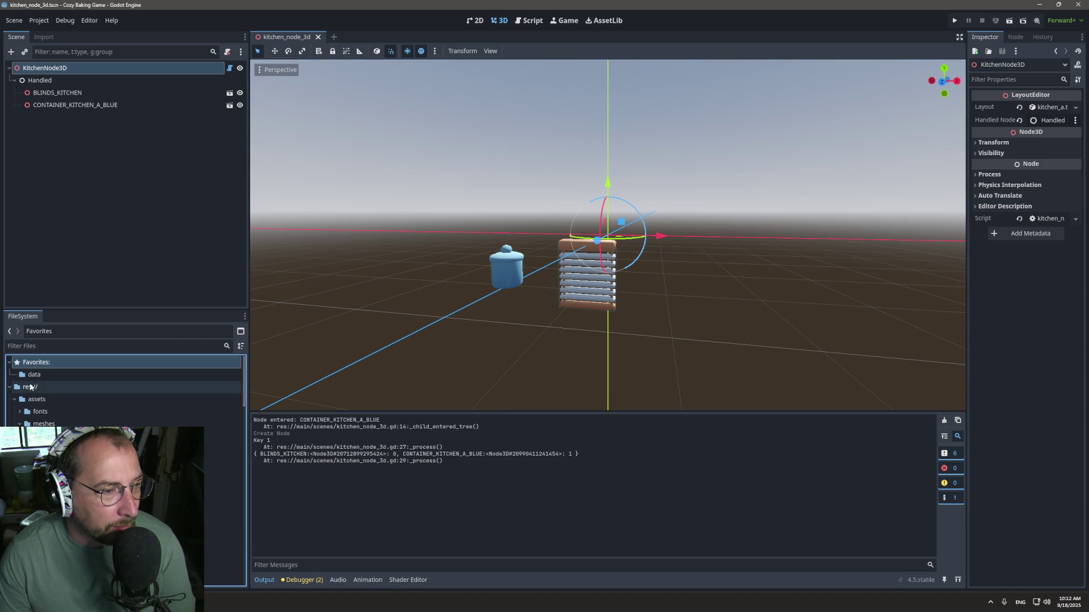
pyautogui.click(34, 374)
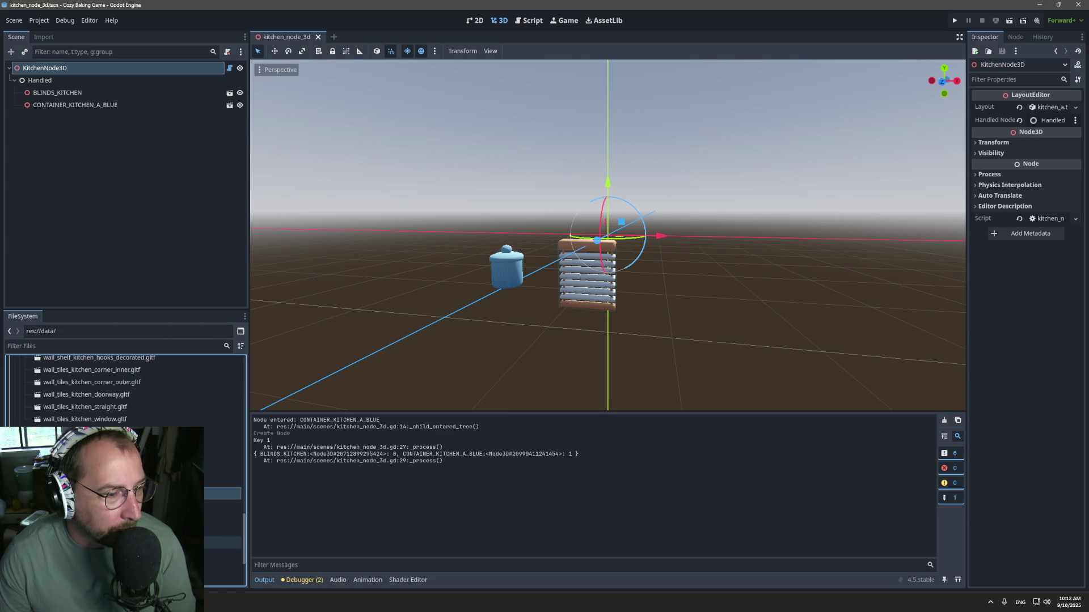
pyautogui.click(86, 530)
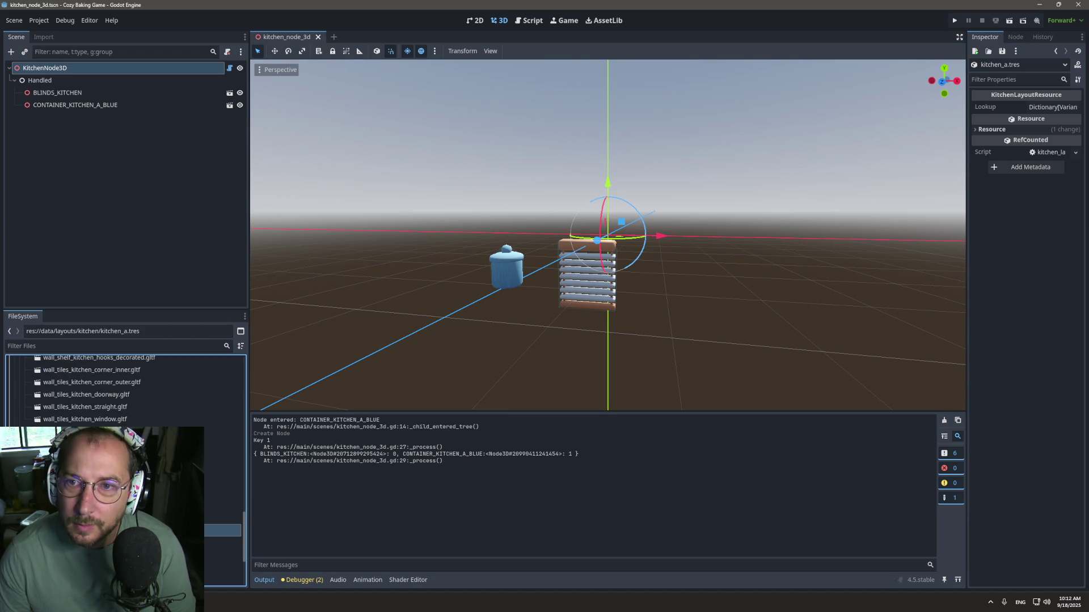
pyautogui.click(1045, 108)
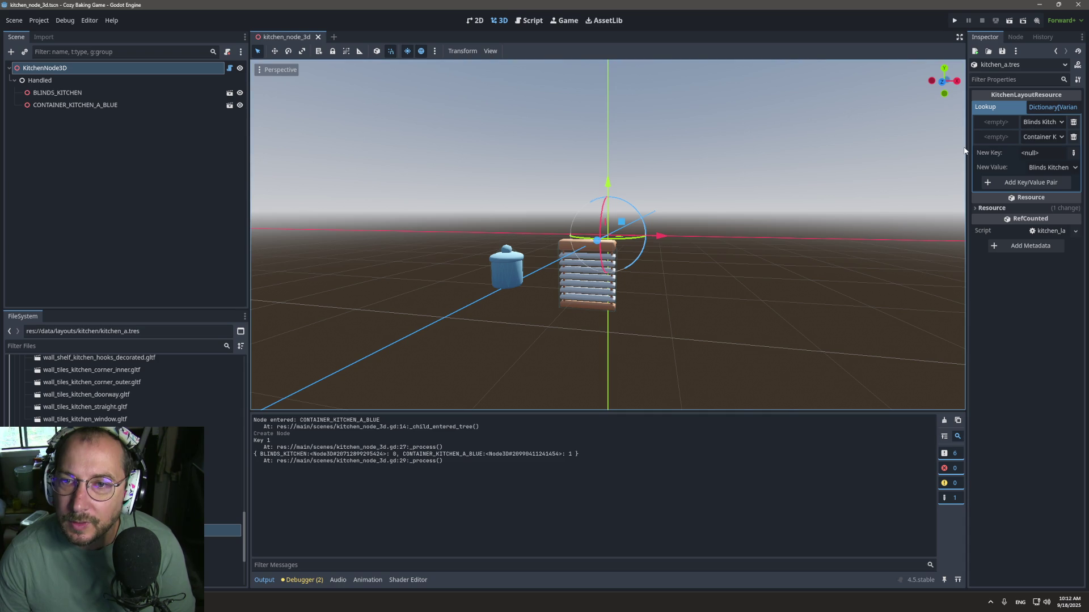
pyautogui.moveTo(967, 143); pyautogui.dragTo(815, 140)
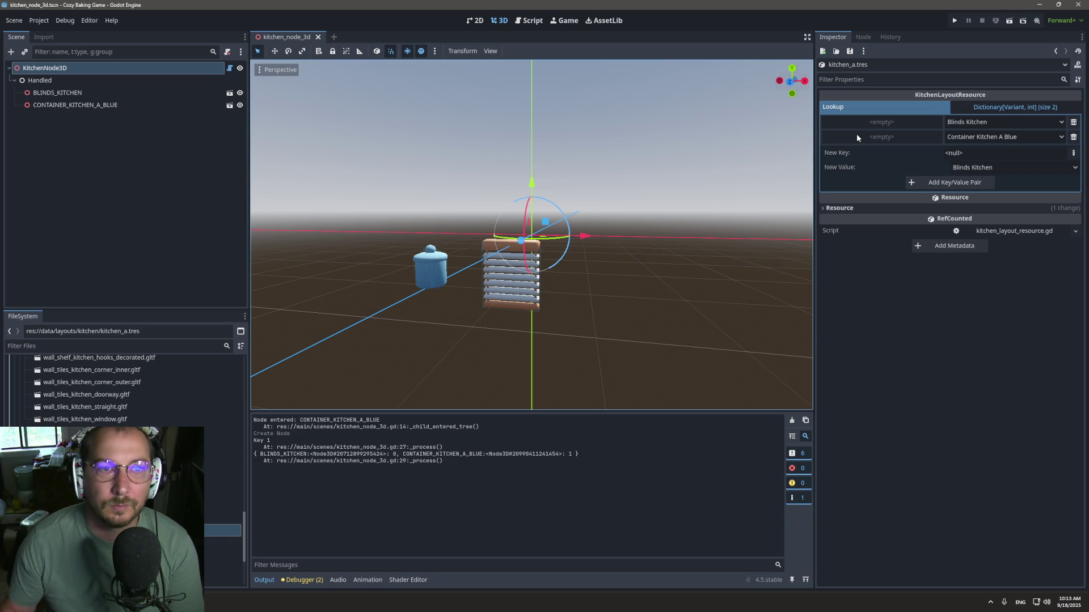
pyautogui.click(532, 20)
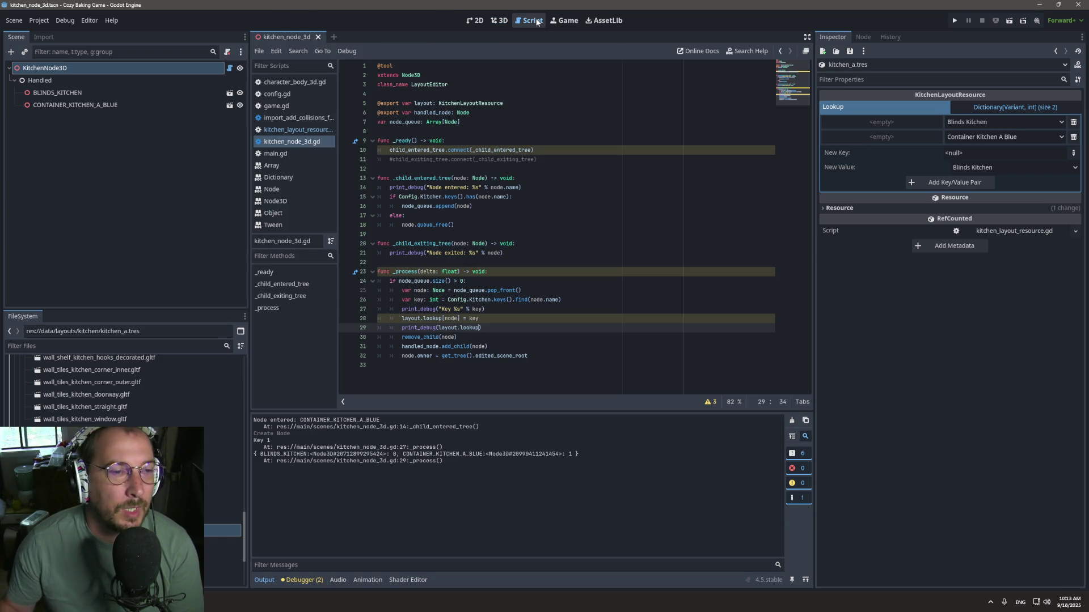
pyautogui.click(296, 131)
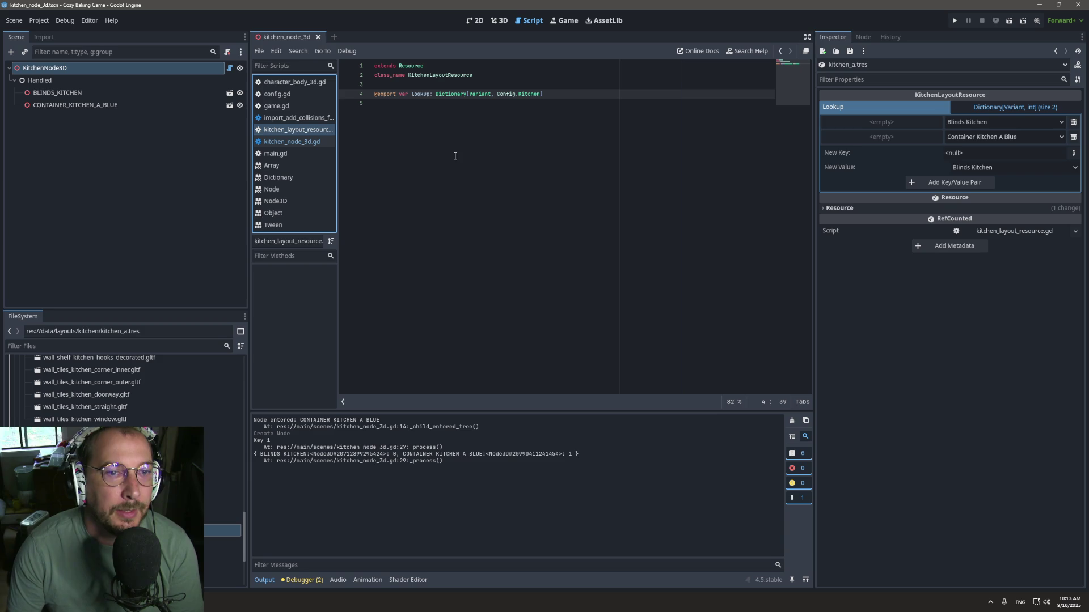
pyautogui.moveTo(490, 99)
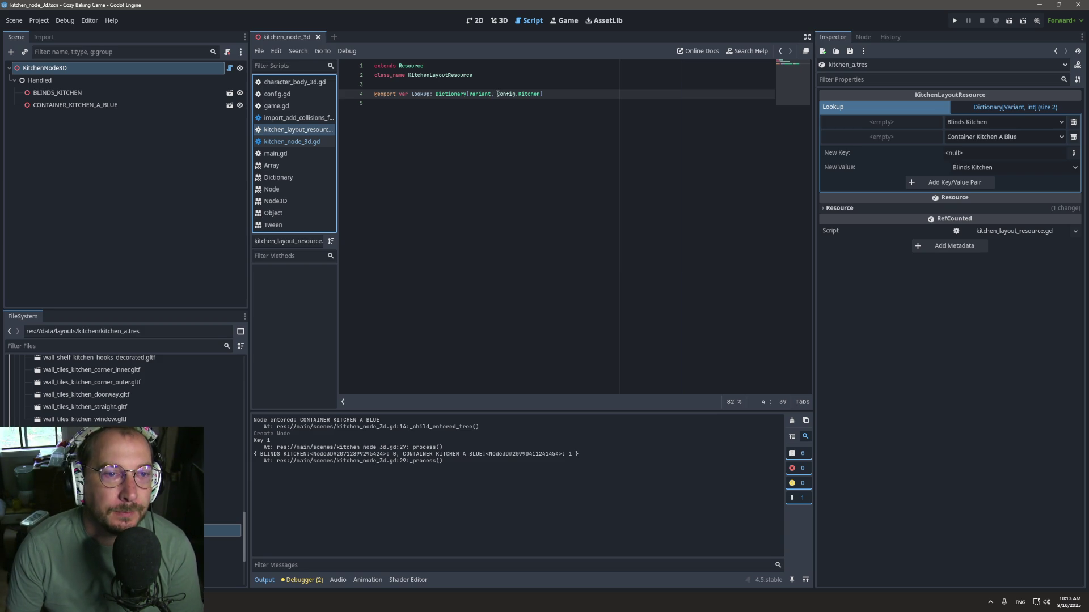
pyautogui.doubleClick(505, 94)
pyautogui.click(491, 94)
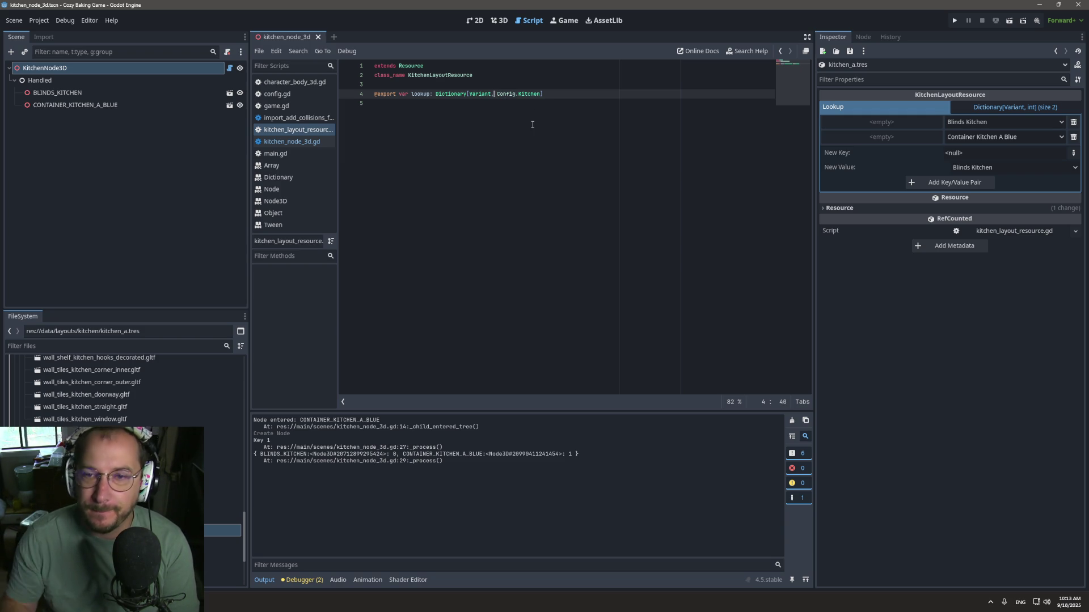
pyautogui.click(403, 94)
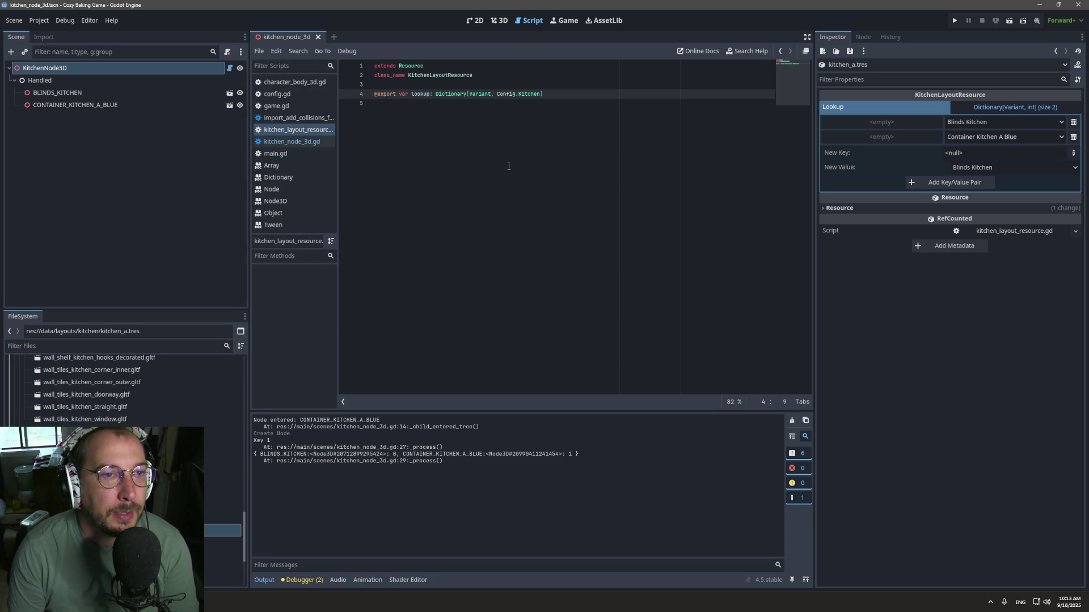
pyautogui.press('BackSpace')
pyautogui.press('BackSpace')
pyautogui.press('BackSpace')
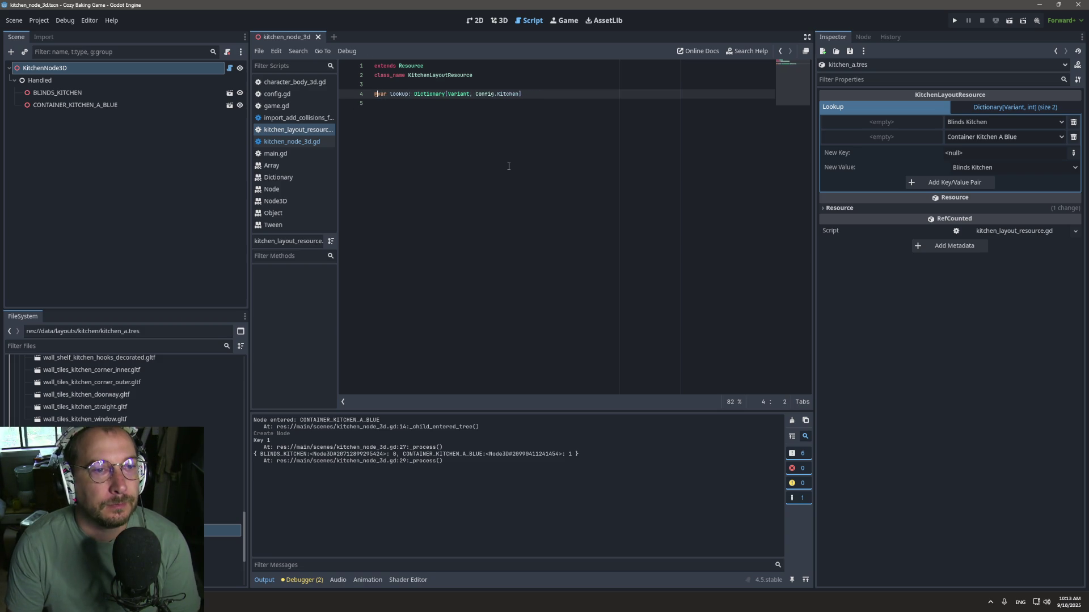
pyautogui.hotkey('ctrl', 's')
# Change the lookup Dictionary key type from Variant to Node
pyautogui.moveTo(375, 85); pyautogui.dragTo(459, 91)
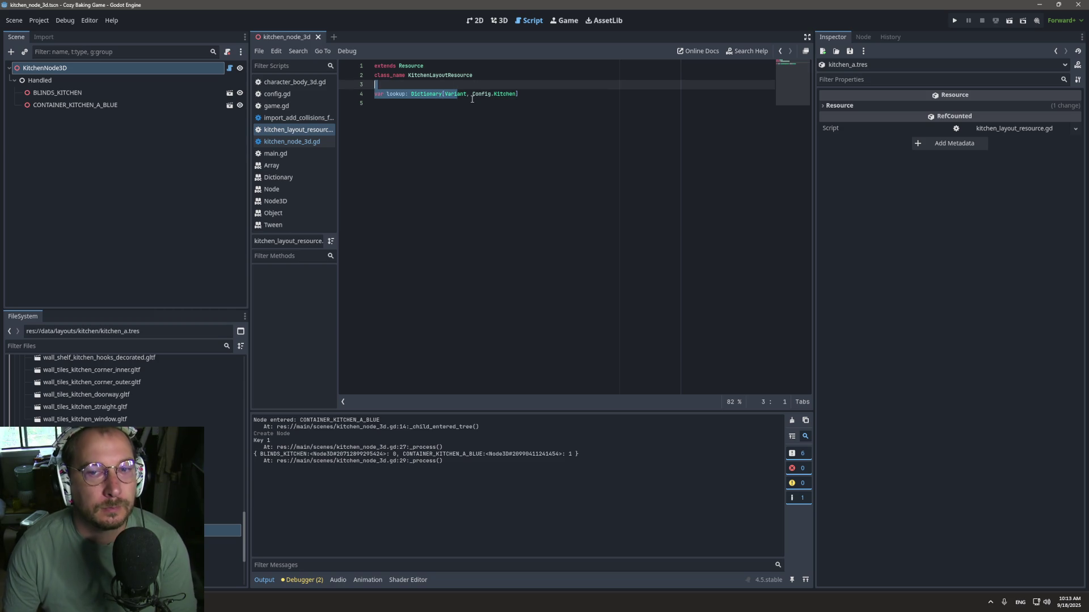
pyautogui.doubleClick(453, 94)
pyautogui.write('N')
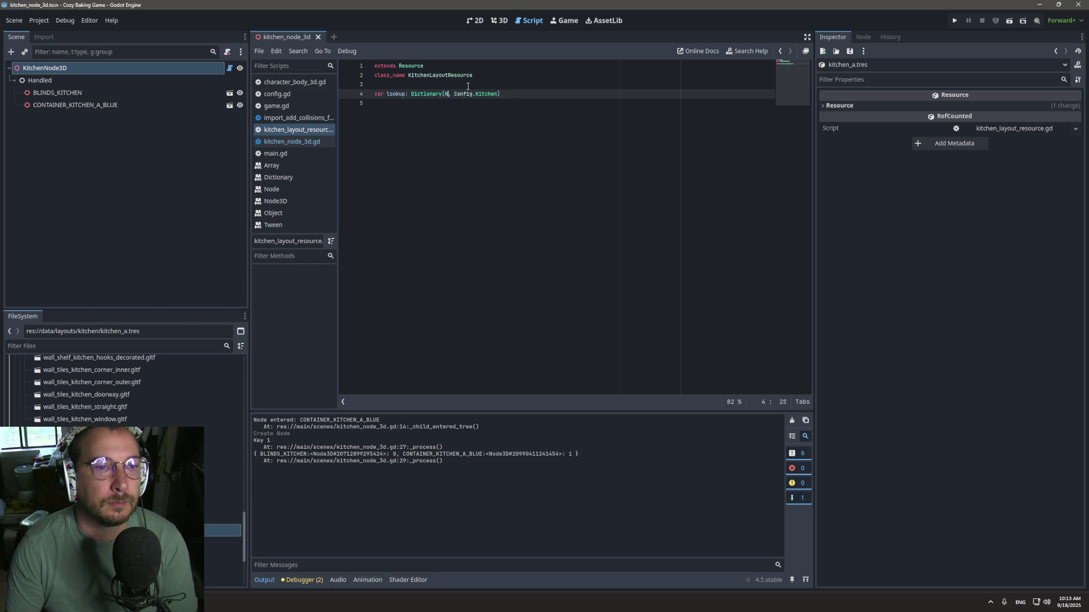
pyautogui.write('ode')
pyautogui.click(483, 96)
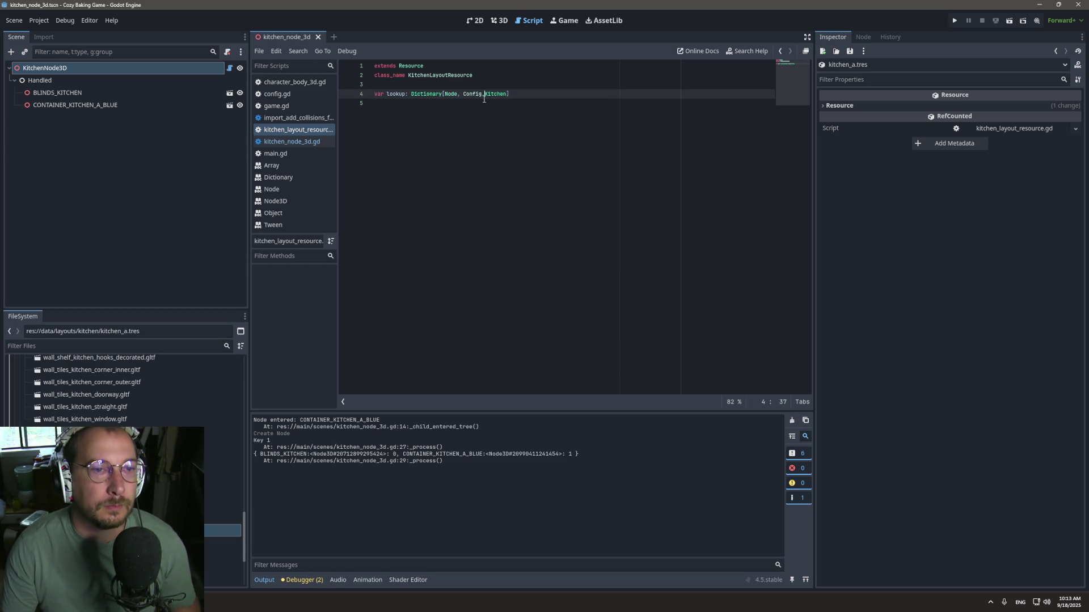
pyautogui.click(500, 21)
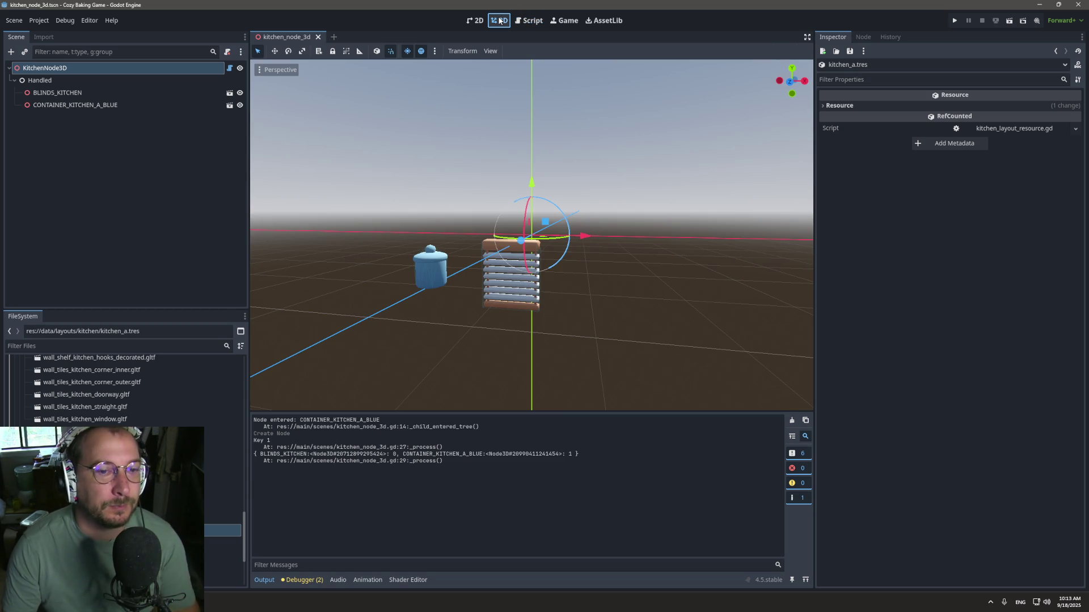
pyautogui.click(208, 67)
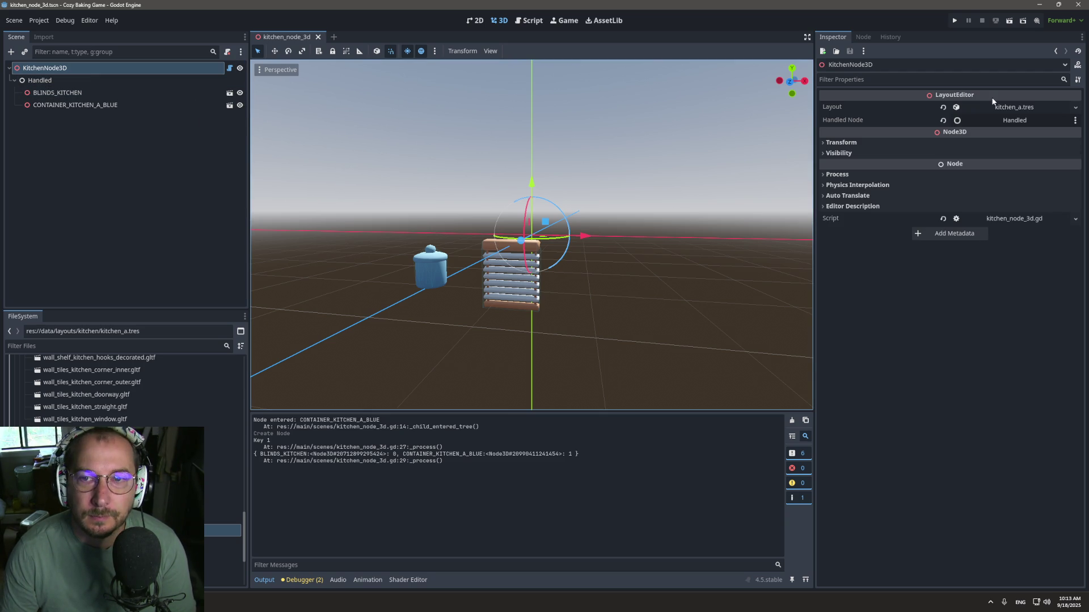
pyautogui.click(1004, 106)
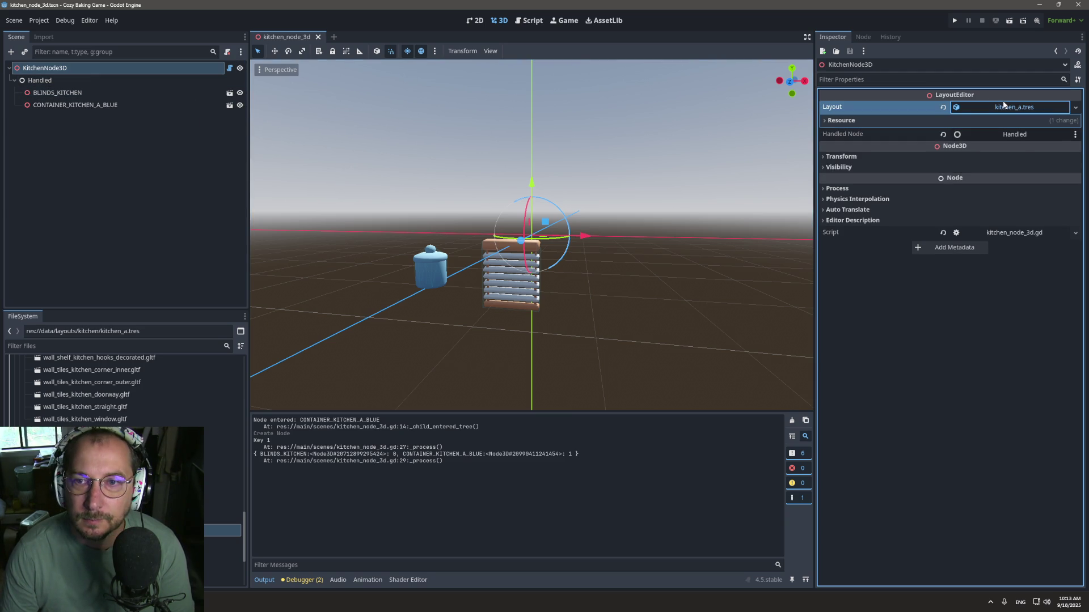
pyautogui.click(227, 530)
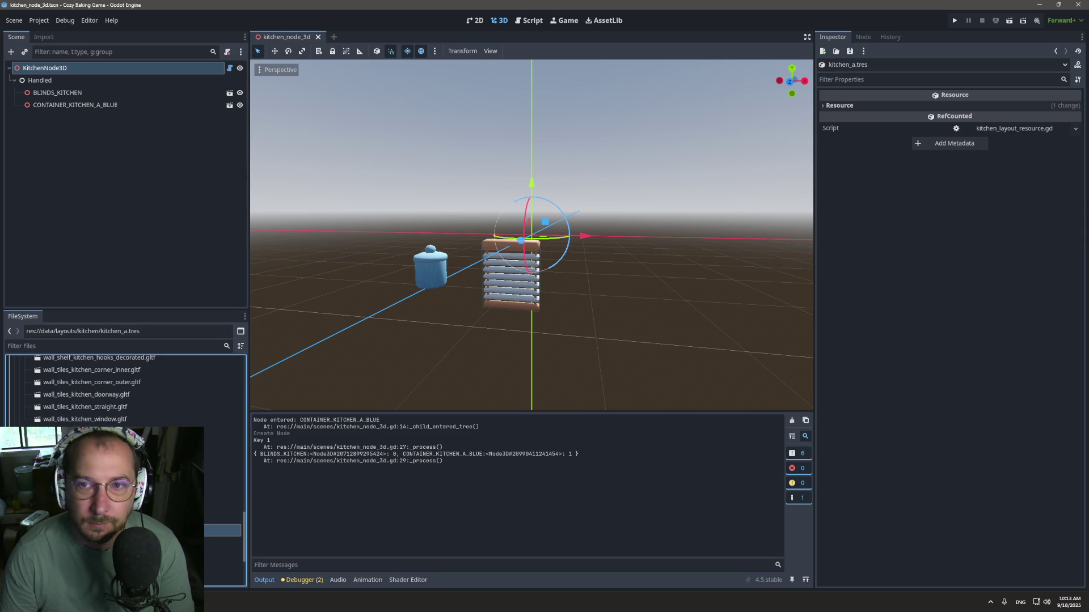
pyautogui.click(227, 518)
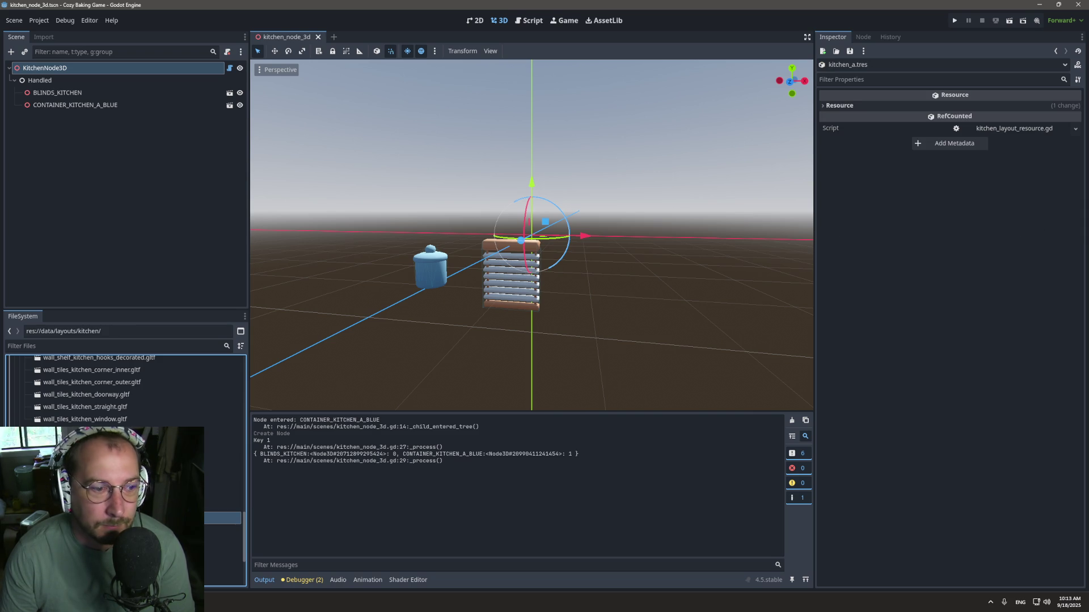
pyautogui.press('Down')
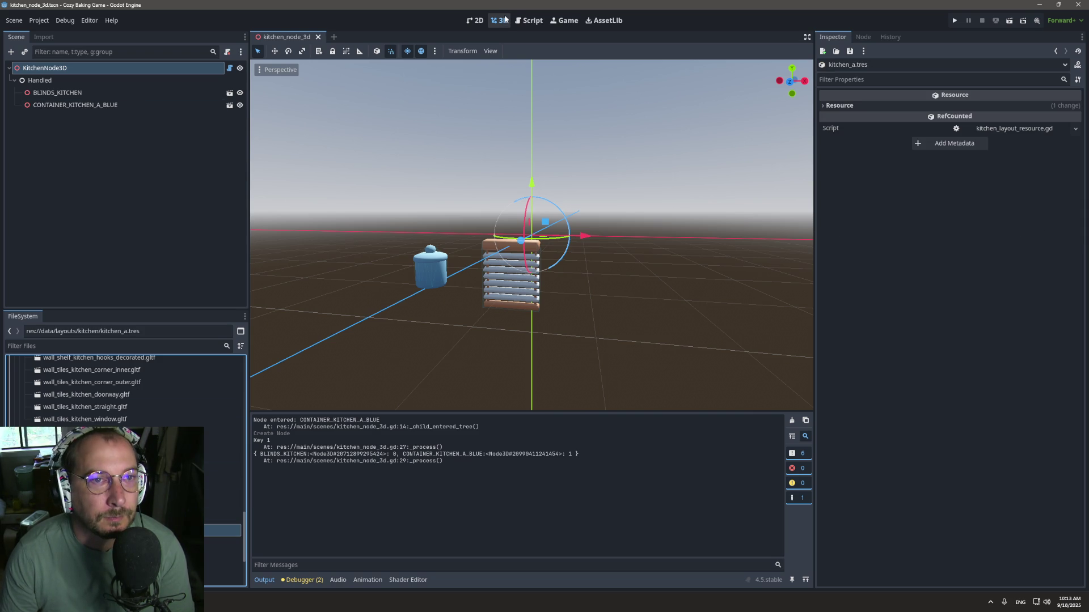
# Drag wall_shelf_kitchen.gltf into the 3D viewport to add a WALL_SHELF_KITCHEN node
pyautogui.scroll(3, 97, 421)
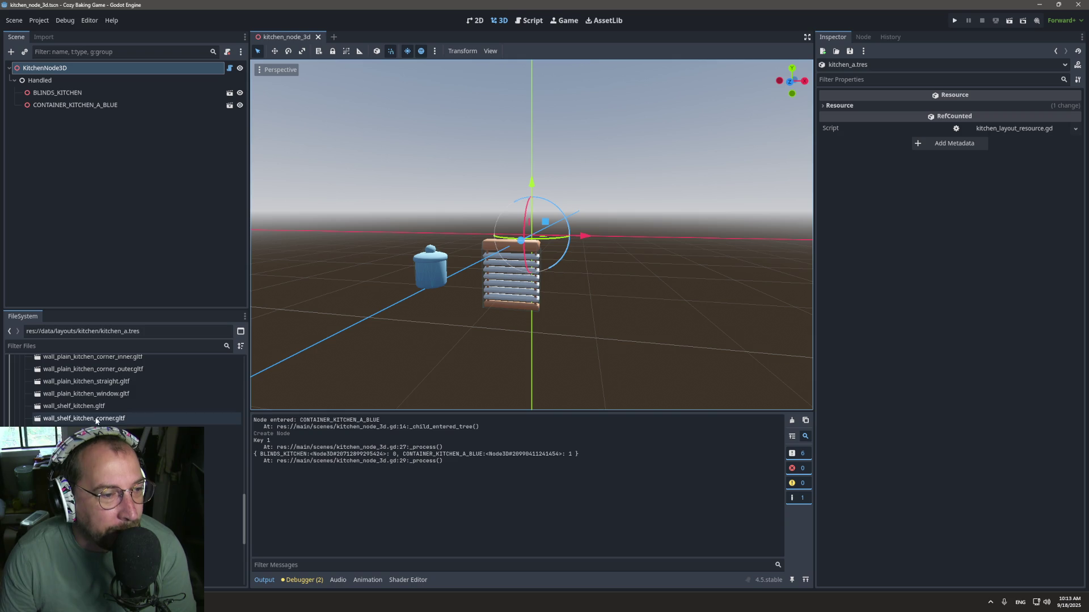
pyautogui.moveTo(93, 407); pyautogui.dragTo(372, 326)
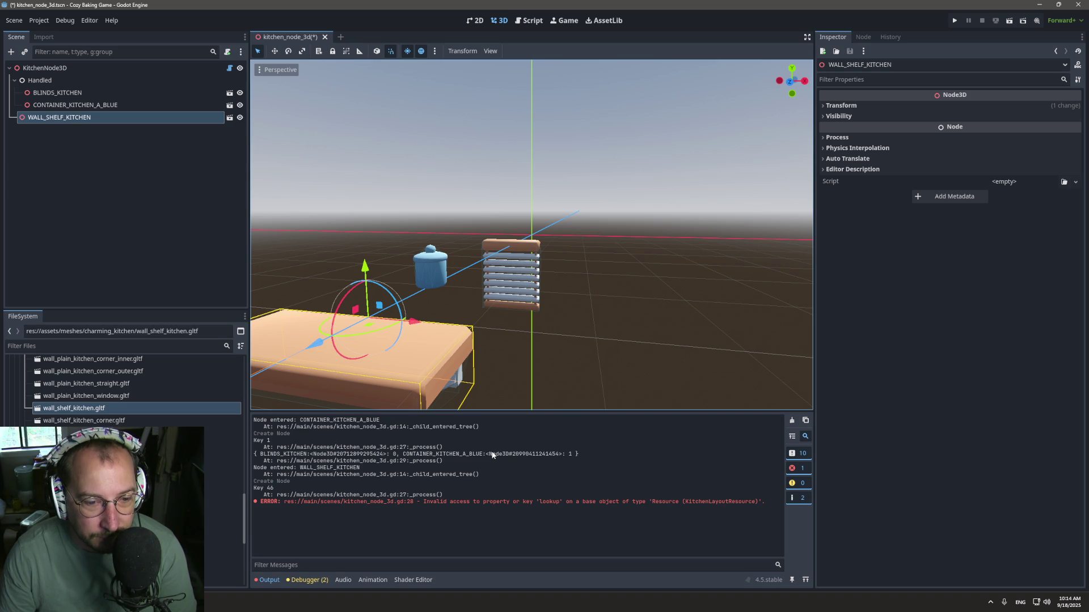
pyautogui.click(542, 21)
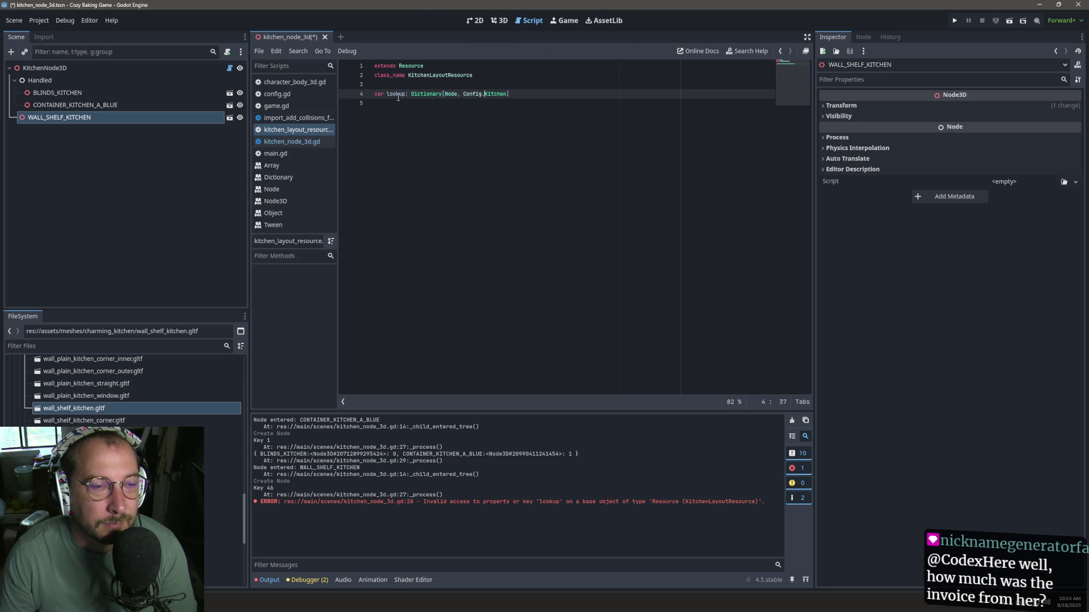
# Declare add_lookup(node: Node, id: Config.Kitchen) below the lookup variable
pyautogui.doubleClick(377, 94)
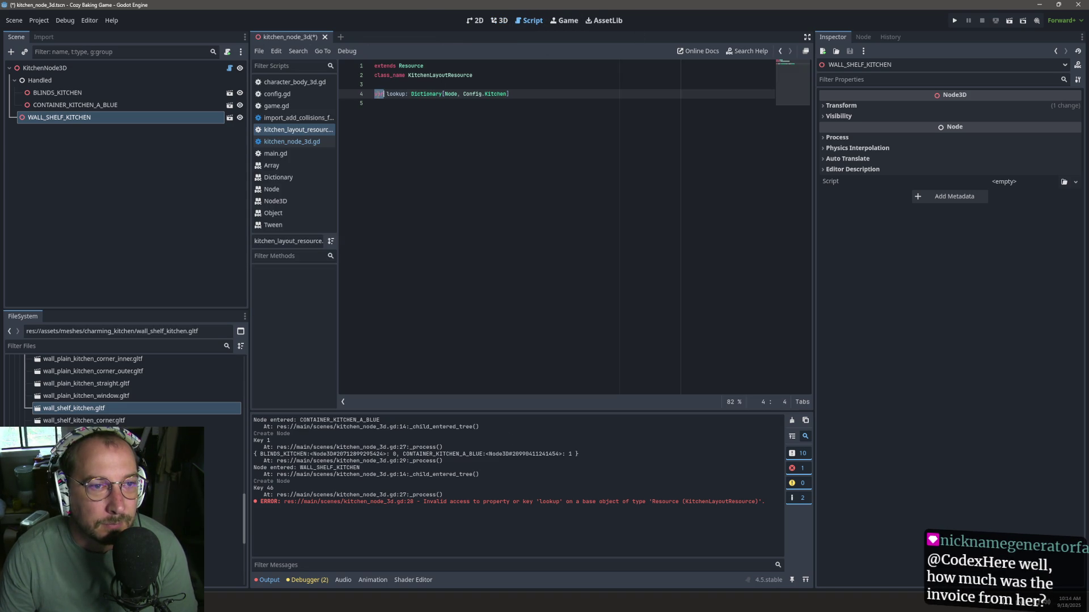
pyautogui.doubleClick(391, 95)
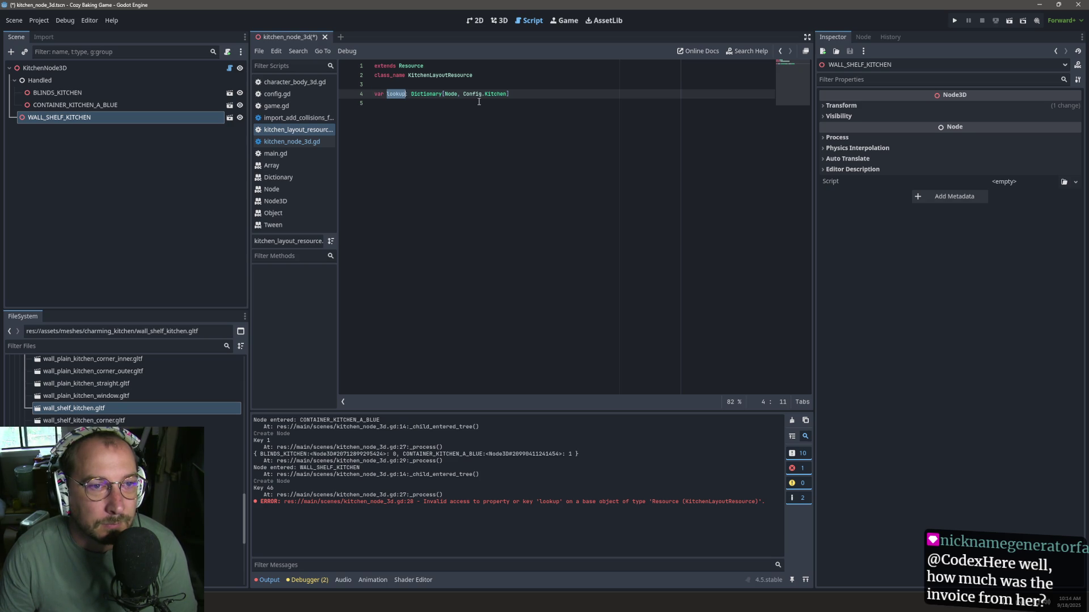
pyautogui.click(429, 103)
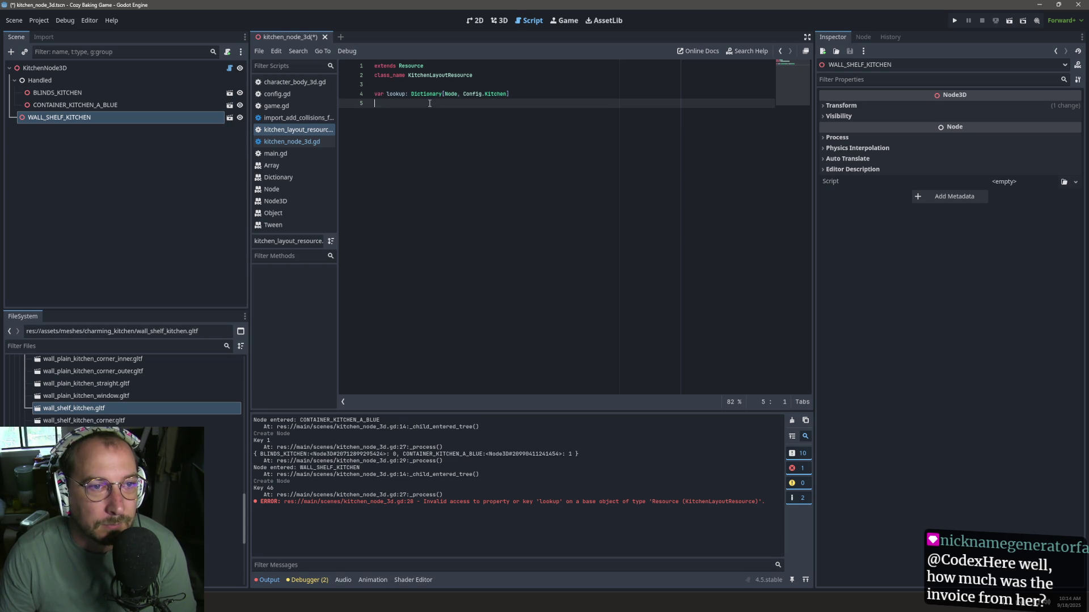
pyautogui.click(504, 24)
pyautogui.click(530, 23)
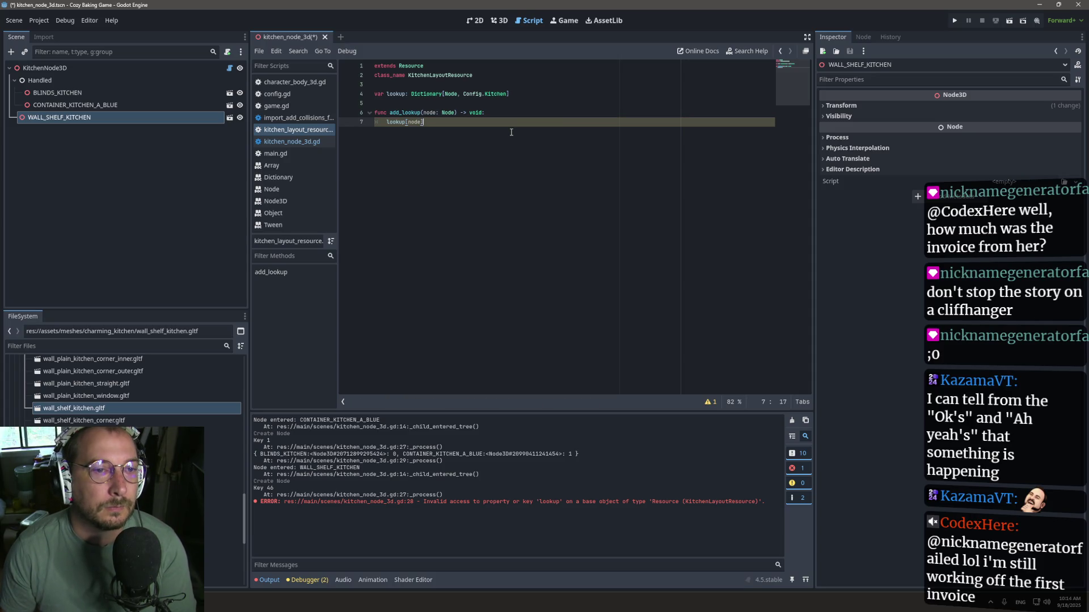
pyautogui.press('Up')
pyautogui.press('Right')
pyautogui.press('Right')
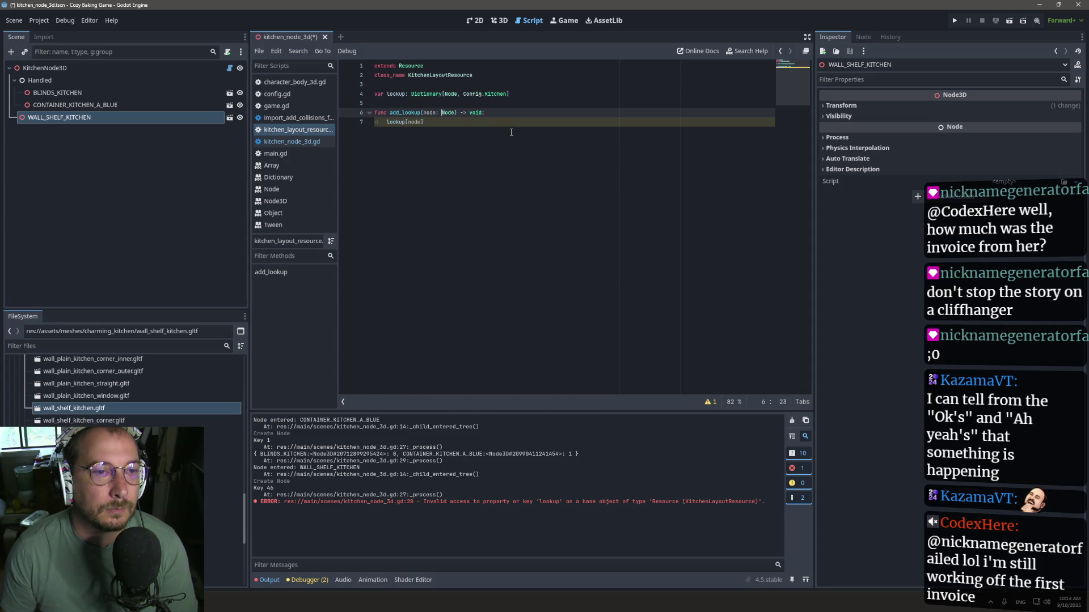
pyautogui.press('Right')
pyautogui.write(', ')
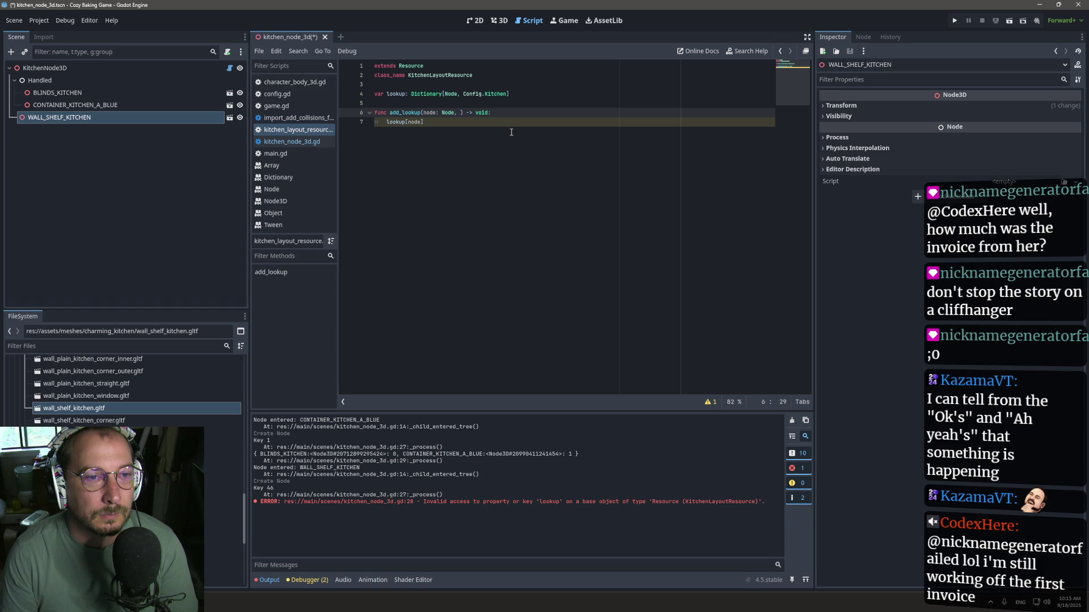
pyautogui.write('i')
pyautogui.press('BackSpace')
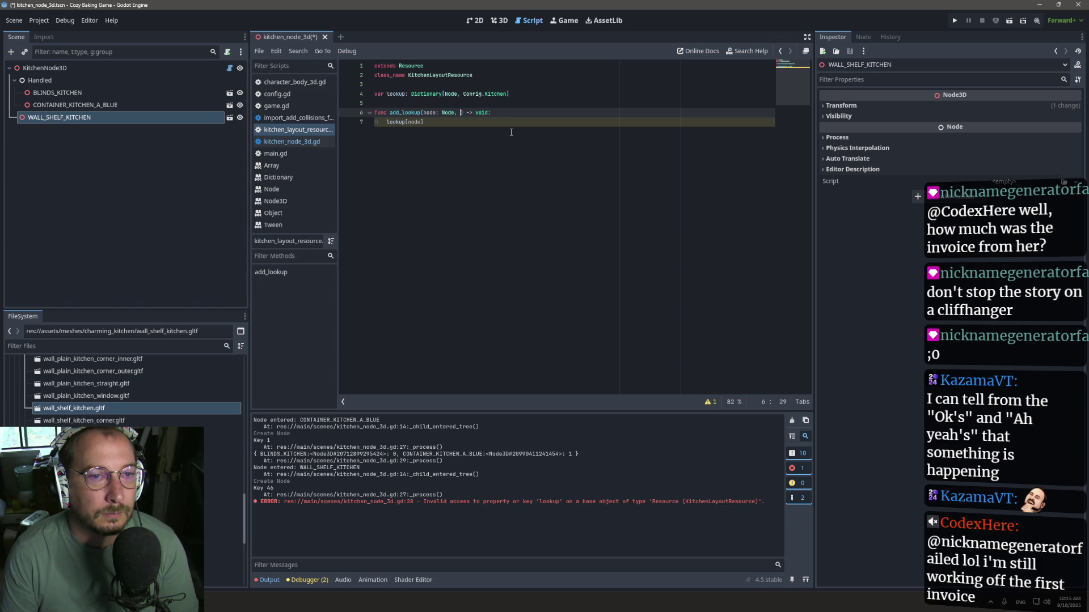
pyautogui.write('id')
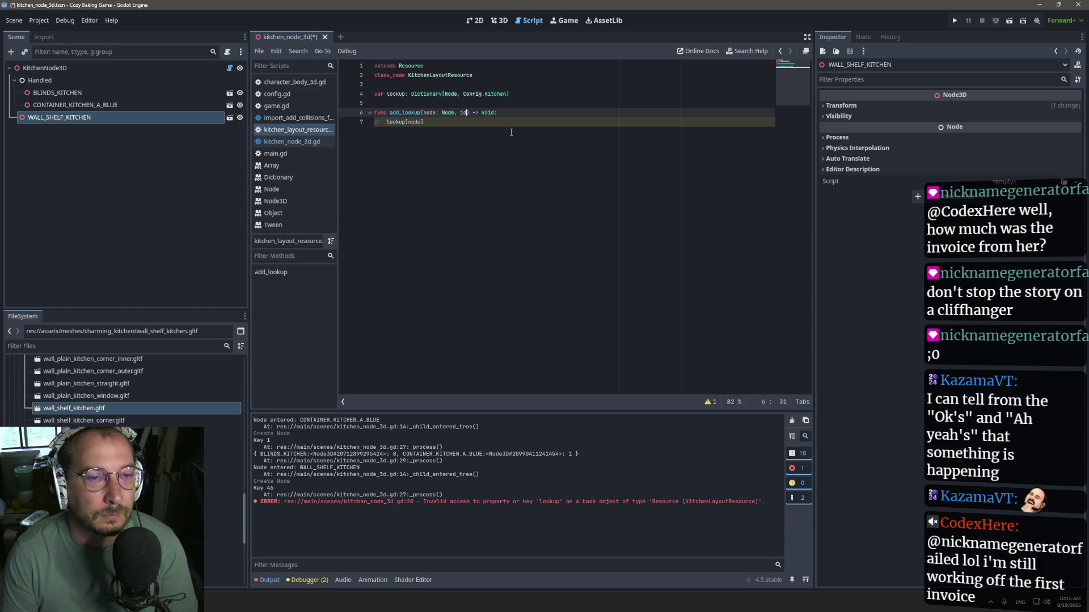
pyautogui.write(': ')
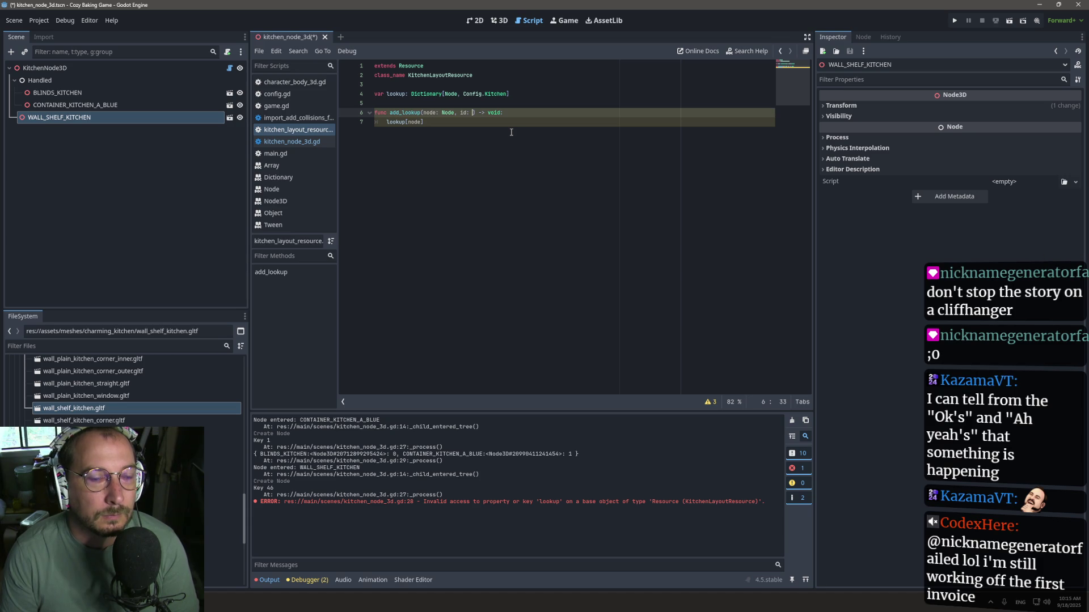
pyautogui.write('Config.Ki')
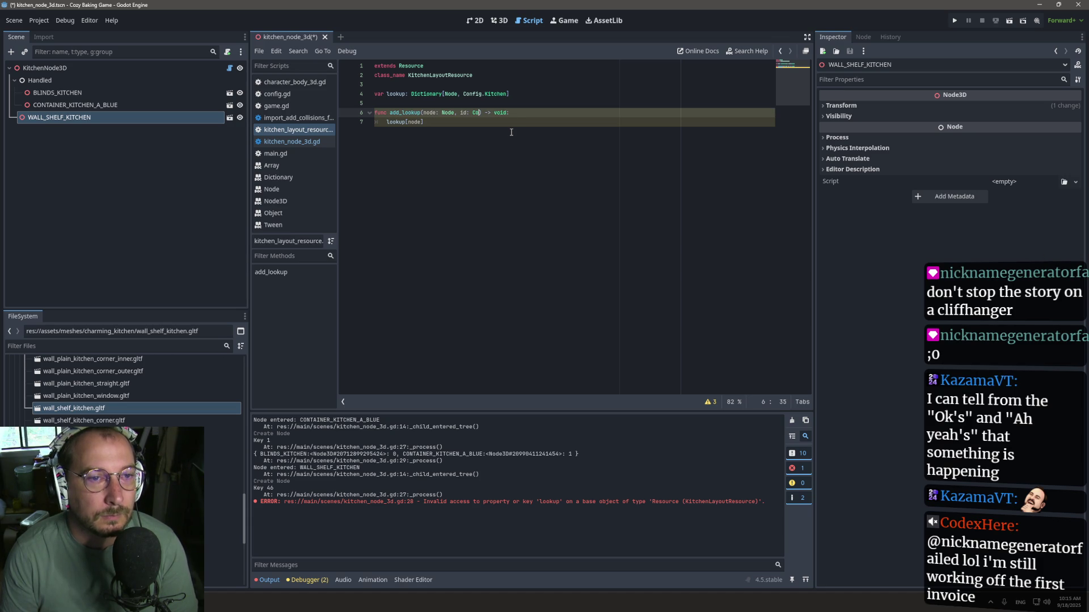
pyautogui.write('tchen')
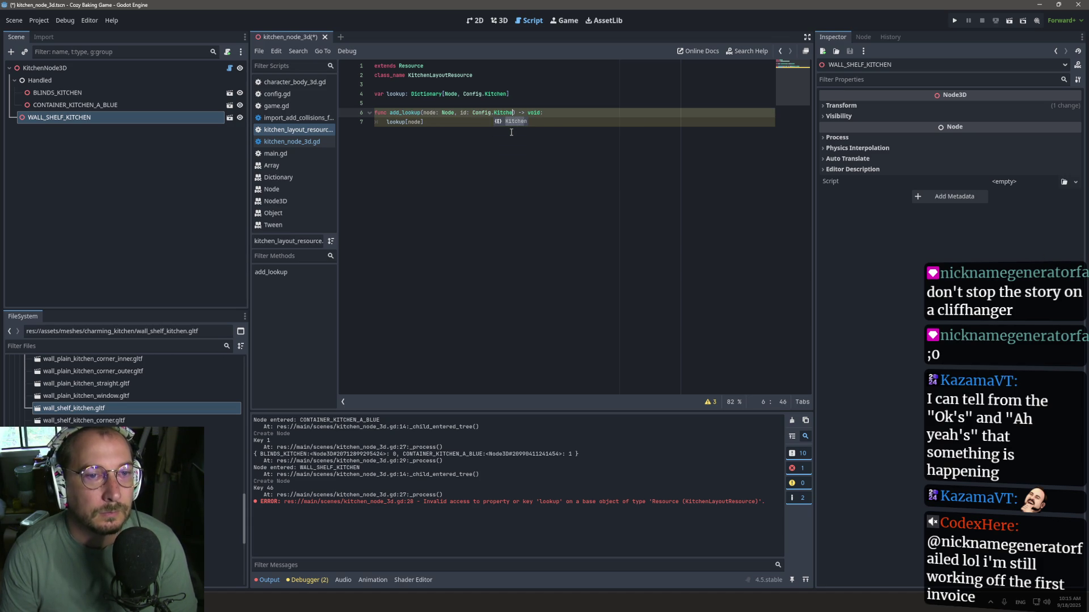
pyautogui.click(391, 104)
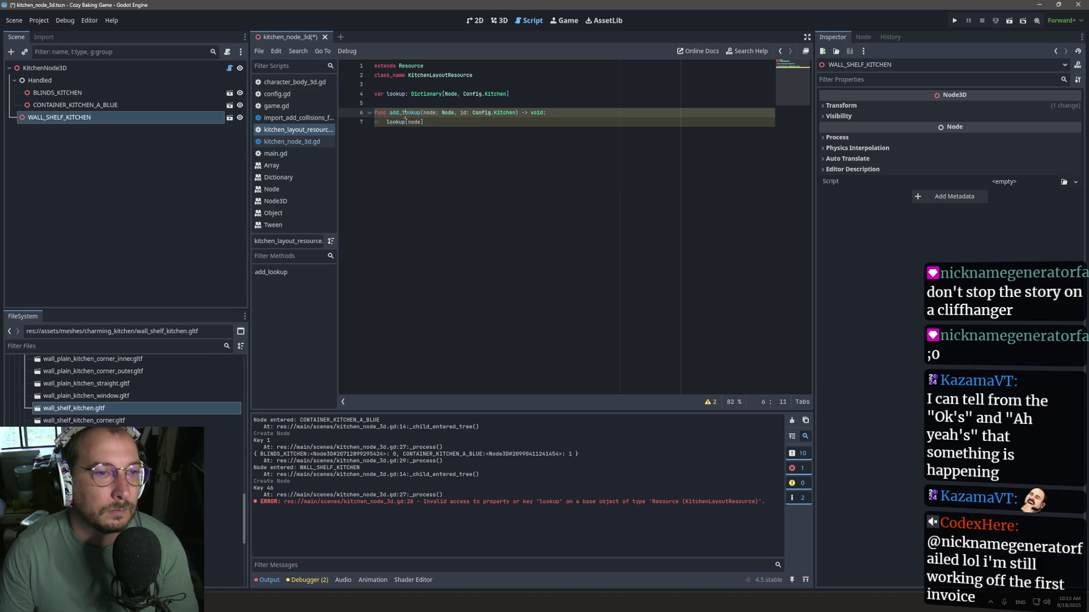
# Finish the add_lookup signature with a body of lookup[node] = id, and save
pyautogui.doubleClick(414, 112)
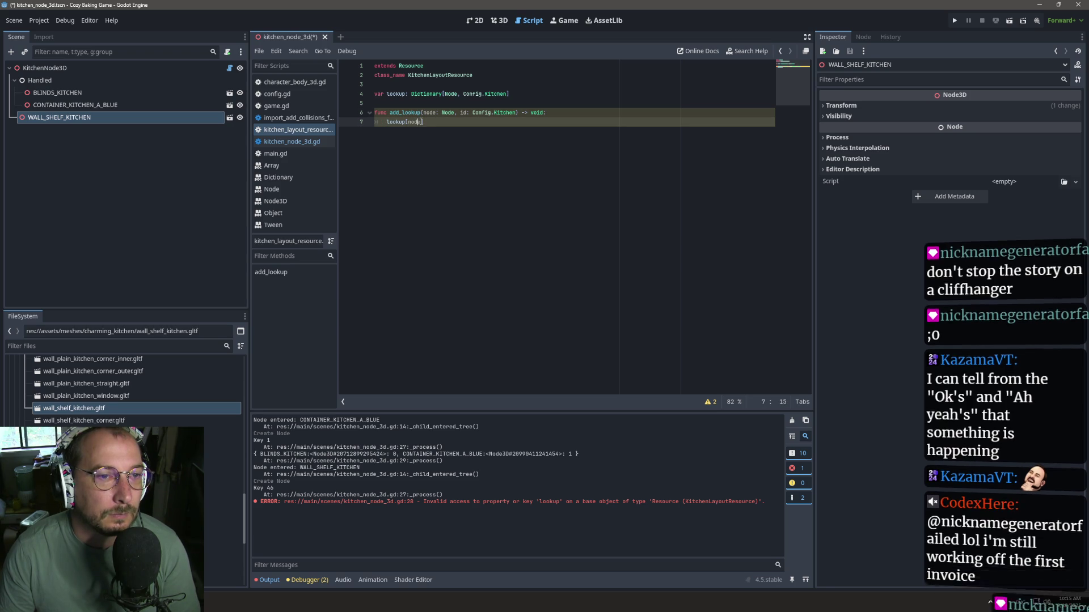
pyautogui.click(465, 112)
pyautogui.write(':')
pyautogui.click(456, 125)
pyautogui.write('= id')
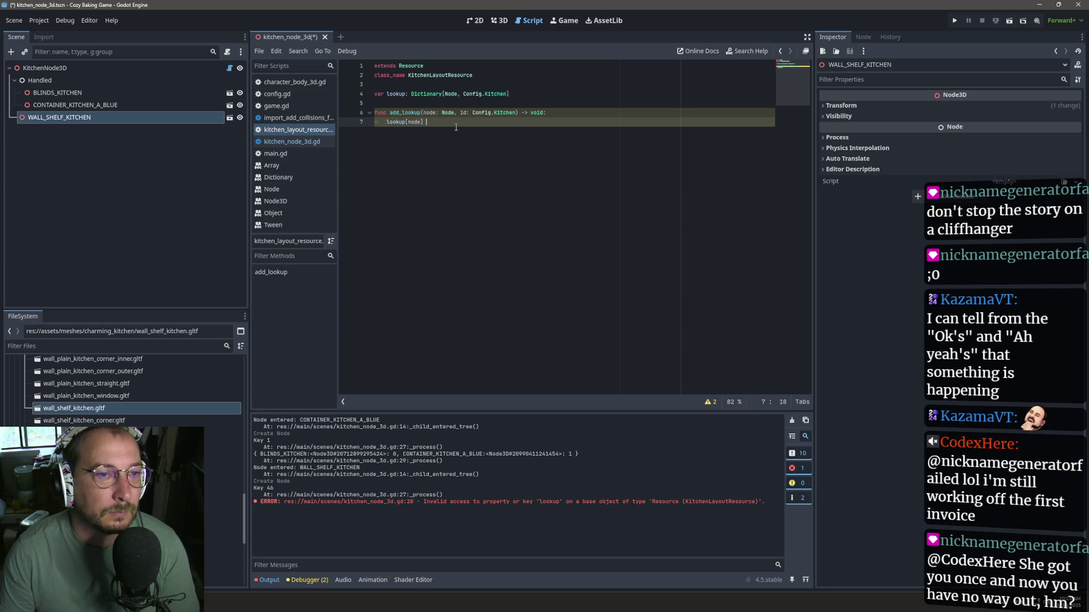
pyautogui.hotkey('ctrl', 's')
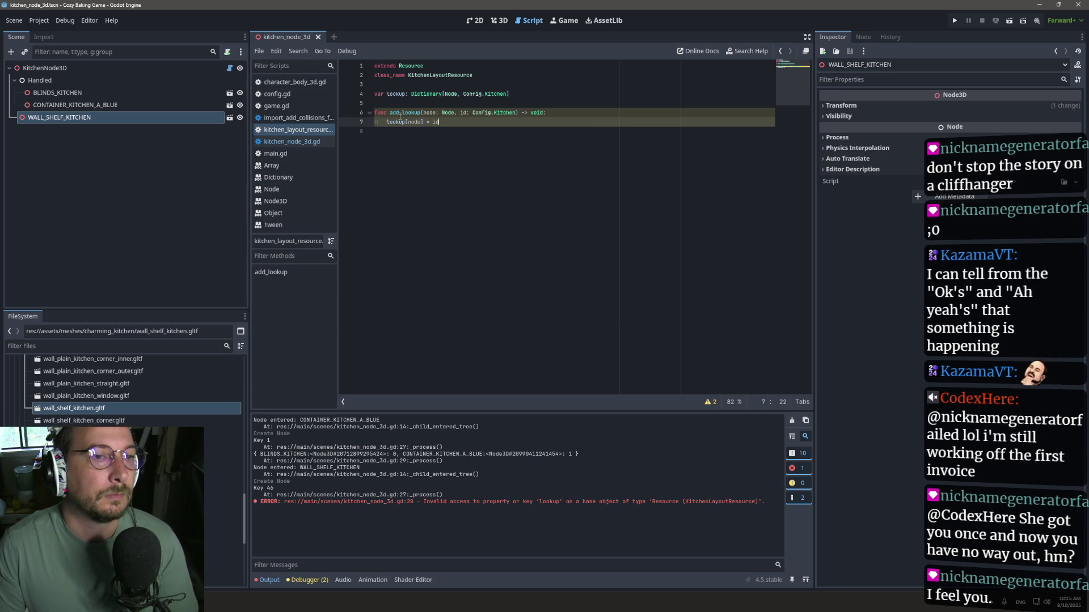
pyautogui.click(276, 142)
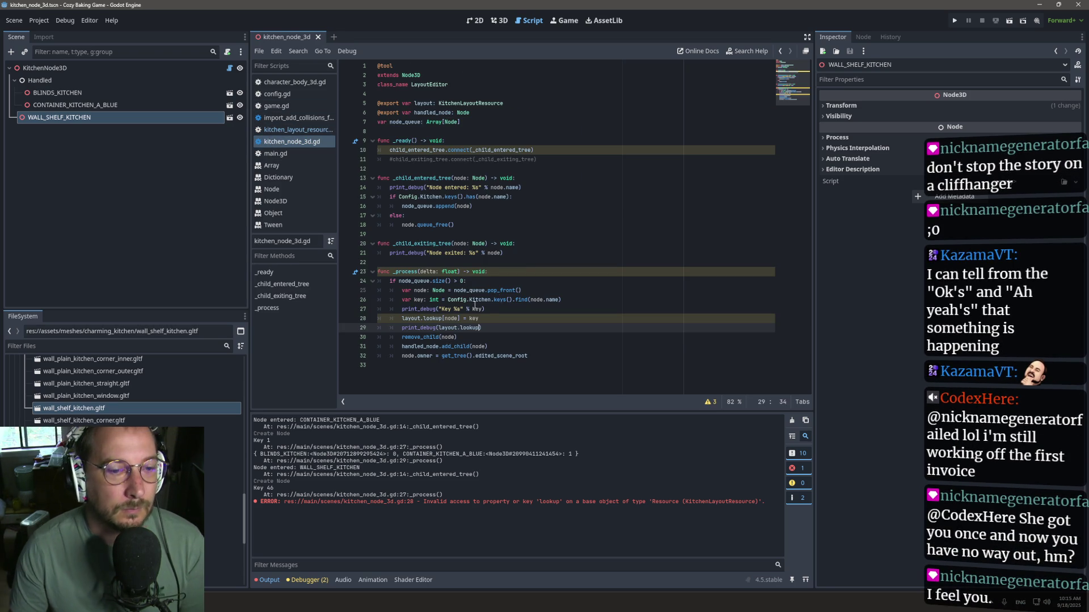
# Replace layout.lookup[node] = key on line 28 with layout.add_lookup(node, key) and save
pyautogui.doubleClick(428, 319)
pyautogui.write('add')
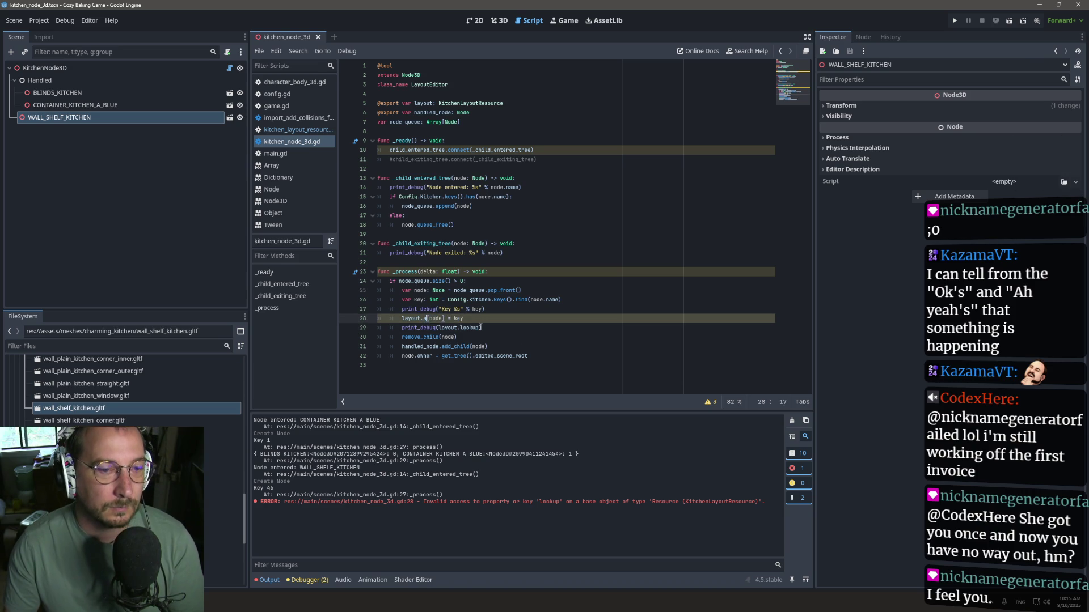
pyautogui.click(480, 330)
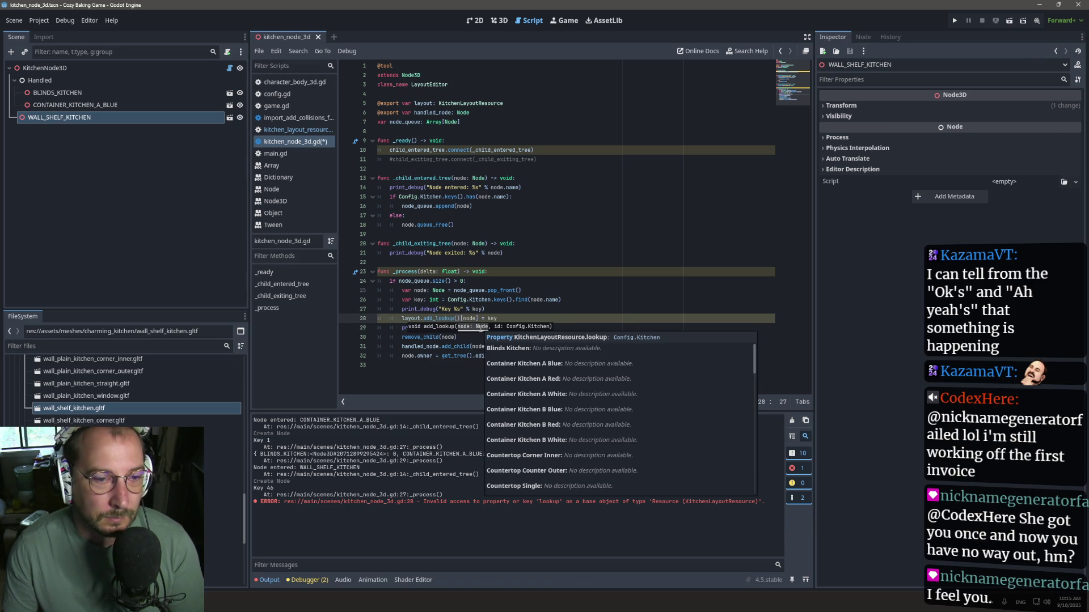
pyautogui.click(472, 318)
pyautogui.doubleClick(471, 318)
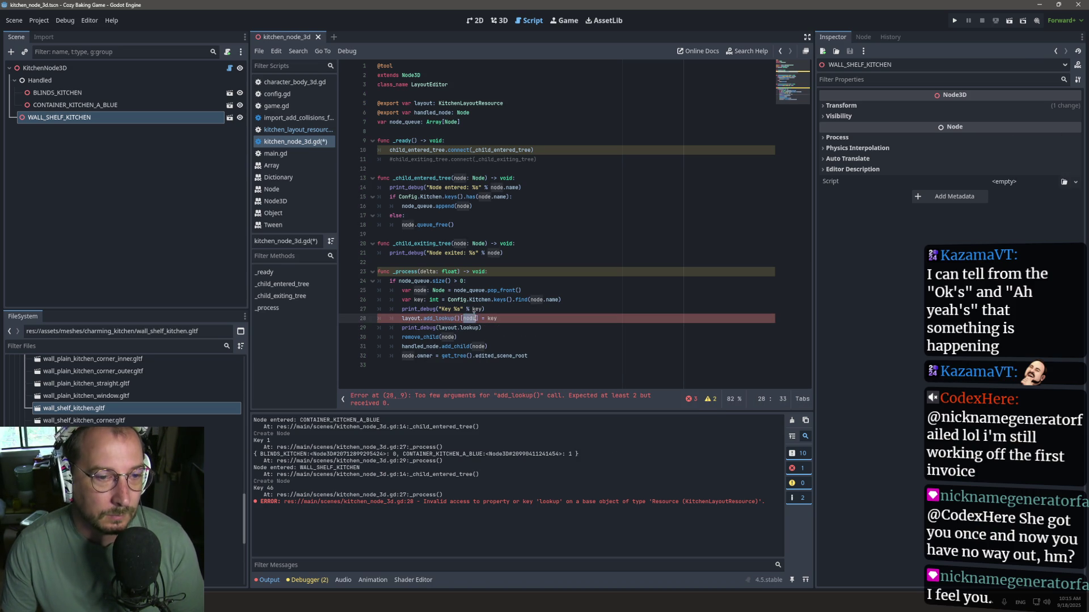
pyautogui.press('BackSpace')
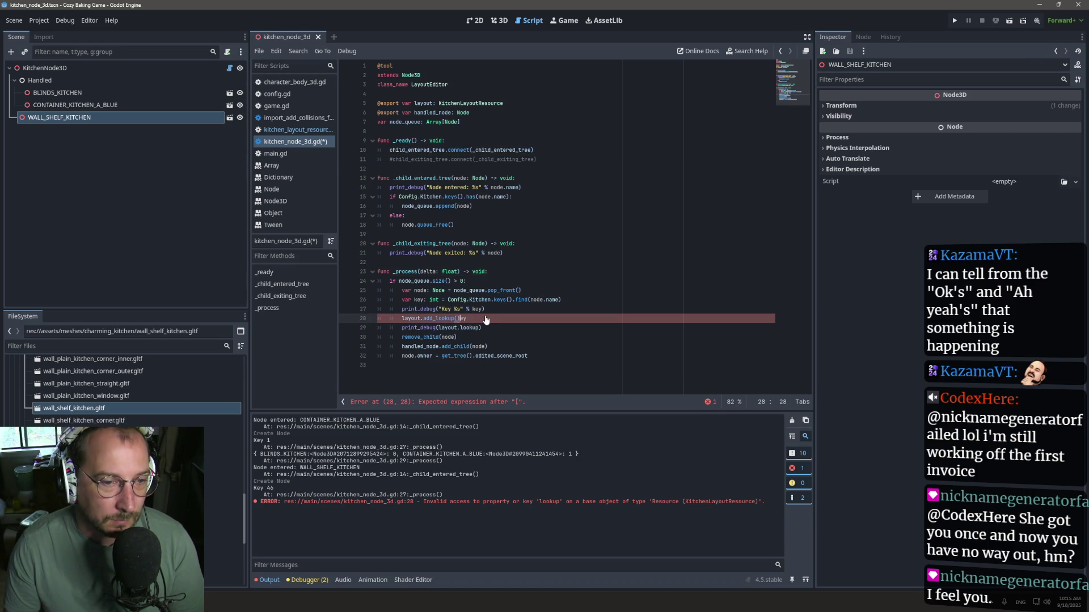
pyautogui.press('BackSpace')
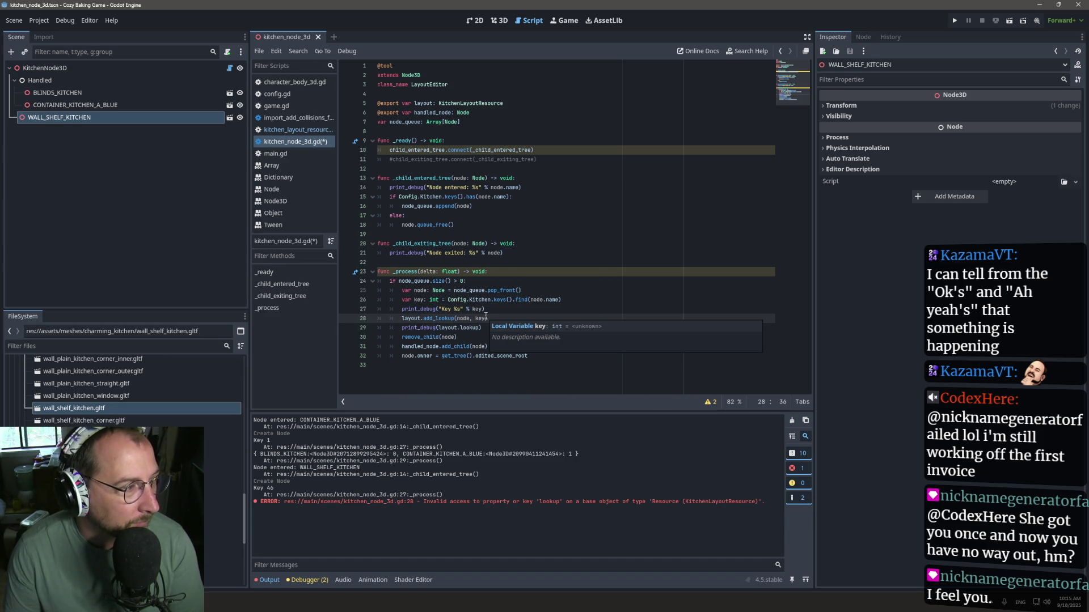
pyautogui.click(523, 290)
pyautogui.hotkey('ctrl', 's')
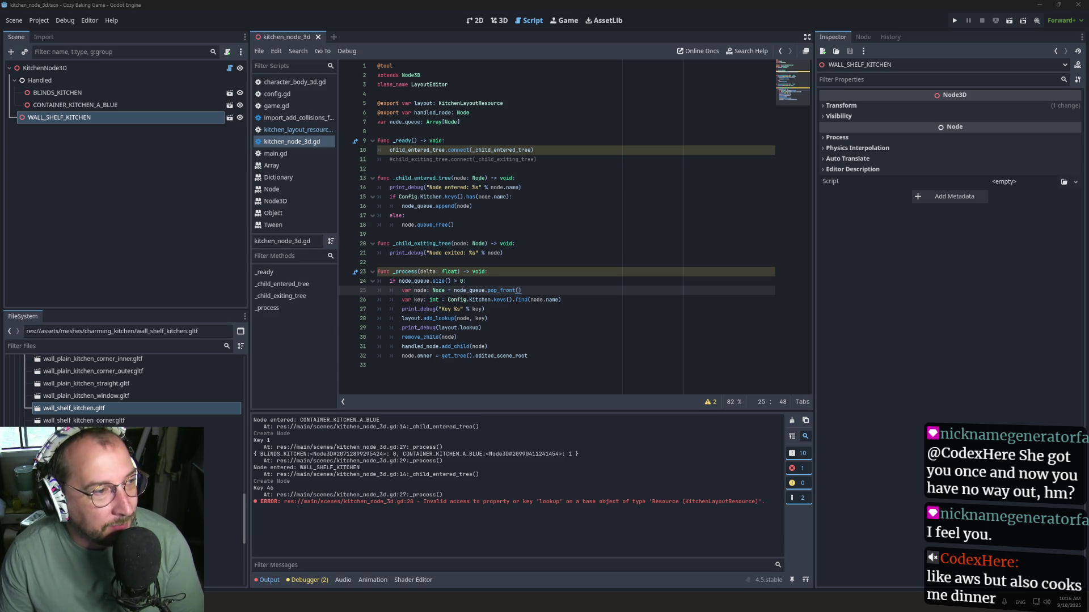
# Review the print_debug line and where layout is used in _process
pyautogui.click(477, 286)
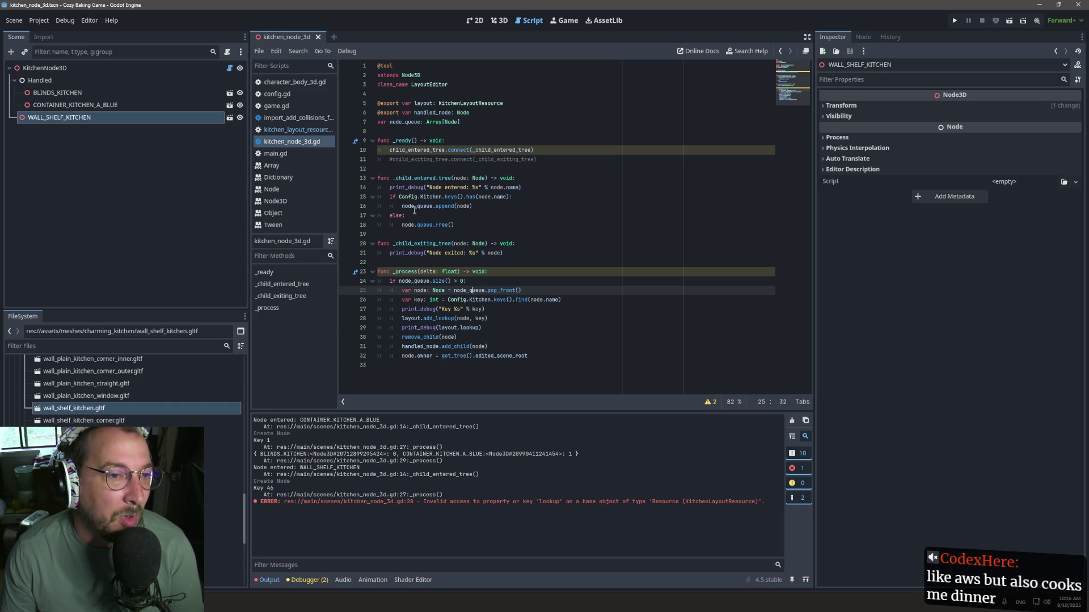
pyautogui.moveTo(415, 190)
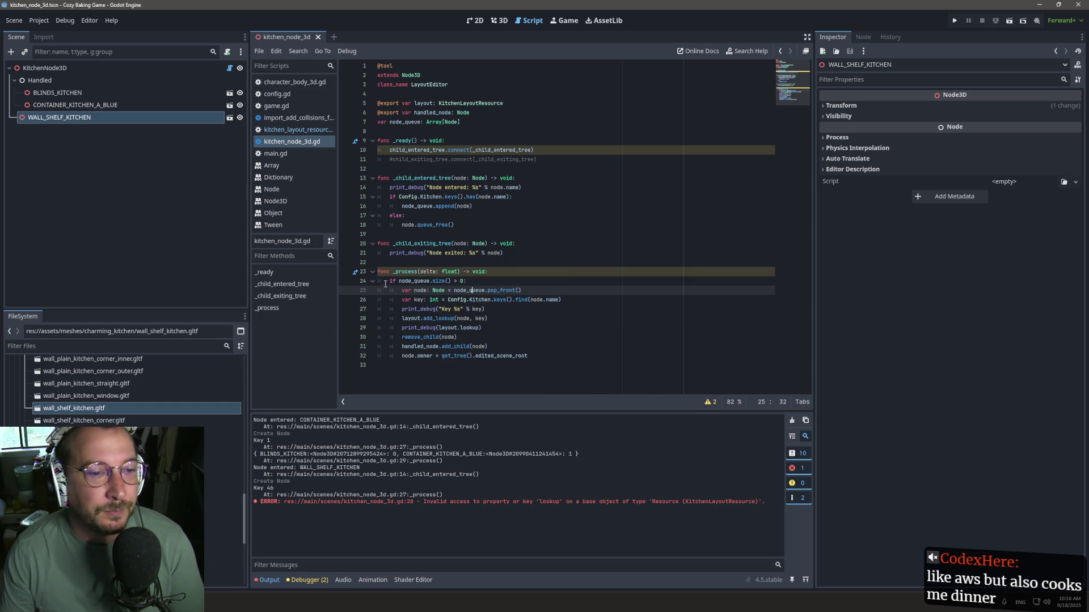
pyautogui.tripleClick(429, 308)
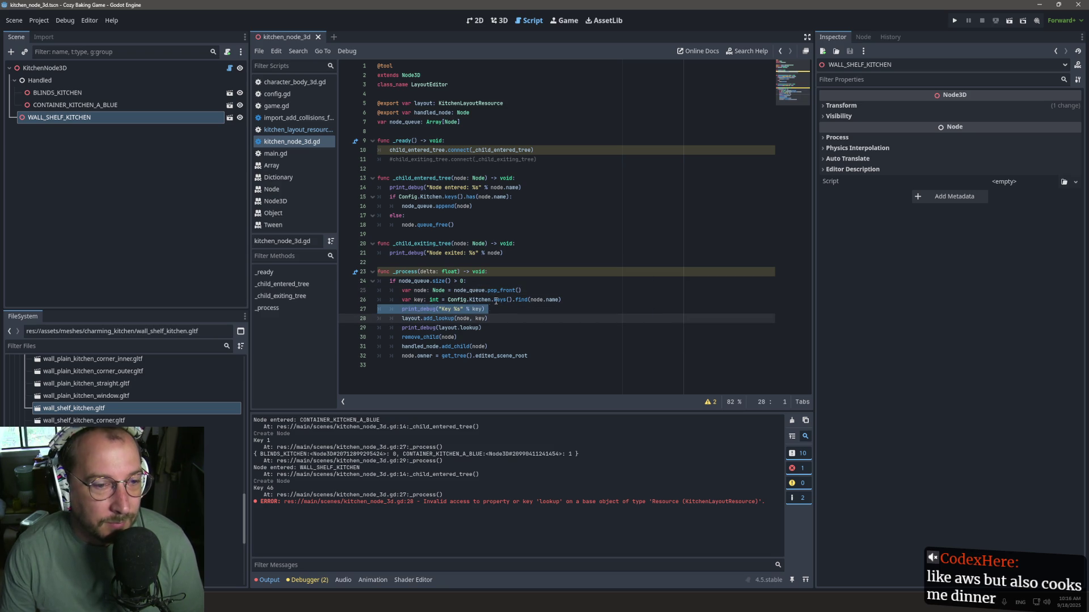
pyautogui.doubleClick(411, 318)
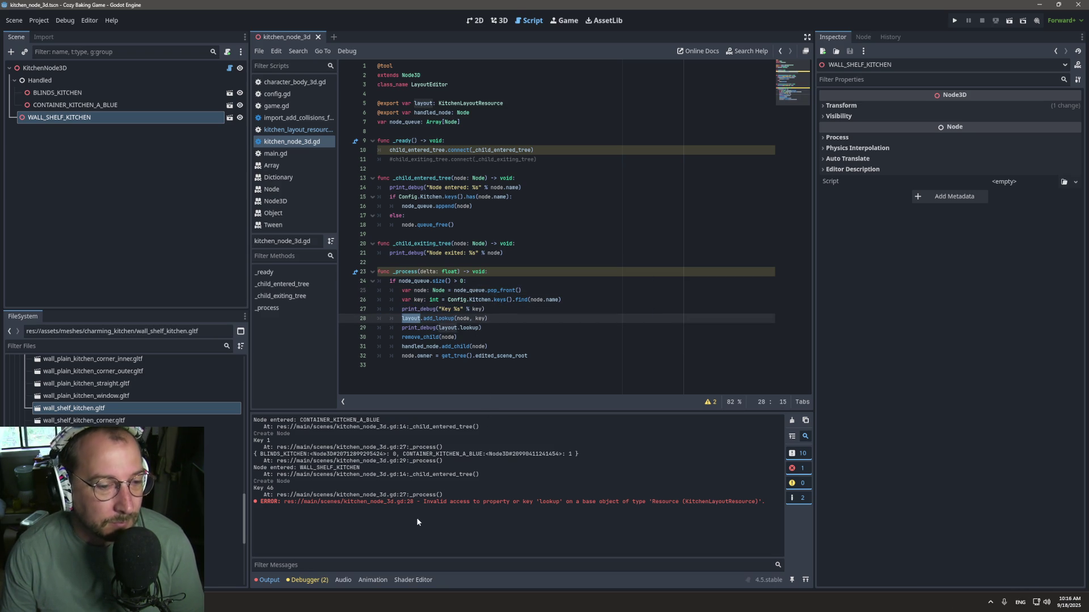
# Delete the three selected kitchen nodes from the scene tree
pyautogui.keyDown('shift'); pyautogui.click(111, 92); pyautogui.keyUp('shift')
pyautogui.rightClick(111, 91)
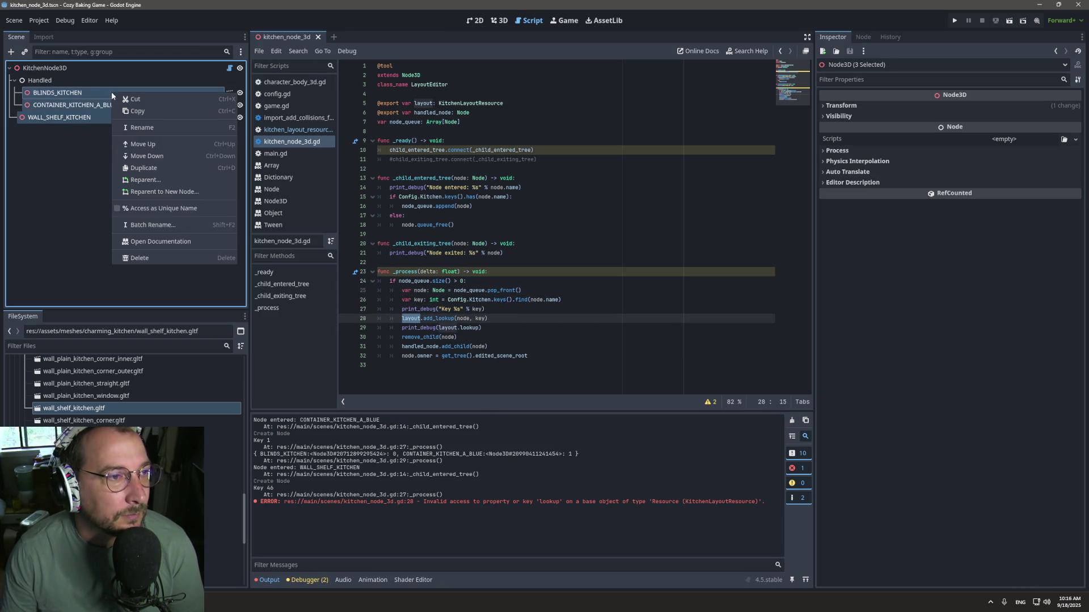
pyautogui.click(140, 258)
pyautogui.click(519, 313)
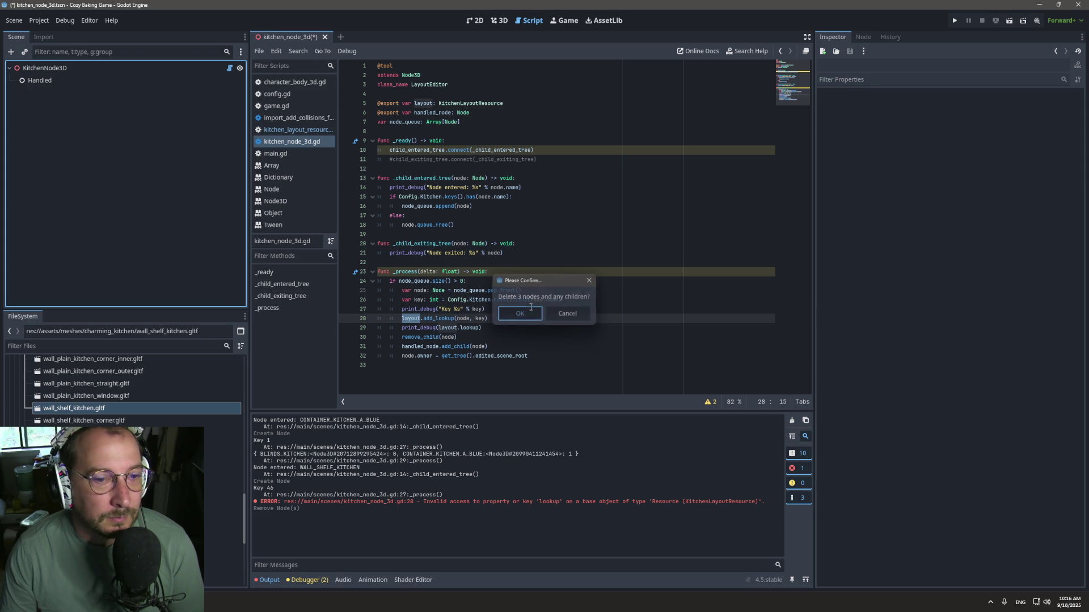
# Drag wall_shelf_kitchen.gltf into the 3D viewport to add a fresh WALL_SHELF_KITCHEN
pyautogui.click(508, 22)
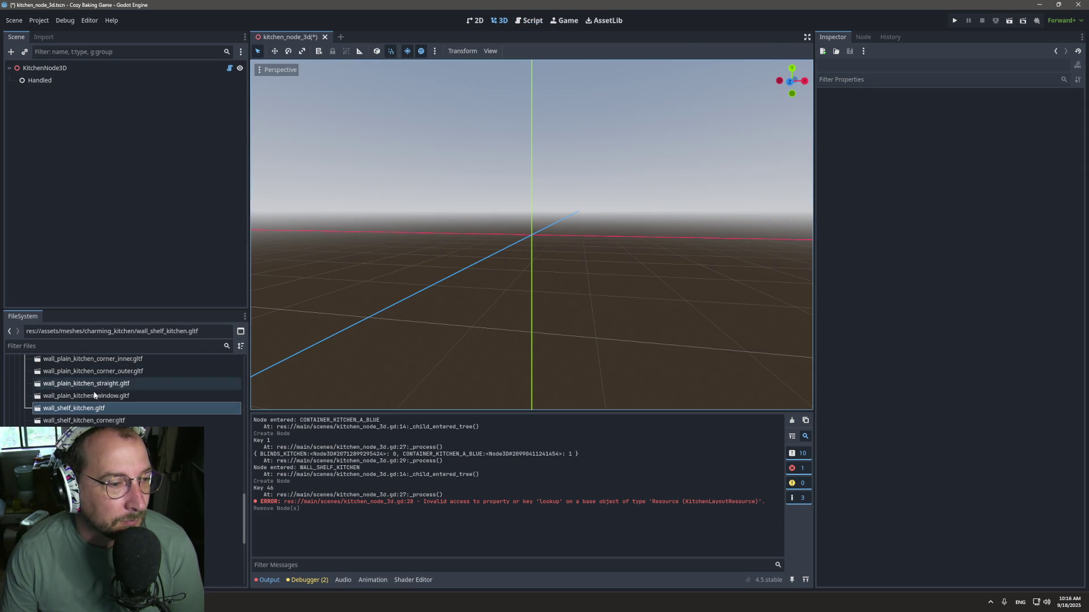
pyautogui.moveTo(74, 408)
pyautogui.mouseDown()
pyautogui.moveTo(122, 380)
pyautogui.moveTo(449, 300)
pyautogui.mouseUp()
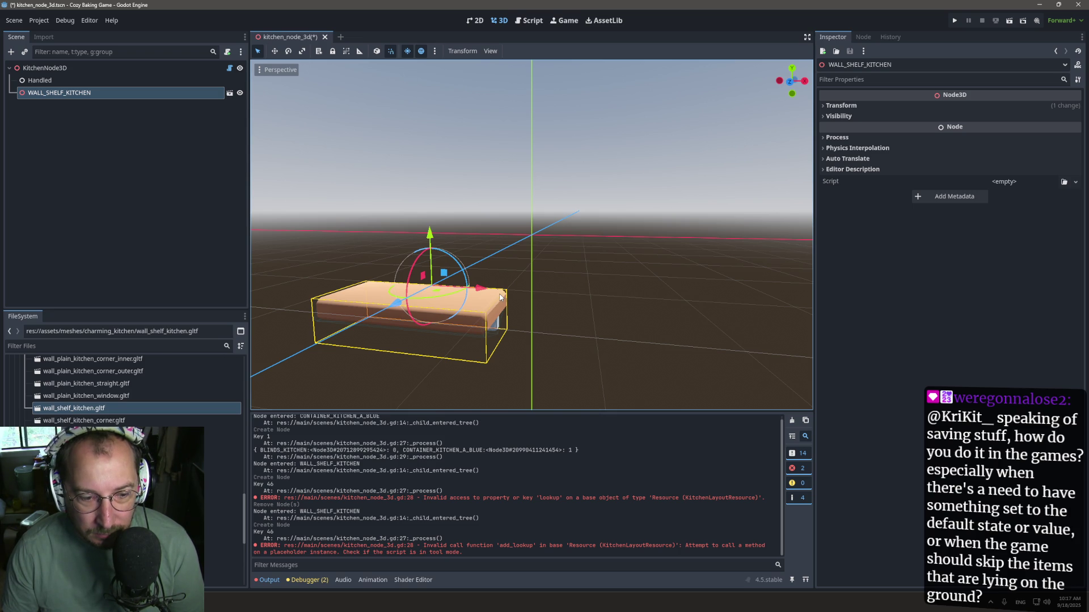
pyautogui.click(529, 20)
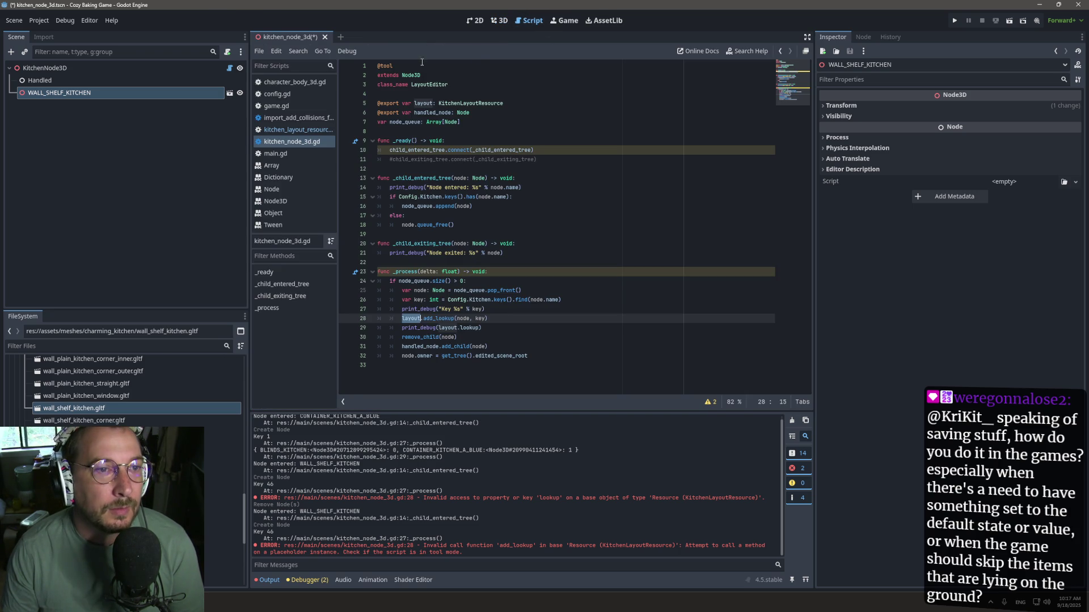
pyautogui.click(301, 131)
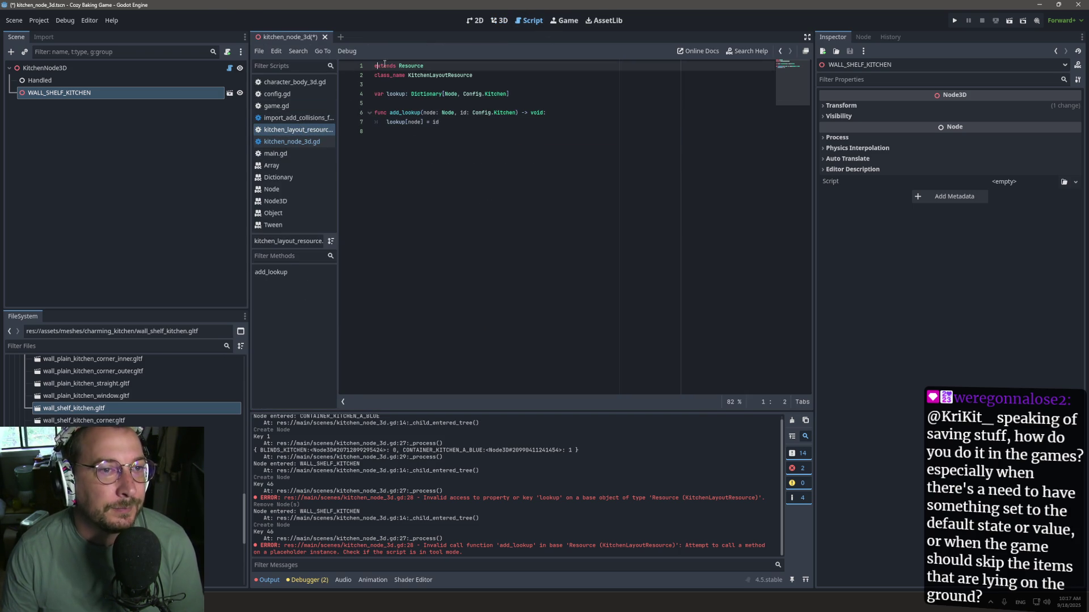
pyautogui.click(412, 68)
pyautogui.press('Down')
pyautogui.press('Up')
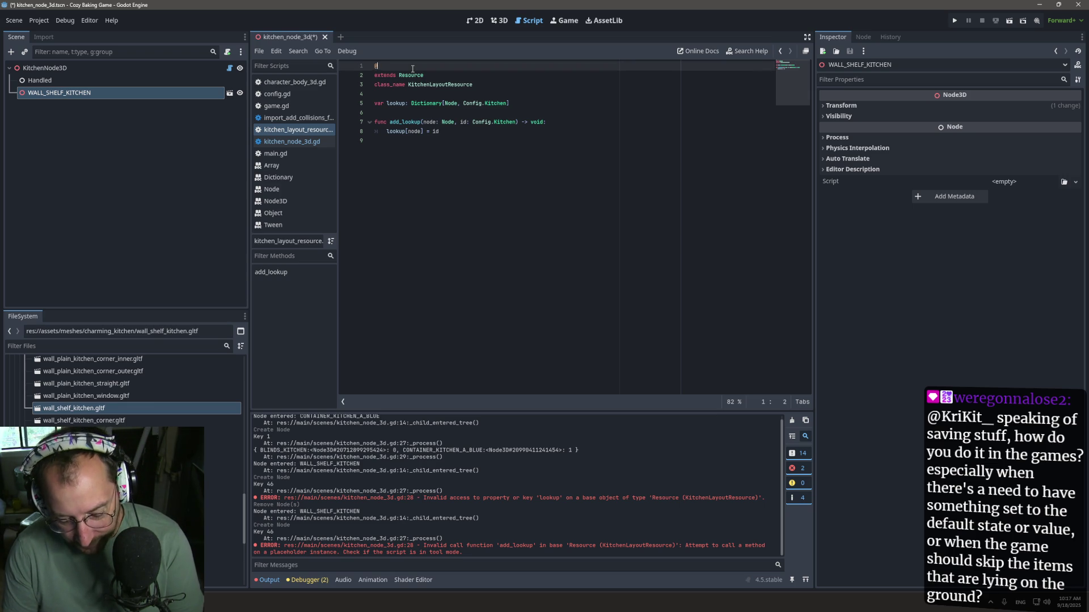
pyautogui.write('tool')
pyautogui.hotkey('ctrl', 's')
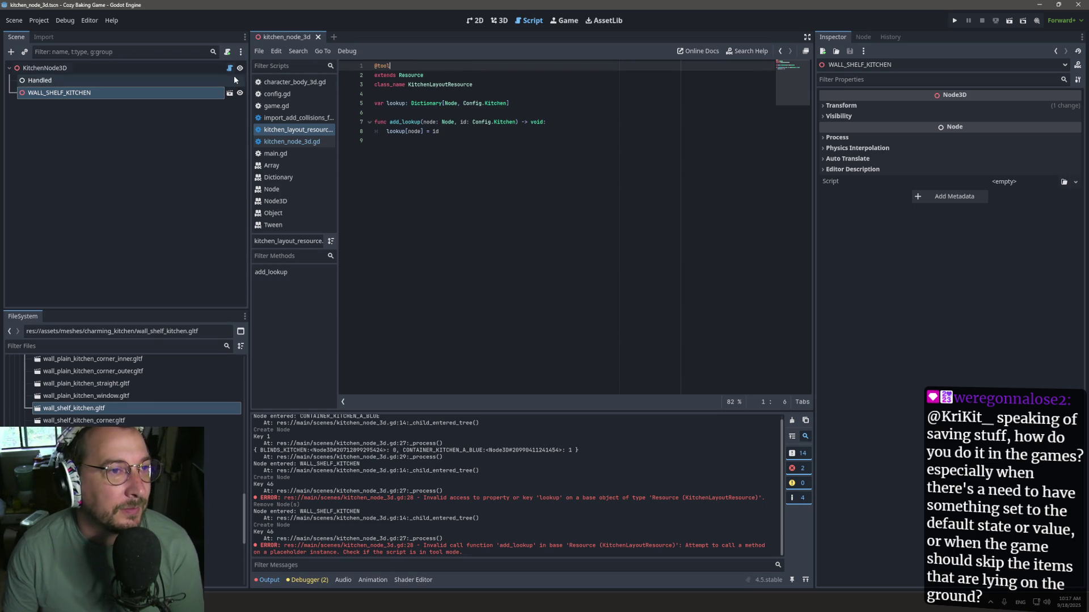
pyautogui.click(204, 68)
# Add the hooks-decorated wall shelf to the 3D kitchen scene and save it
pyautogui.click(497, 20)
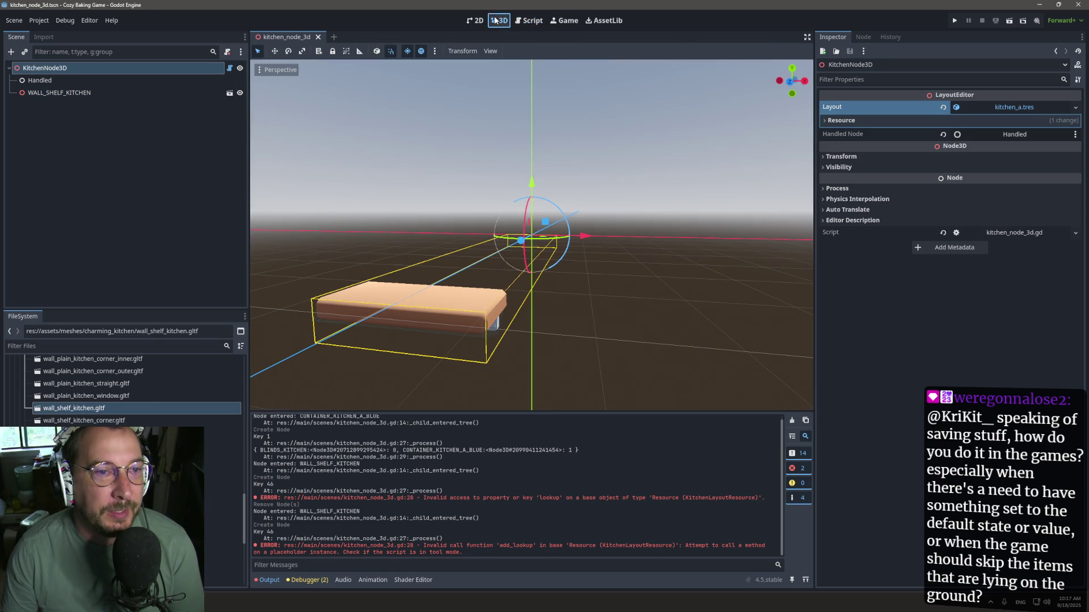
pyautogui.moveTo(222, 446); pyautogui.dragTo(533, 283)
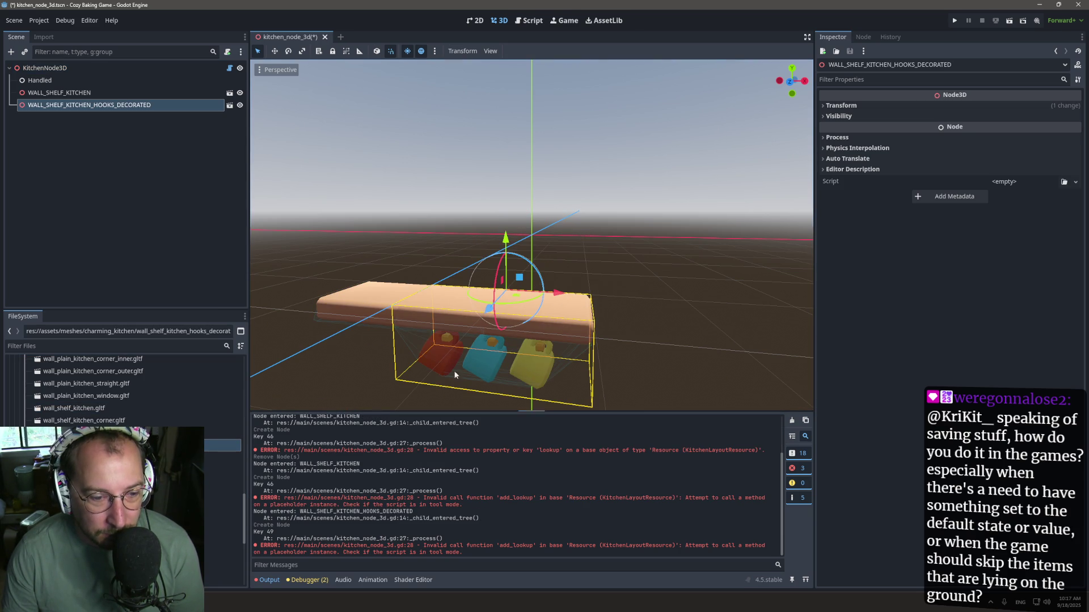
pyautogui.hotkey('ctrl', 's')
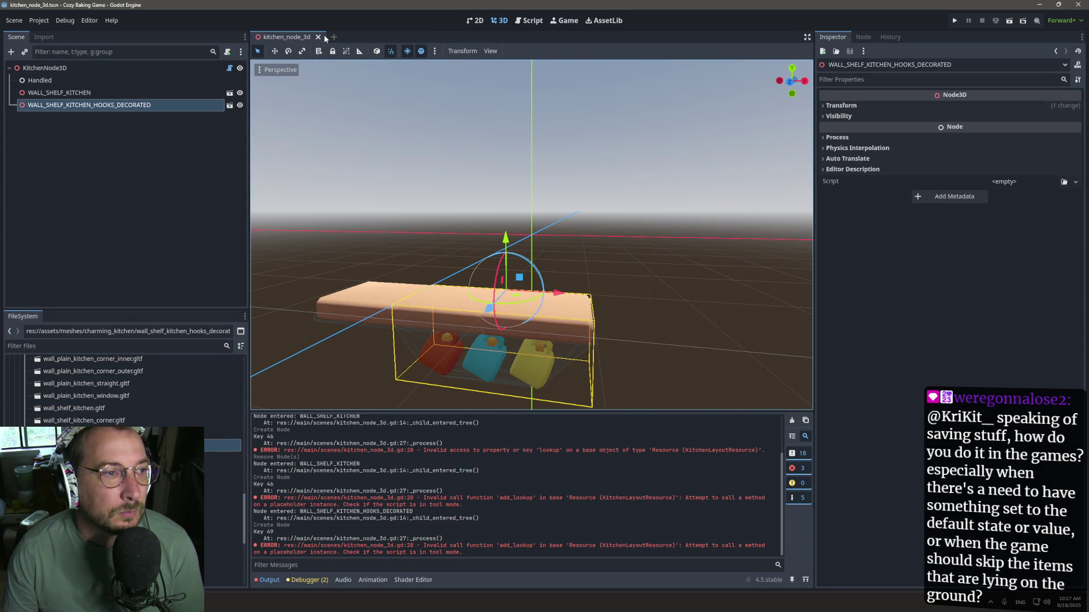
# Delete both wall shelf nodes, then save and close the kitchen scene
pyautogui.keyDown('ctrl'); pyautogui.click(74, 92); pyautogui.keyUp('ctrl')
pyautogui.rightClick(74, 92)
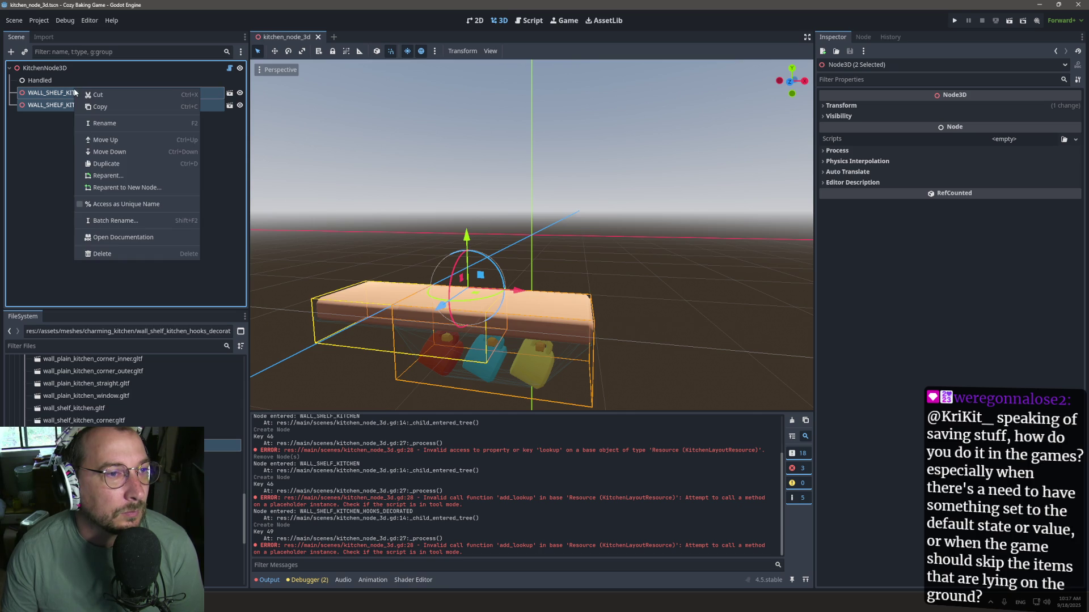
pyautogui.click(100, 261)
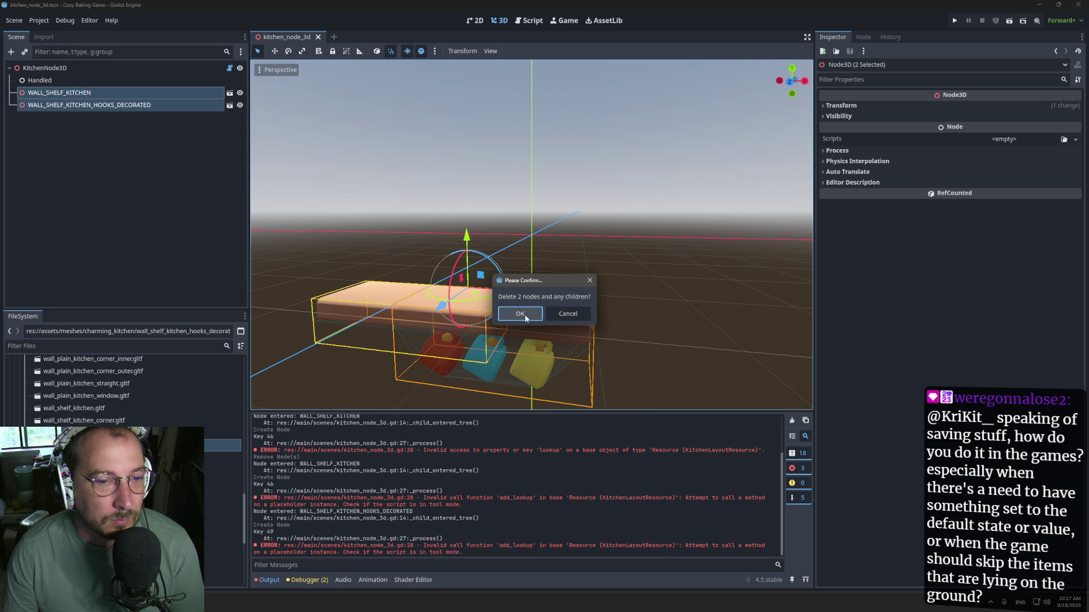
pyautogui.press('Return')
pyautogui.hotkey('ctrl', 'shift', 'w')
pyautogui.press('Return')
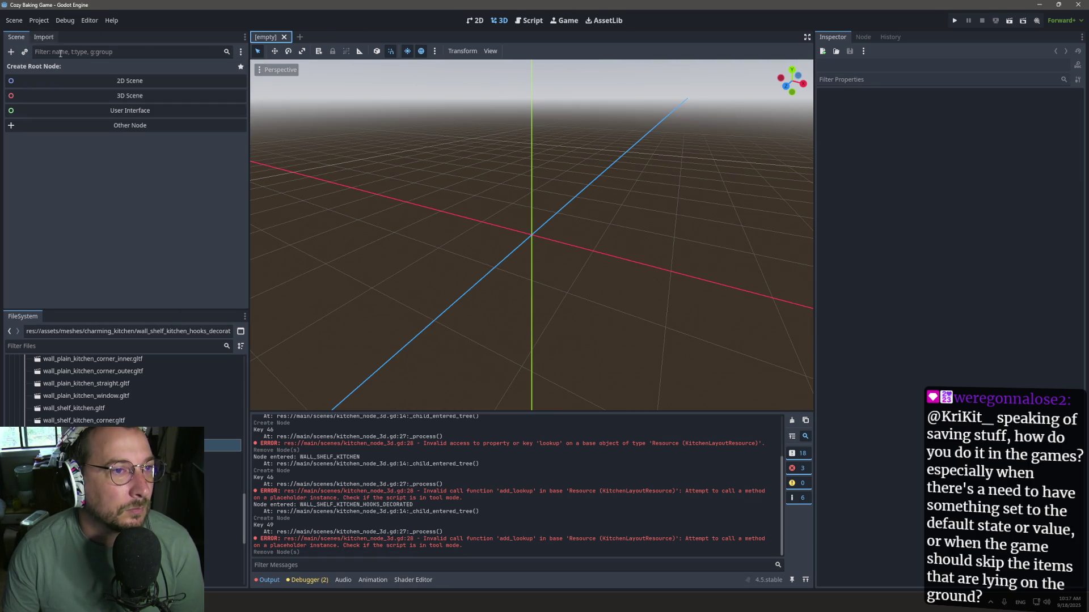
# Reopen kitchen_node_3d.tscn from a 'node' file filter and add the inner corner wall piece
pyautogui.click(94, 347)
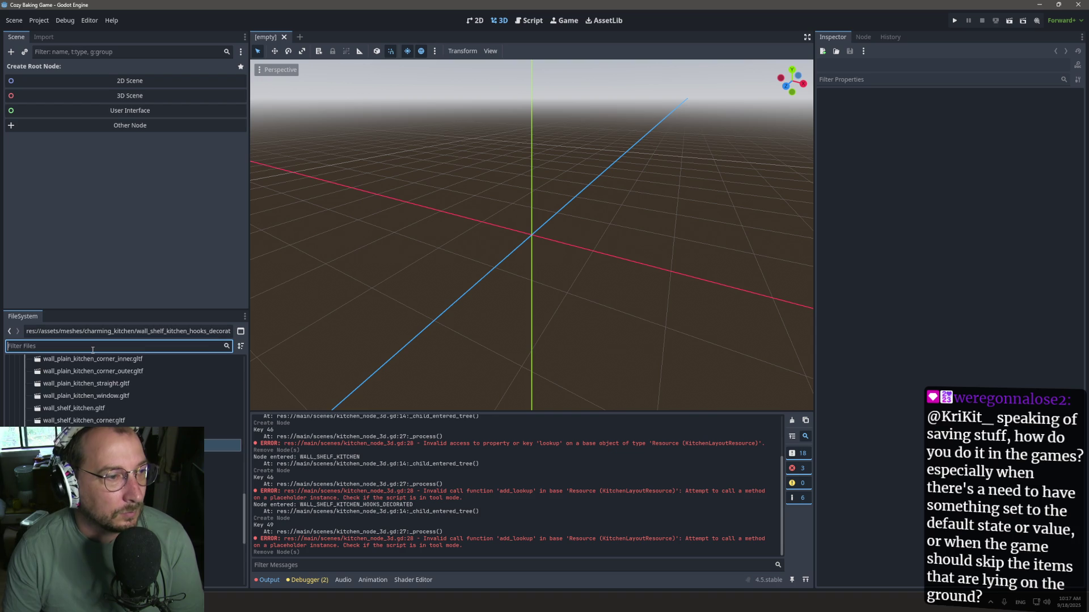
pyautogui.write('node')
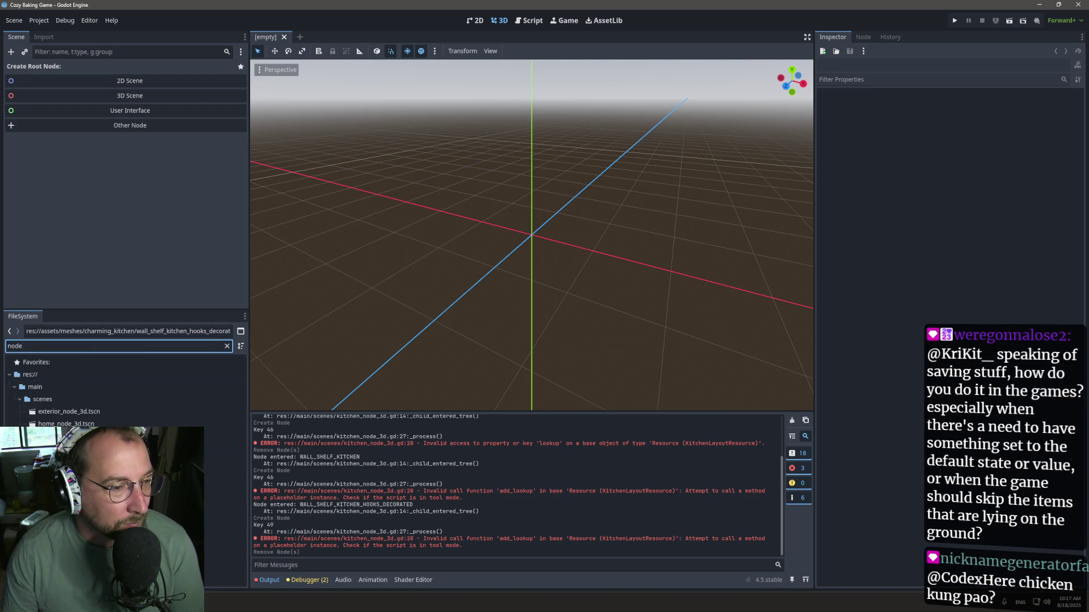
pyautogui.doubleClick(224, 448)
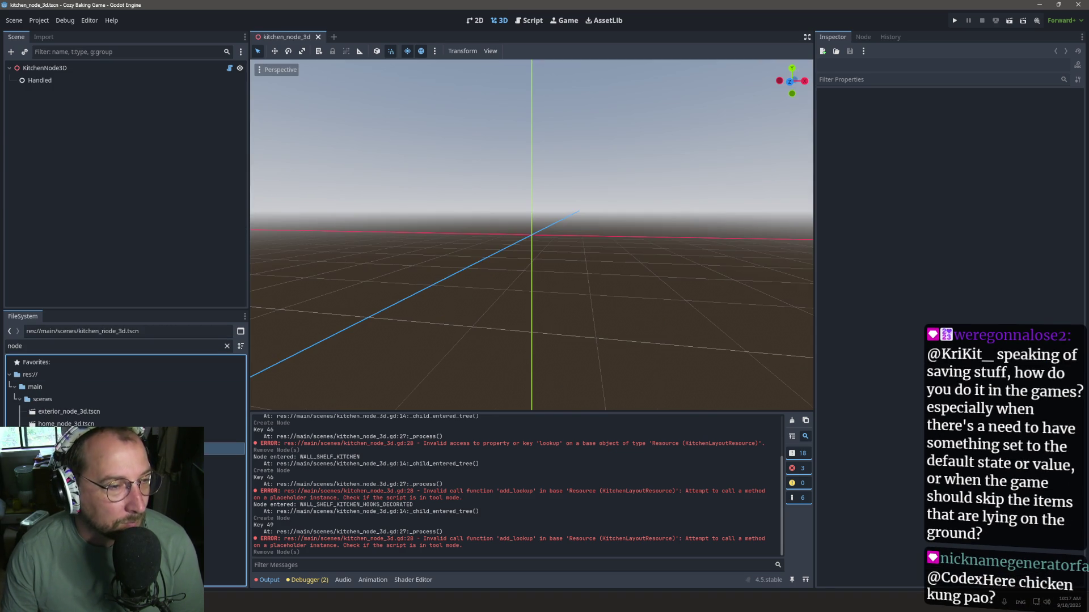
pyautogui.click(115, 340)
pyautogui.press('BackSpace')
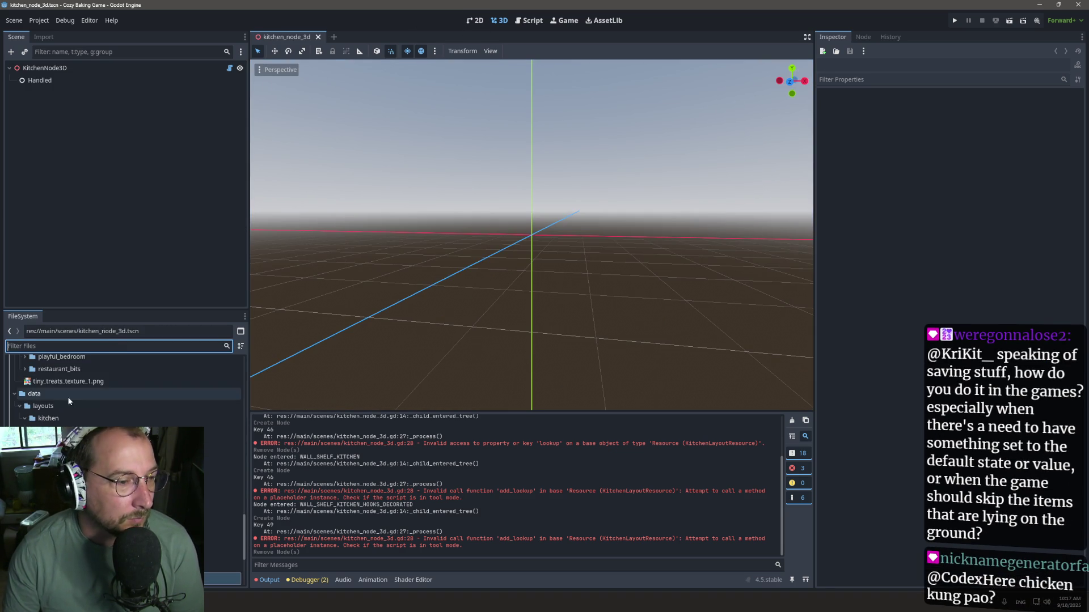
pyautogui.moveTo(93, 400); pyautogui.dragTo(510, 264)
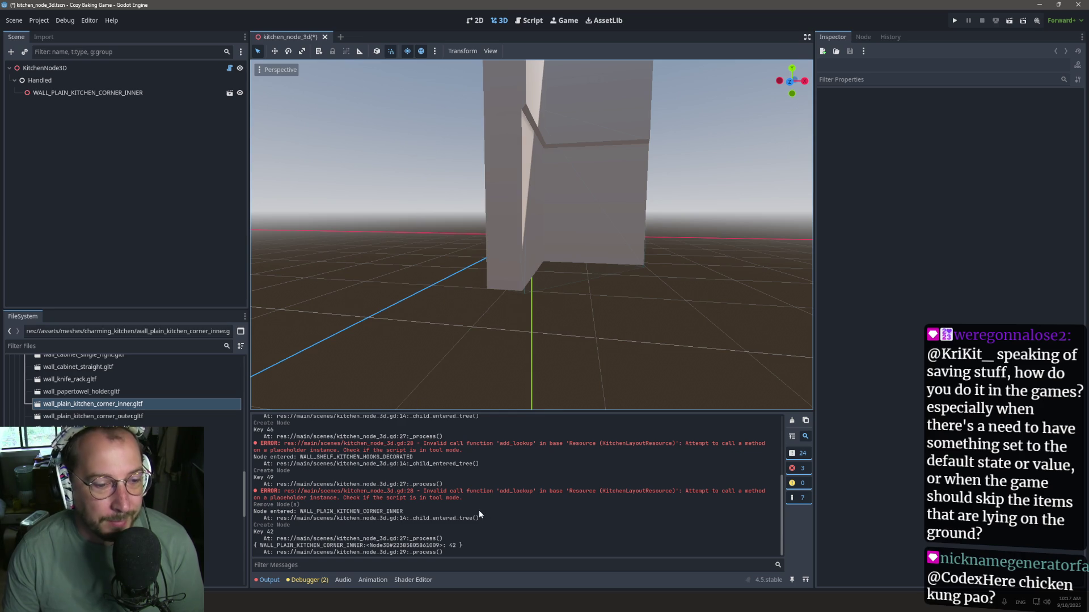
# In kitchen_node_3d.gd, rewrite line 28's add_lookup call as layout.lookup[node] = key and save
pyautogui.click(532, 21)
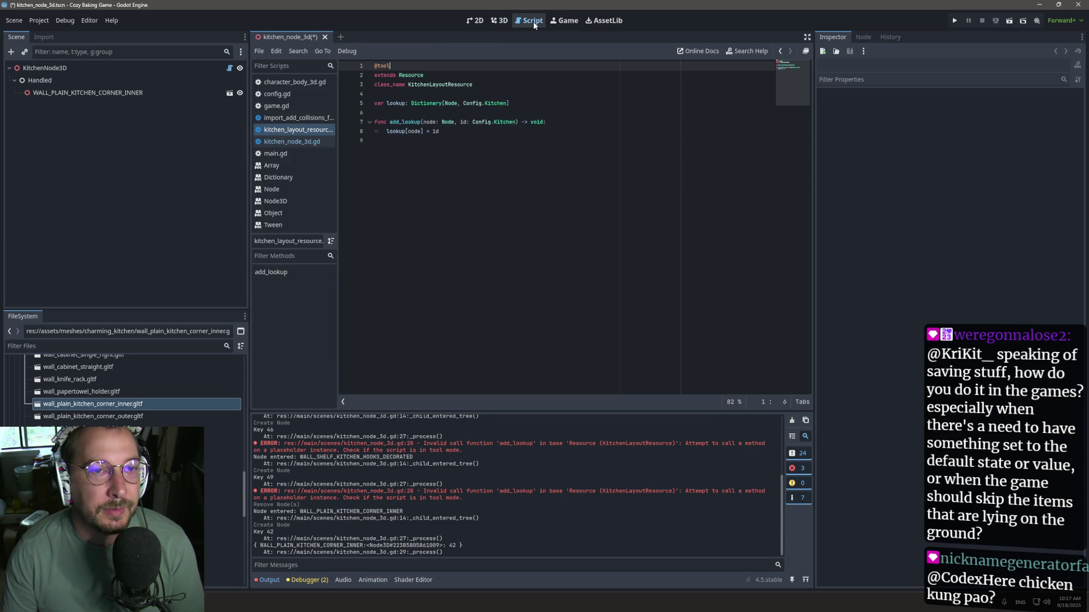
pyautogui.click(286, 141)
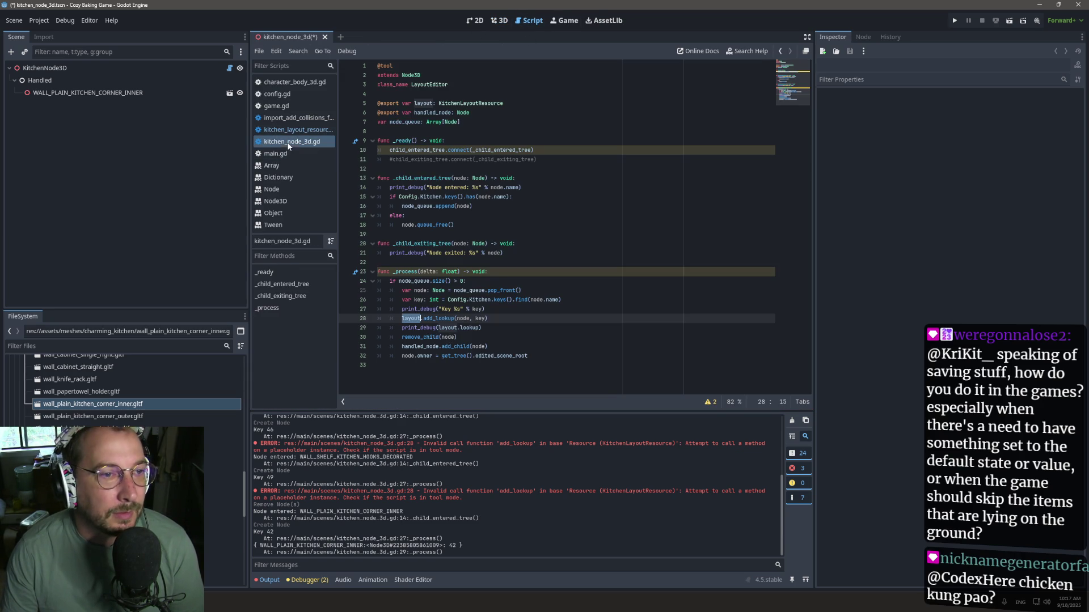
pyautogui.moveTo(424, 318); pyautogui.dragTo(456, 318)
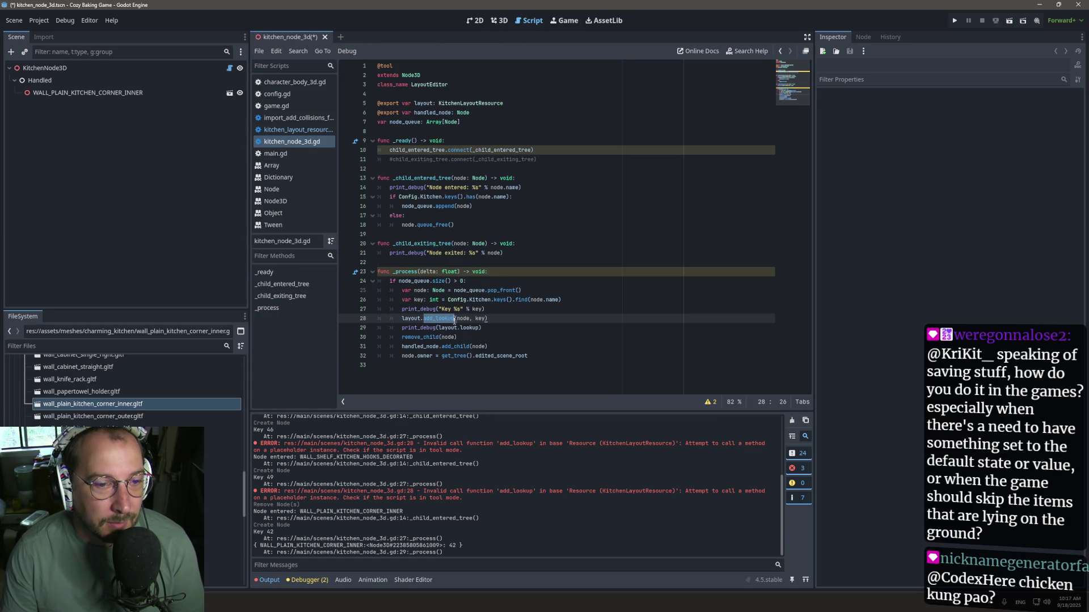
pyautogui.press('BackSpace')
pyautogui.write('lo')
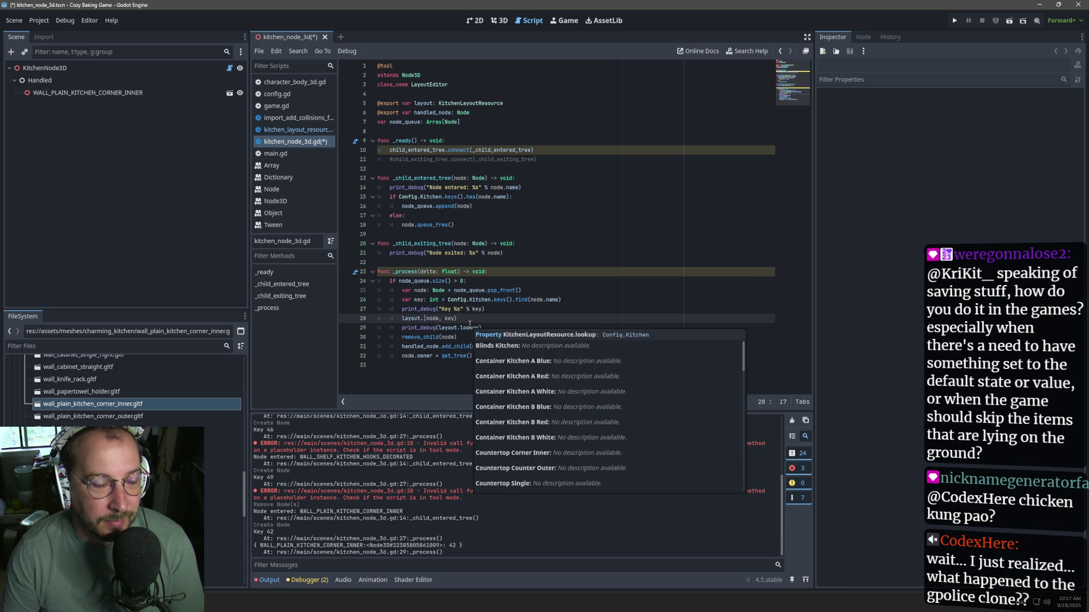
pyautogui.write('okup')
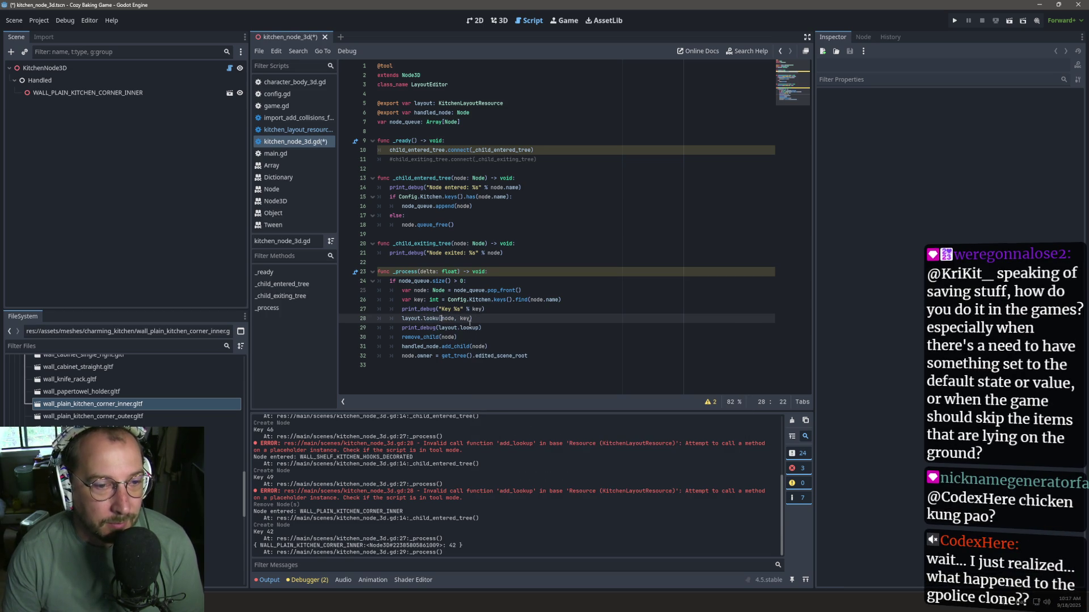
pyautogui.write('[')
pyautogui.press('Right')
pyautogui.press('Right')
pyautogui.press('Right')
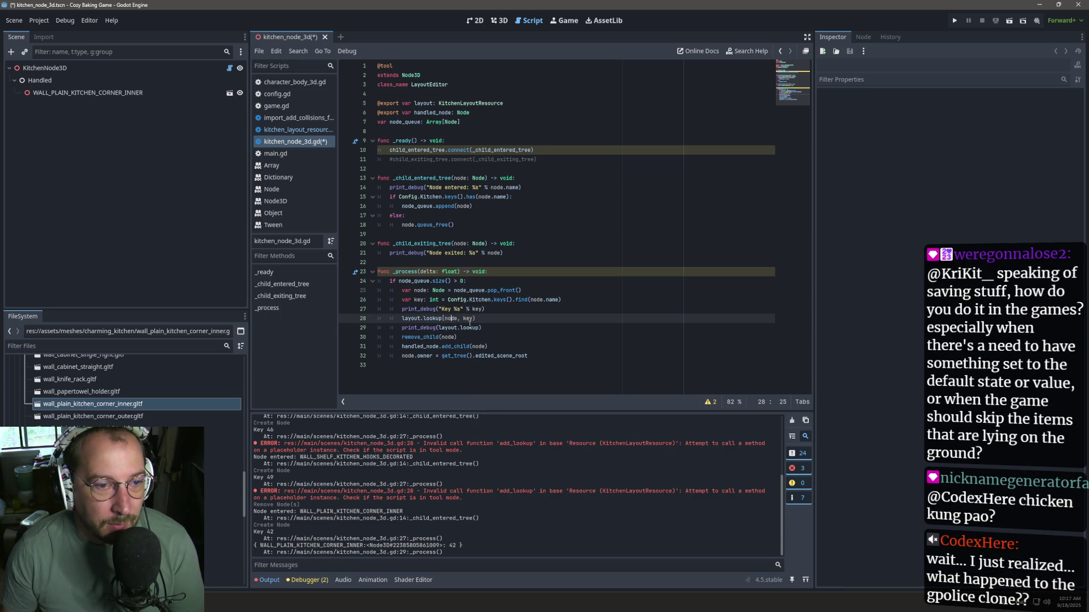
pyautogui.press('Delete')
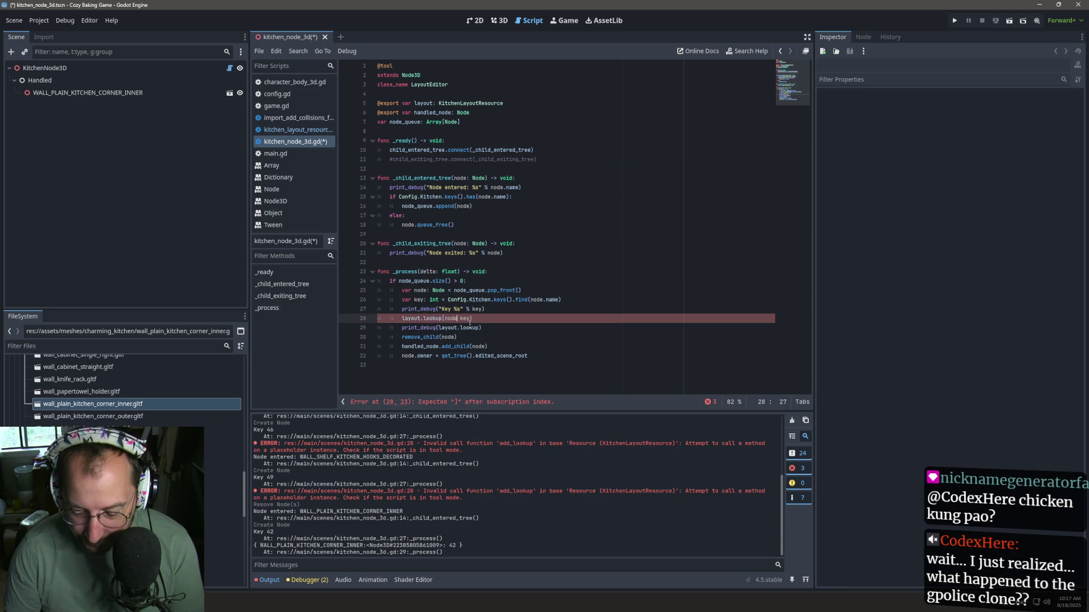
pyautogui.write('] =')
pyautogui.press('Right')
pyautogui.press('Right')
pyautogui.press('Right')
pyautogui.press('Delete')
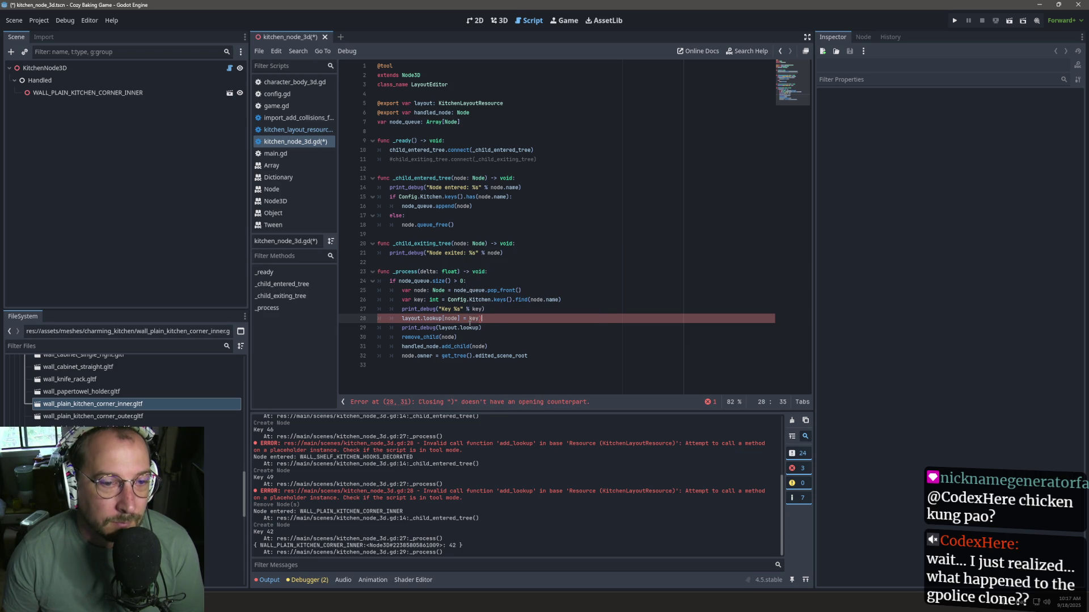
pyautogui.hotkey('ctrl', 's')
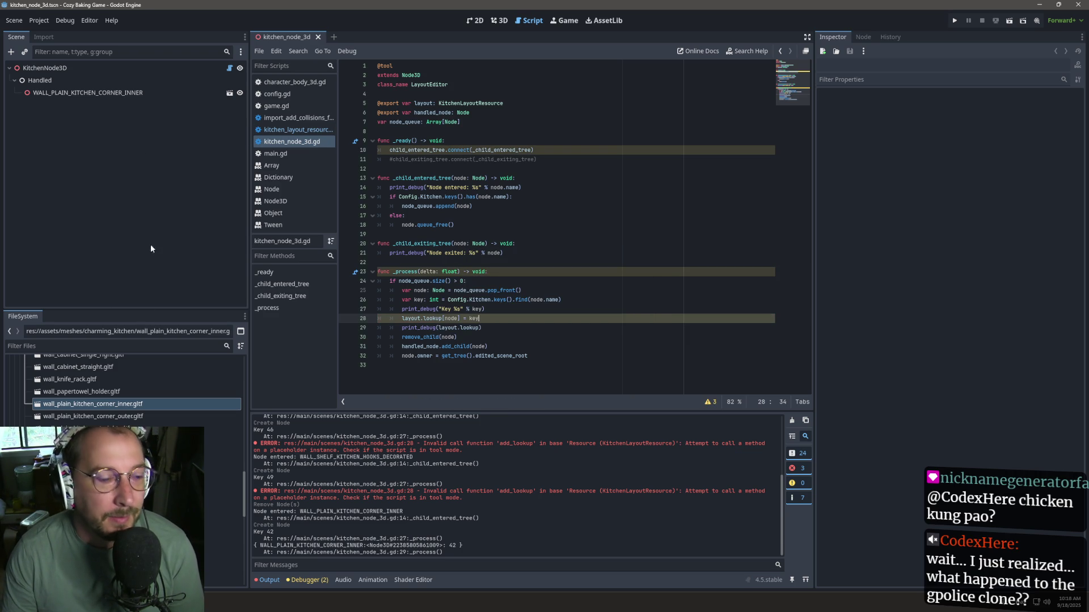
# Delete the WALL_PLAIN_KITCHEN_CORNER_INNER node and close the kitchen_node_3d scene
pyautogui.rightClick(124, 95)
pyautogui.click(148, 408)
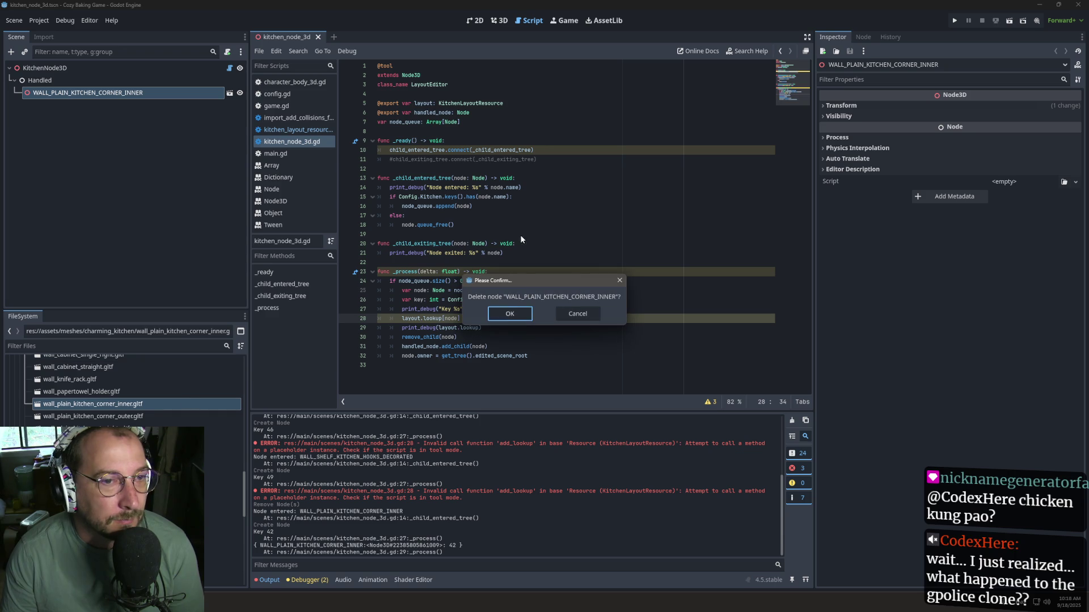
pyautogui.click(507, 311)
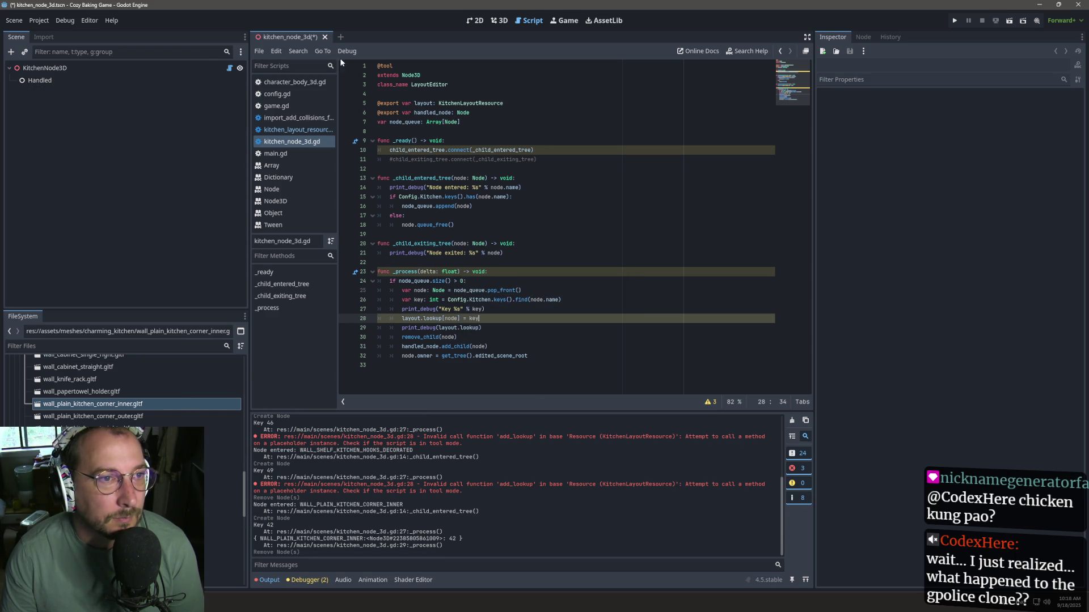
pyautogui.click(318, 37)
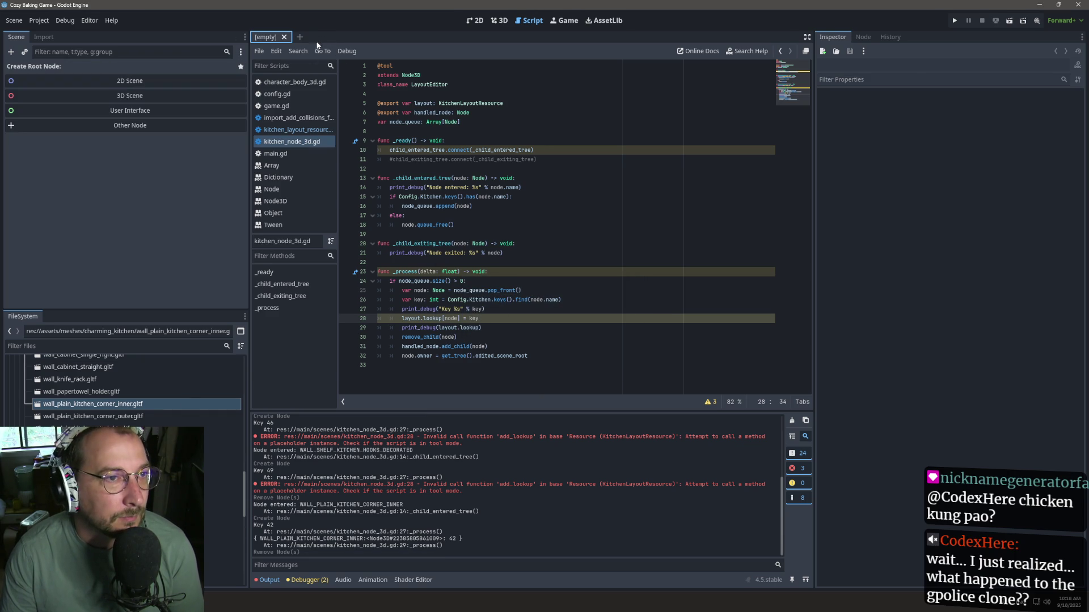
# Reopen kitchen_node_3d.tscn via the file filter and drop the kitchen wall shelf model into it
pyautogui.click(75, 345)
pyautogui.write('kitchen')
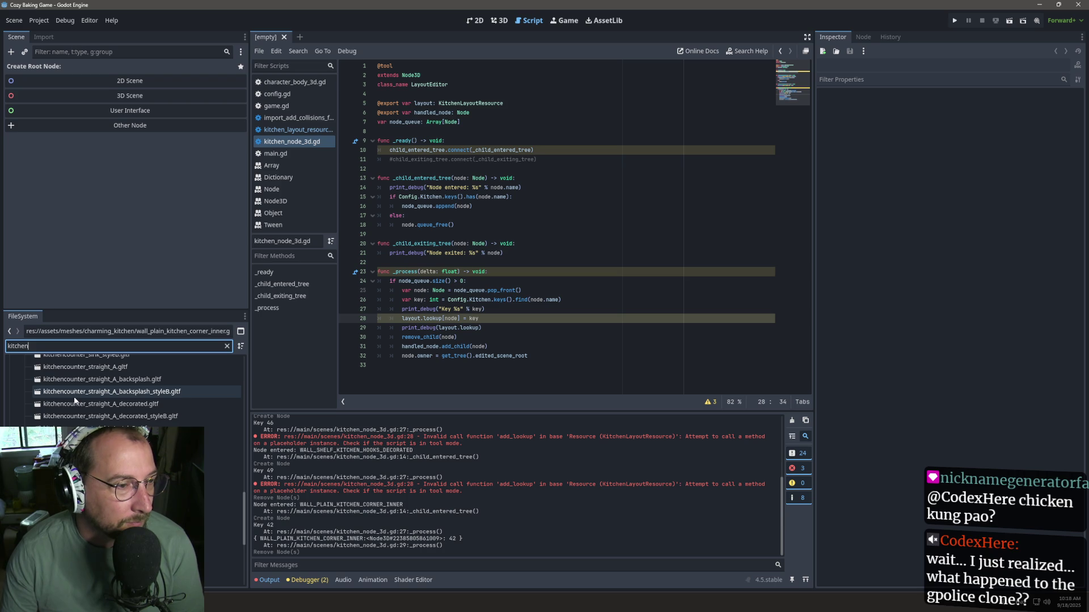
pyautogui.hotkey('ctrl', 'a')
pyautogui.write('node')
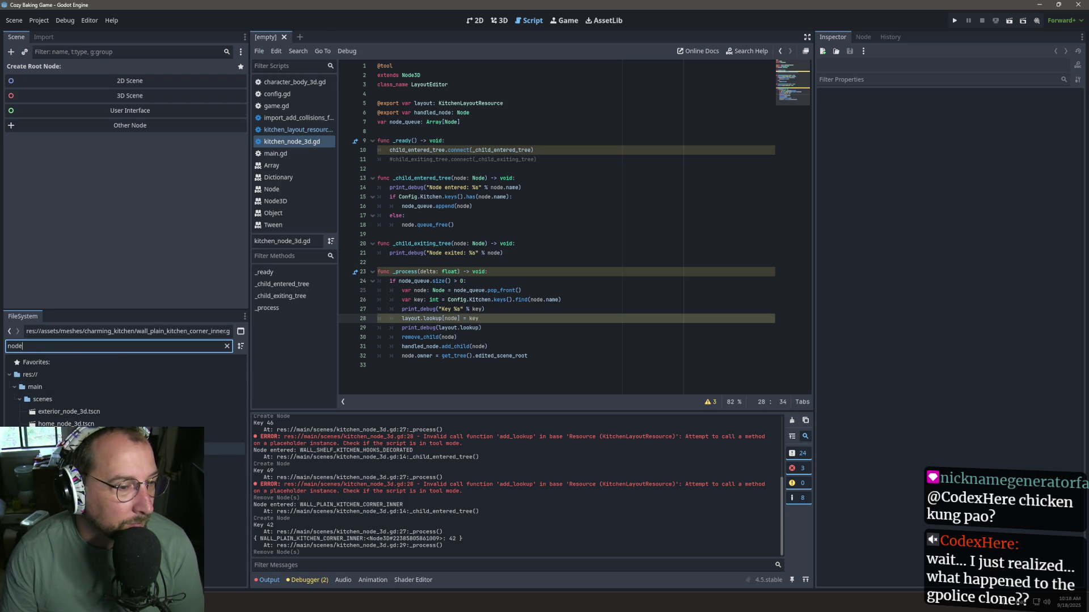
pyautogui.doubleClick(68, 448)
pyautogui.click(226, 345)
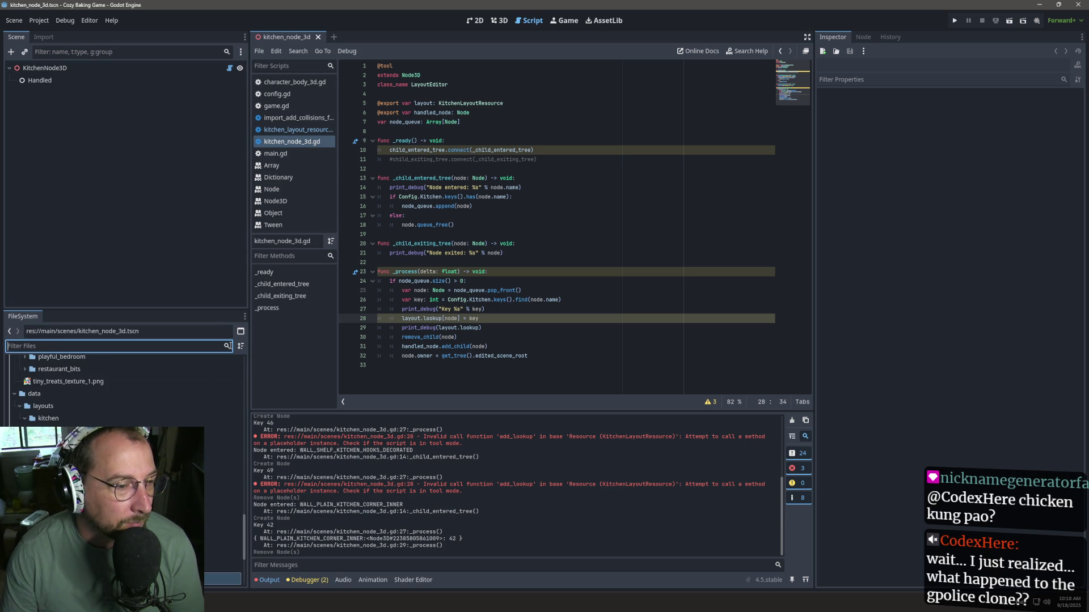
pyautogui.moveTo(73, 421)
pyautogui.mouseDown()
pyautogui.moveTo(537, 42)
pyautogui.moveTo(499, 23)
pyautogui.moveTo(272, 397)
pyautogui.moveTo(396, 284)
pyautogui.mouseUp()
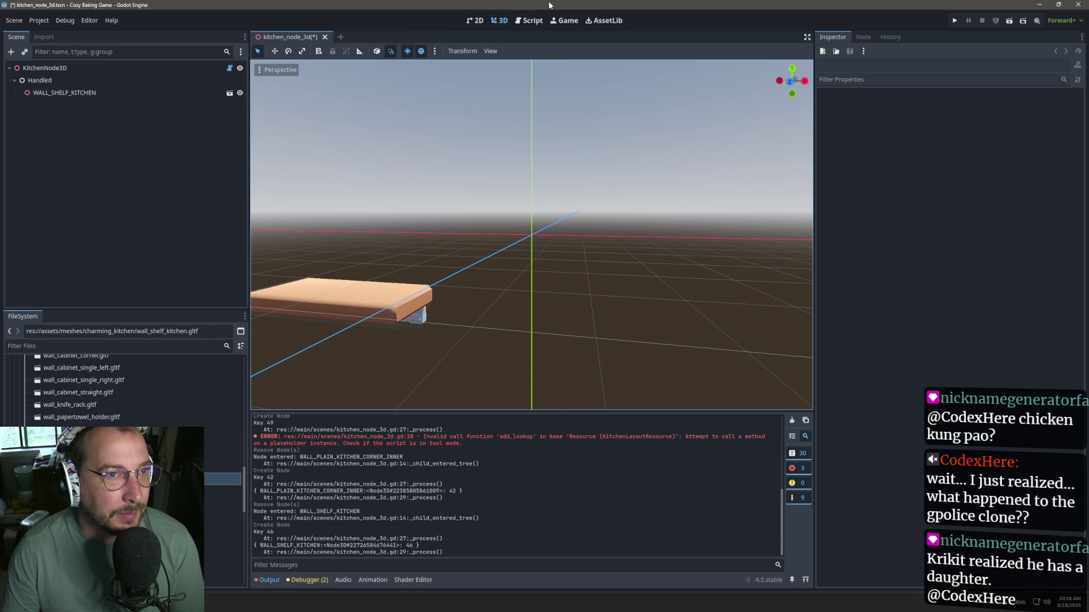
pyautogui.hotkey('ctrl', 'F3')
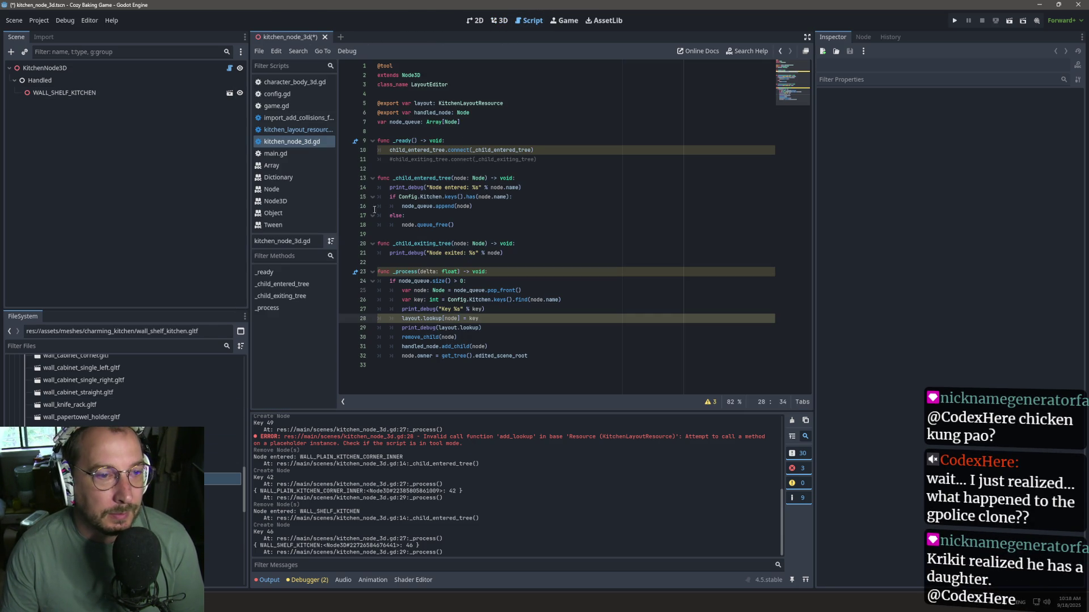
pyautogui.click(295, 130)
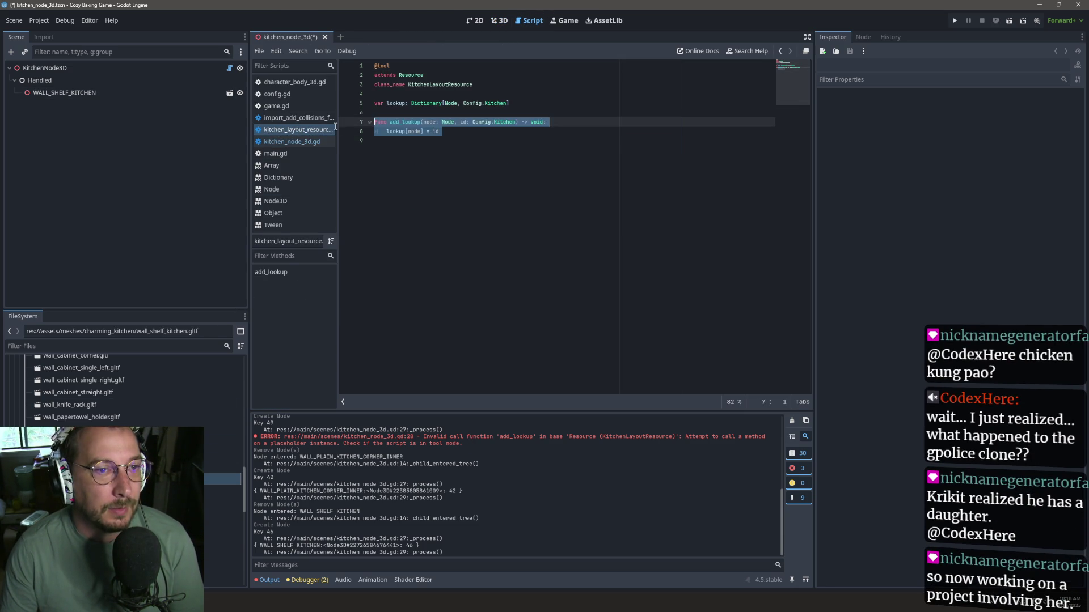
pyautogui.tripleClick(466, 124)
pyautogui.press('BackSpace')
pyautogui.press('BackSpace')
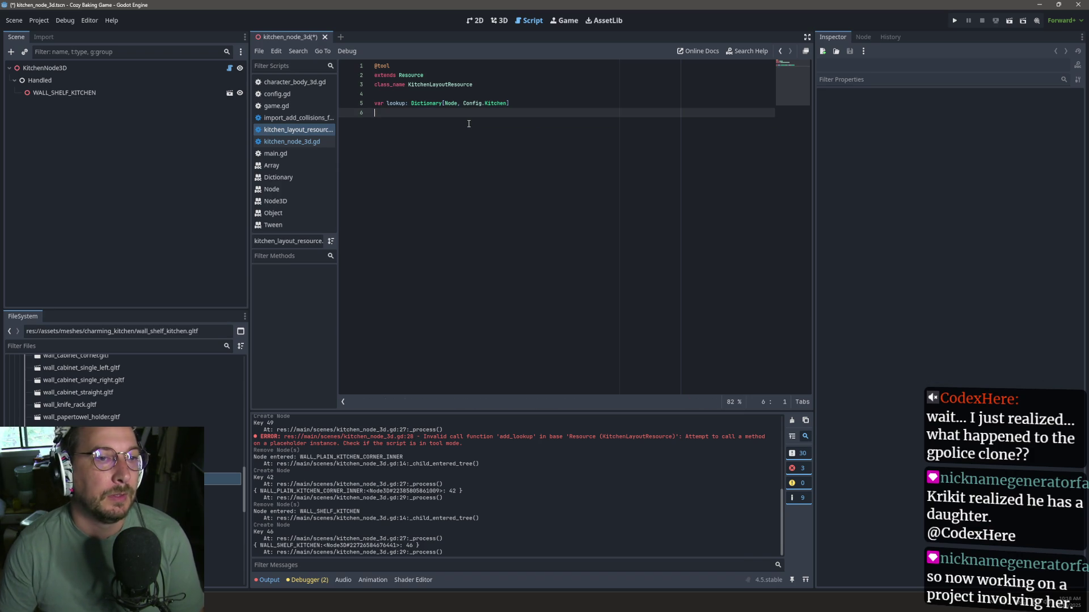
pyautogui.write('export')
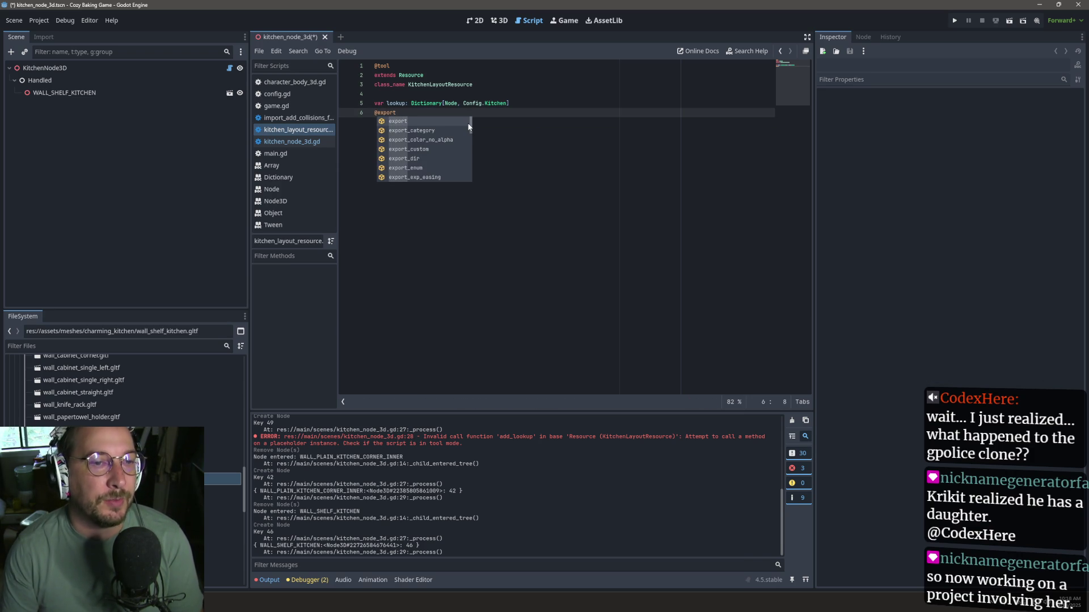
pyautogui.hotkey('ctrl', 's')
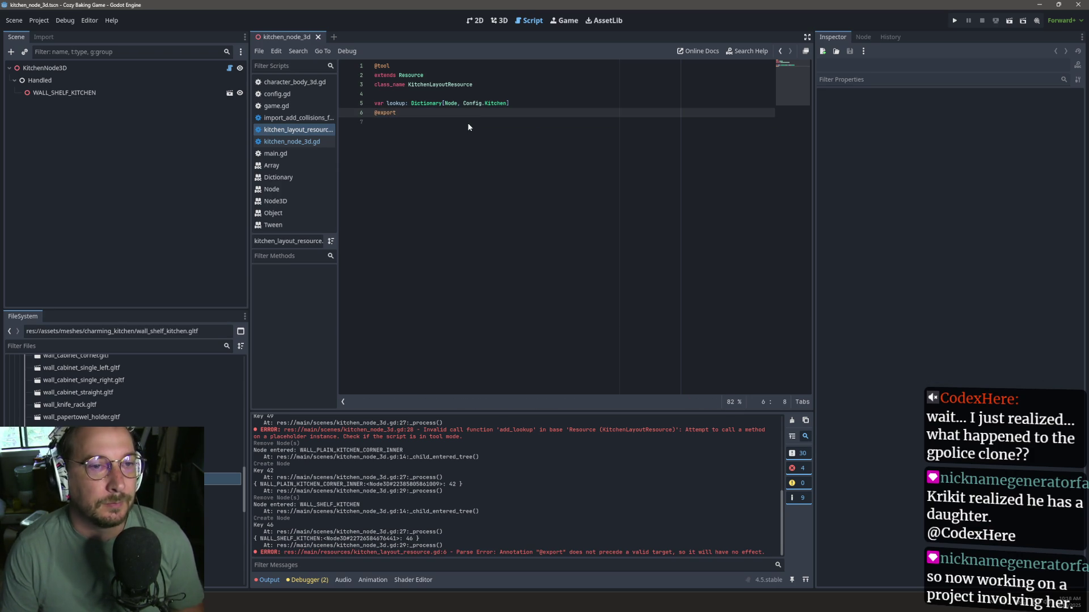
pyautogui.press('BackSpace')
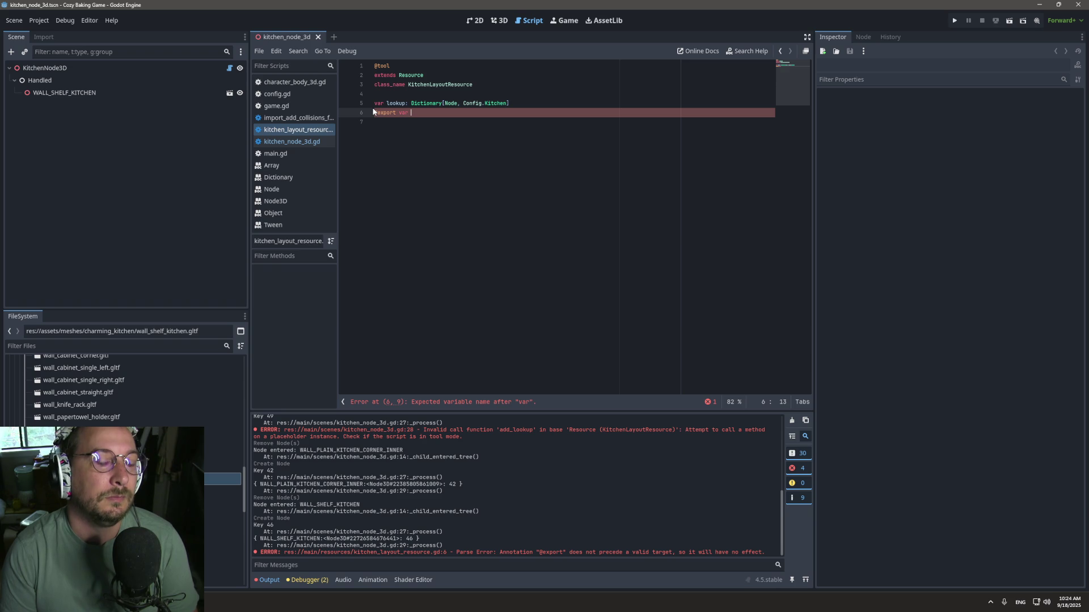
# Type the exported variable declaration and settle its name as data: Array[position]
pyautogui.write('da')
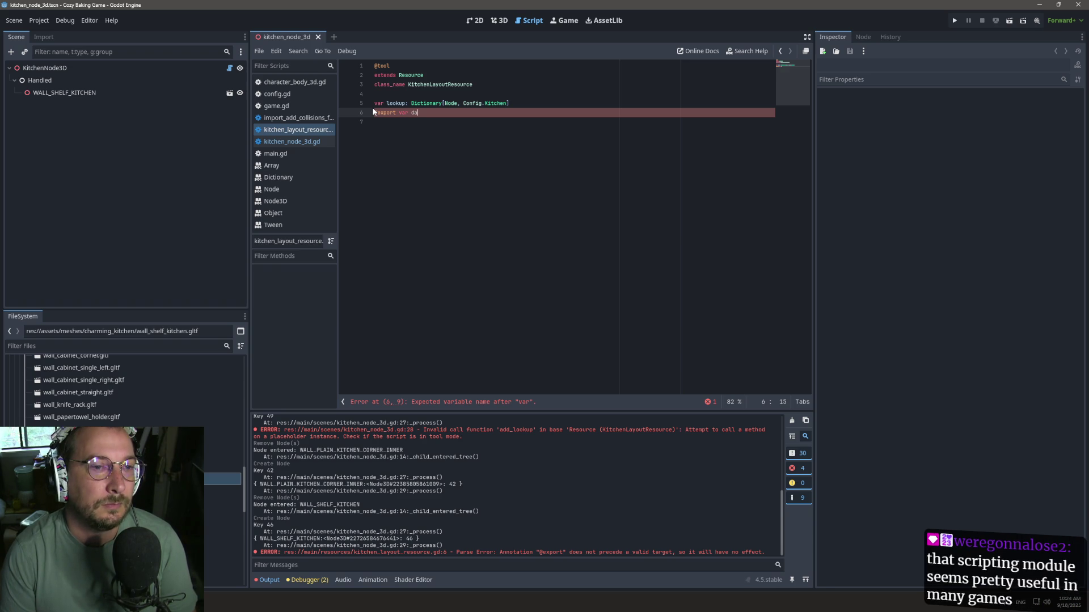
pyautogui.press('BackSpace')
pyautogui.press('BackSpace')
pyautogui.press('BackSpace')
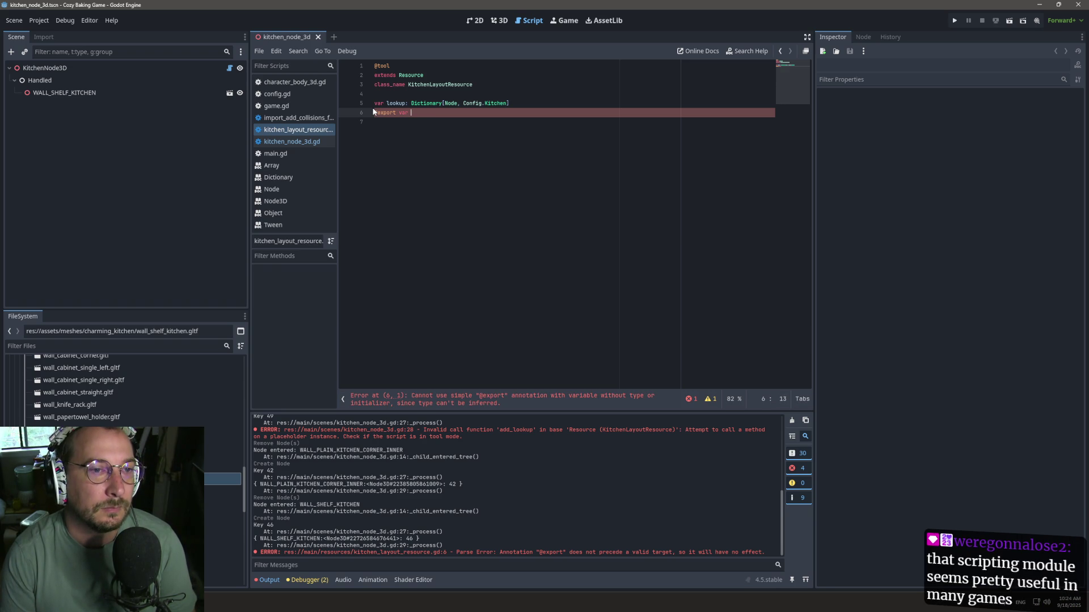
pyautogui.write('ka')
pyautogui.write('data')
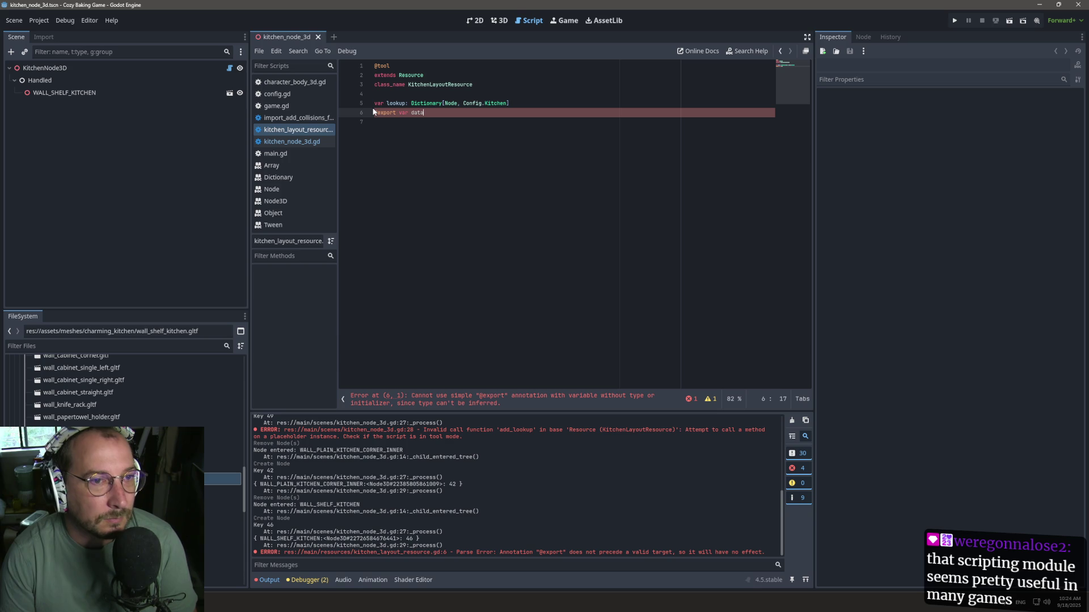
pyautogui.write(': Ar')
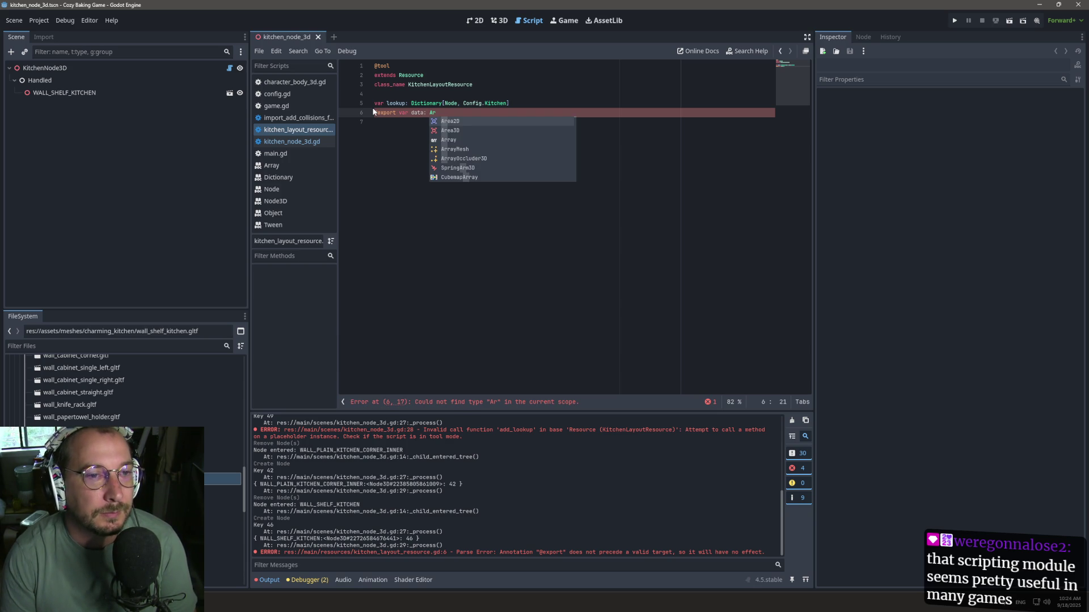
pyautogui.write('ay[p')
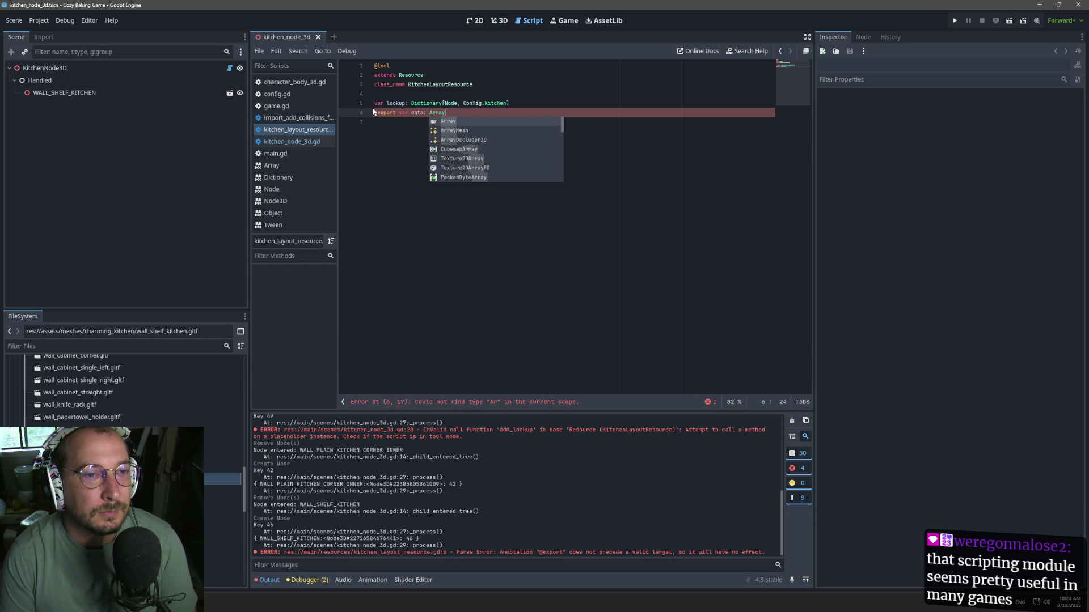
pyautogui.write('osition')
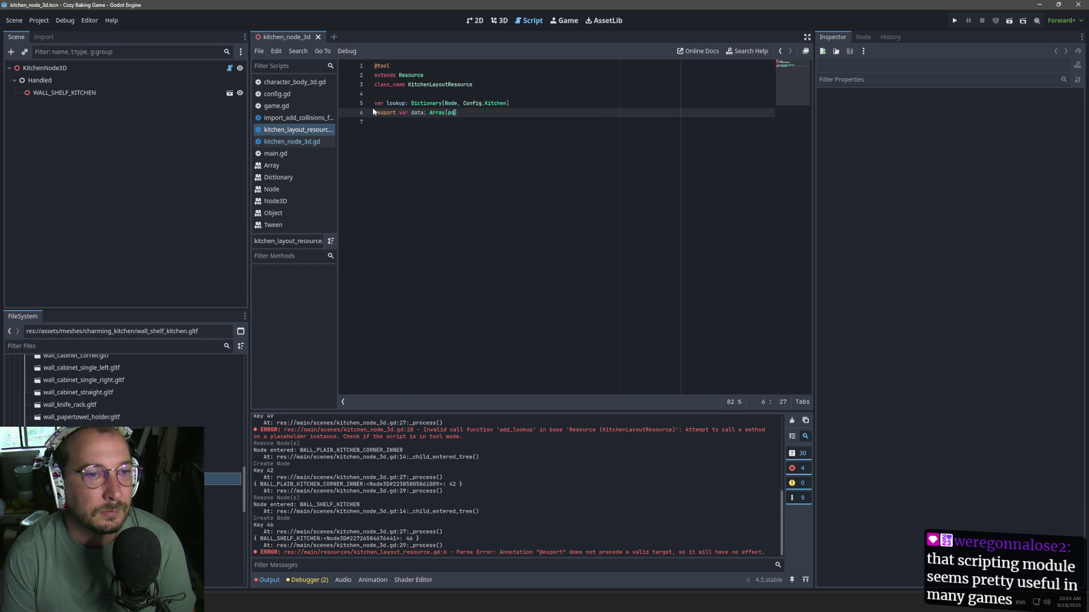
pyautogui.doubleClick(415, 115)
pyautogui.write('positio')
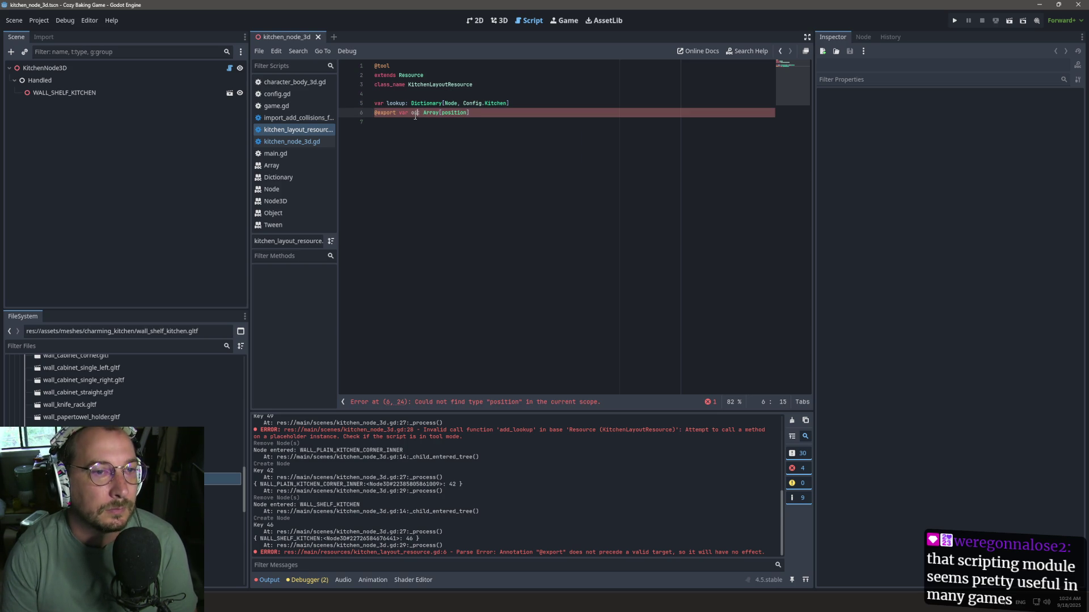
pyautogui.write('ns')
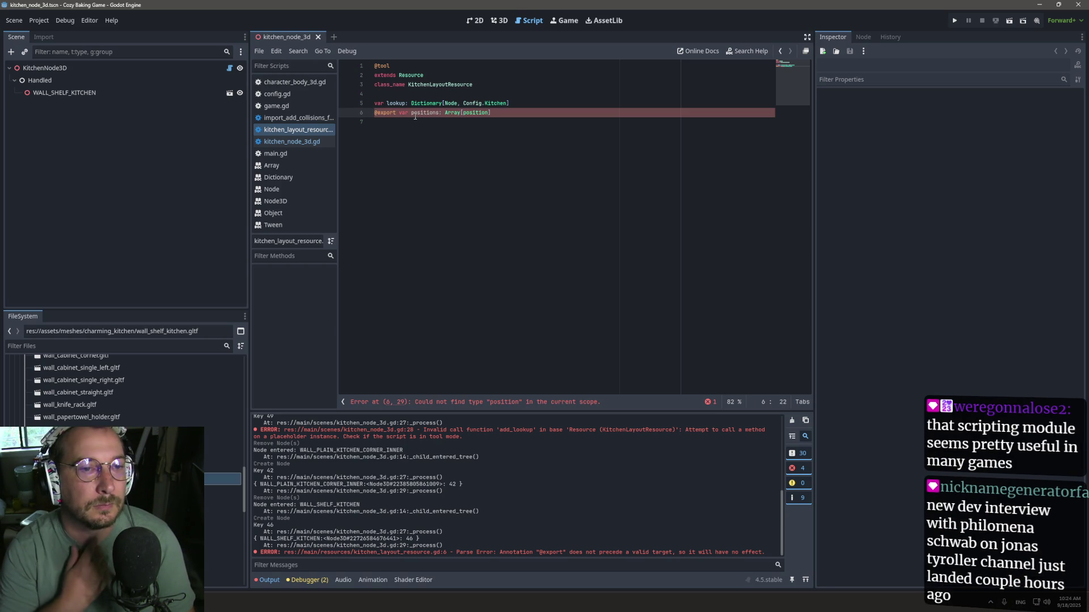
pyautogui.press('BackSpace')
pyautogui.press('BackSpace')
pyautogui.press('BackSpace')
pyautogui.press('BackSpace')
pyautogui.press('BackSpace')
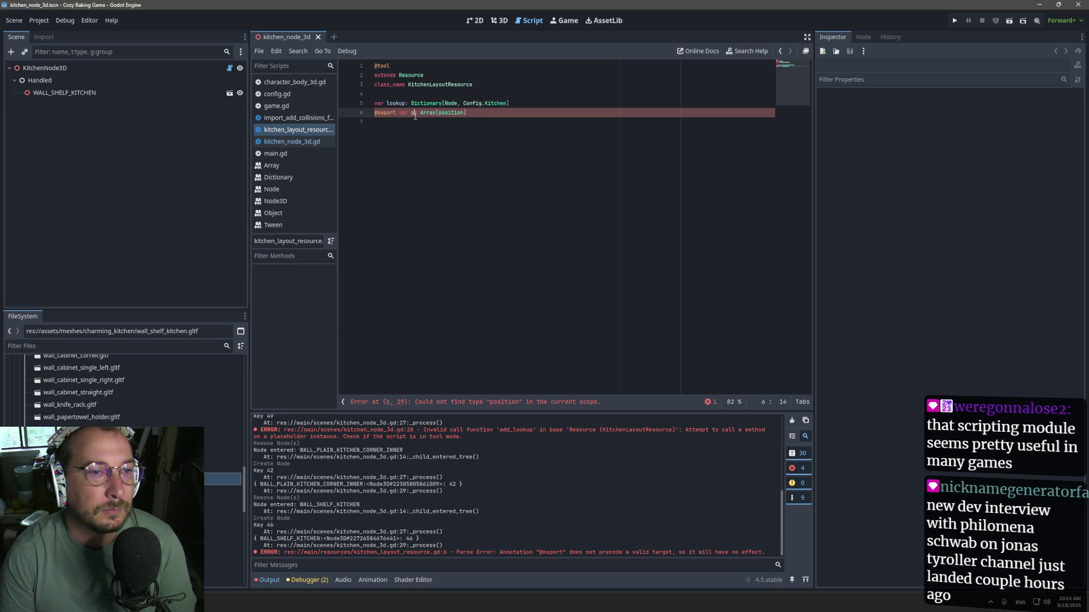
pyautogui.write('data')
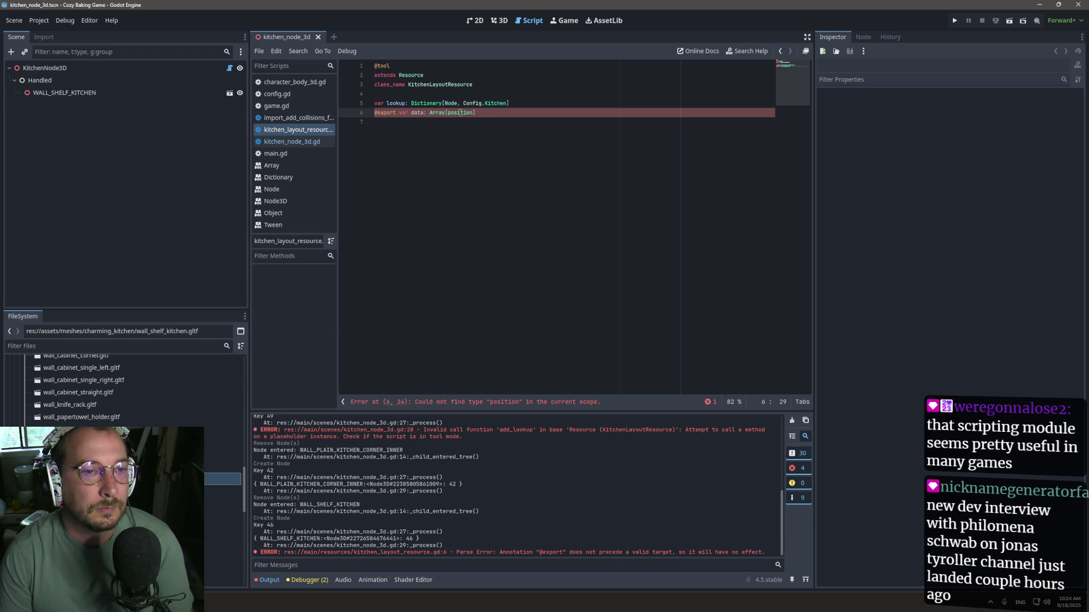
# Change the array's element type from position to Dictionary
pyautogui.doubleClick(459, 113)
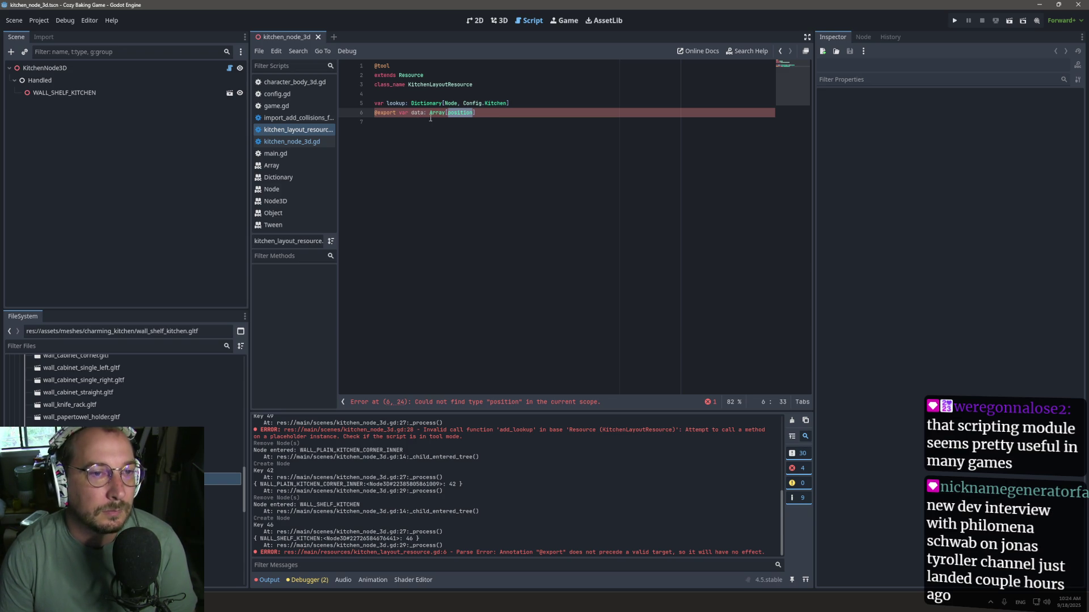
pyautogui.moveTo(431, 118)
pyautogui.write('Array')
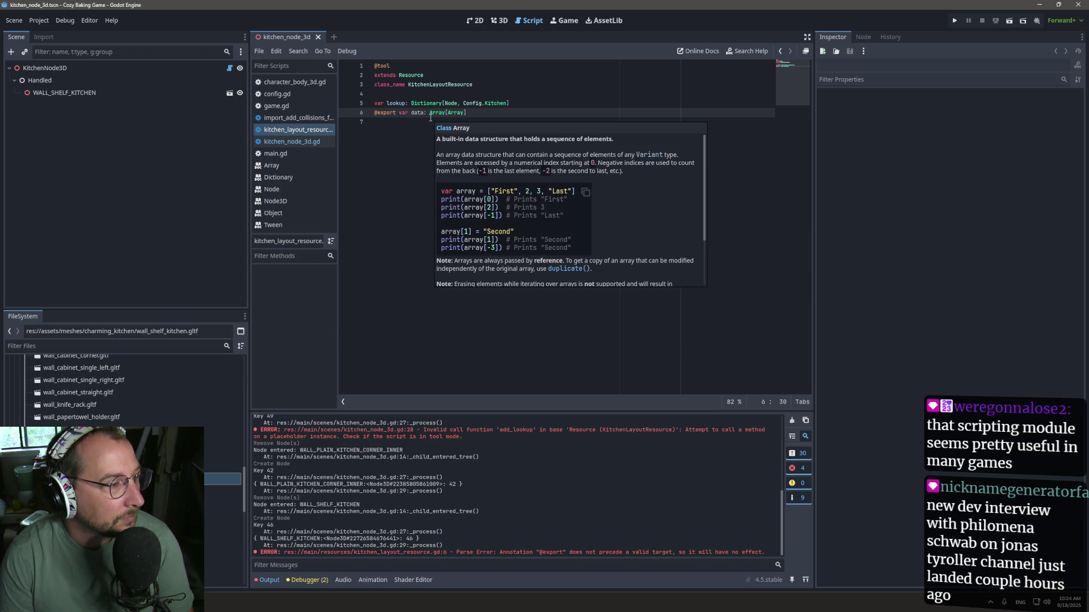
pyautogui.press('BackSpace')
pyautogui.press('BackSpace')
pyautogui.press('BackSpace')
pyautogui.write('Do')
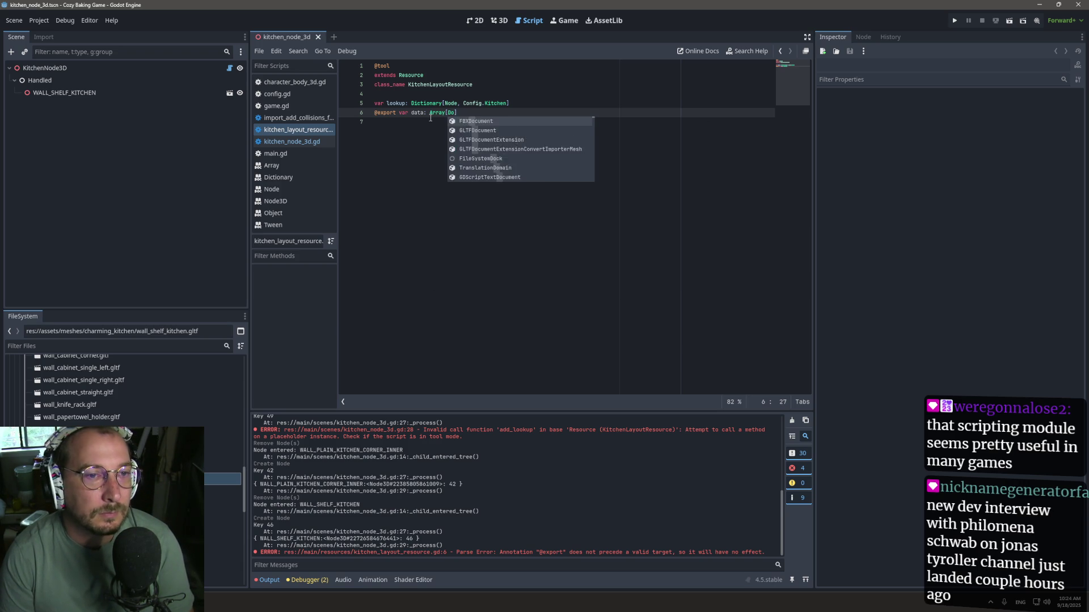
pyautogui.write('ctionary')
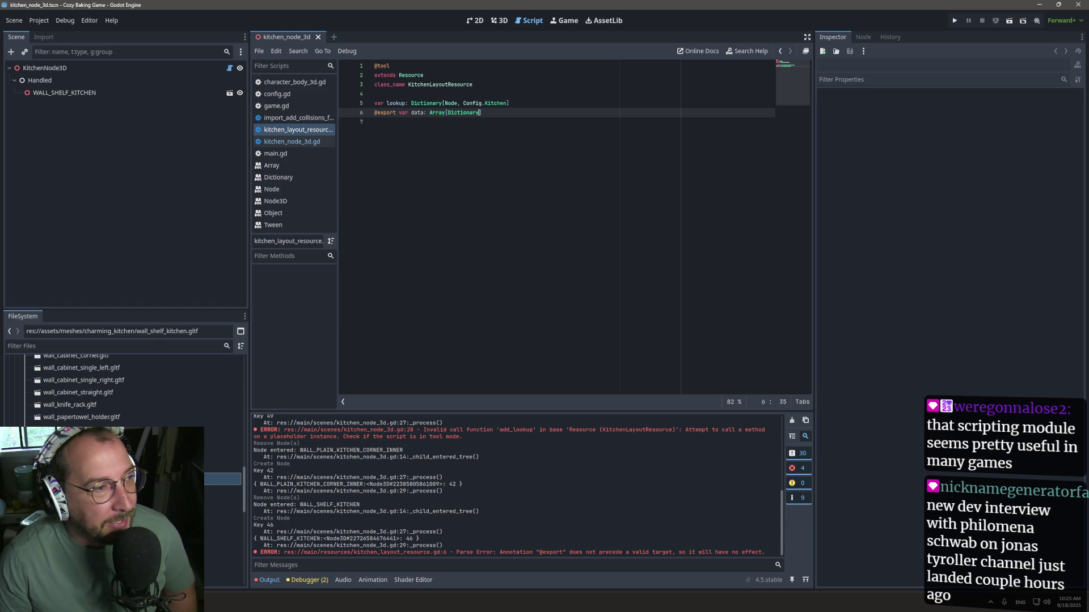
# Move the caret to empty line 7 below the data declaration
pyautogui.click(488, 143)
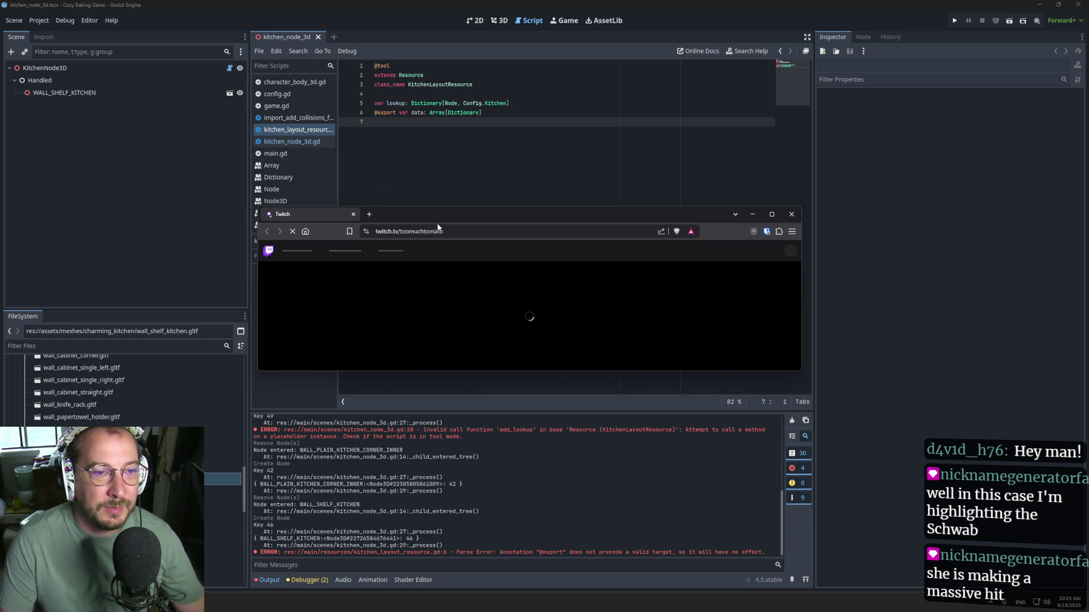
# Maximize Twitch, open the channel's recent Torso Tennis broadcast from Videos, and skip ahead
pyautogui.doubleClick(437, 215)
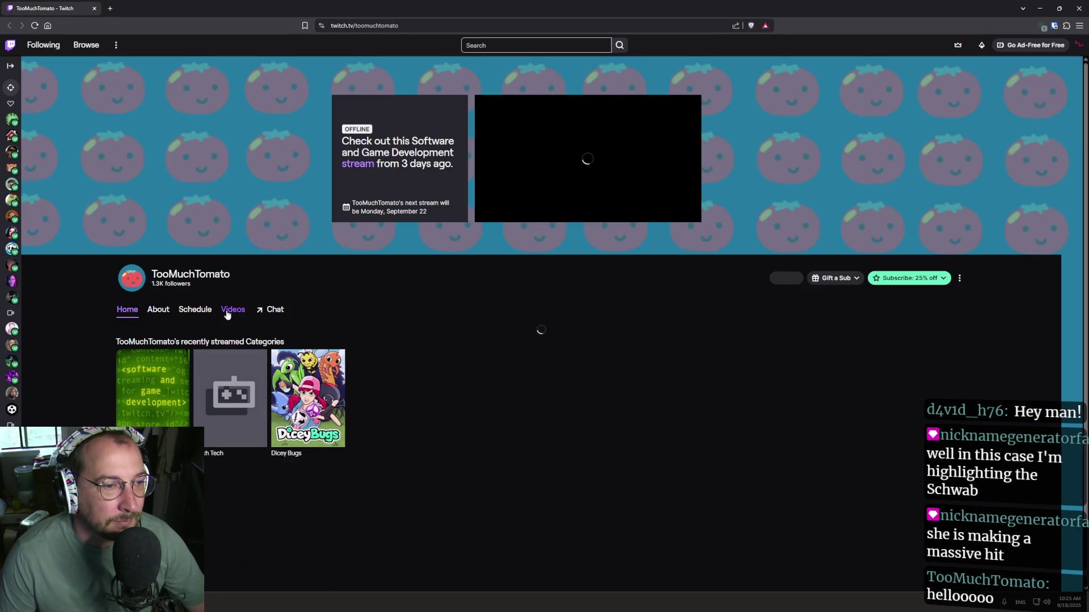
pyautogui.click(228, 308)
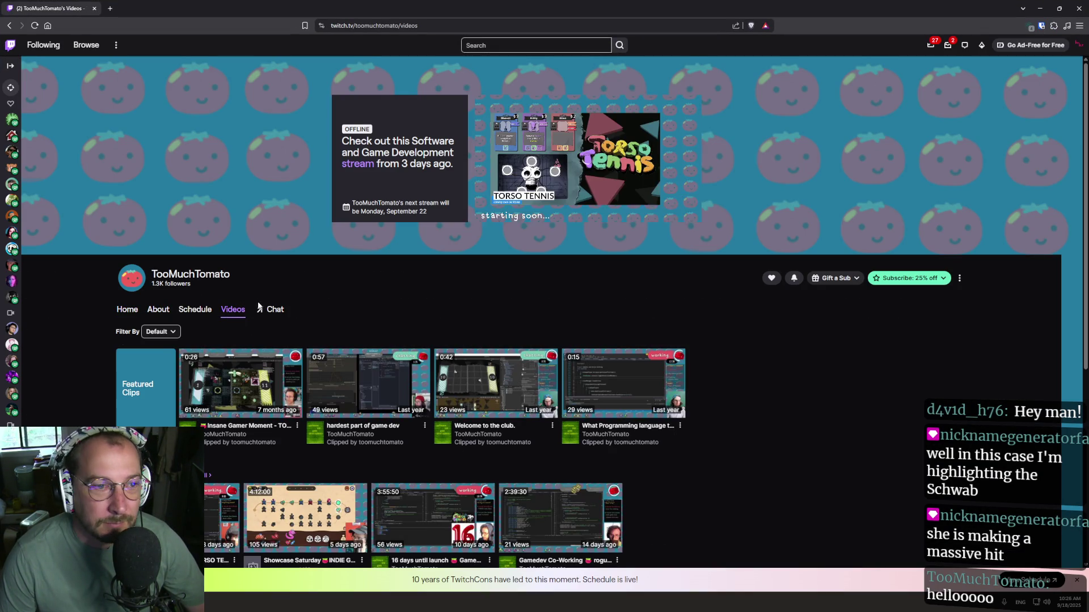
pyautogui.scroll(-2, 259, 307)
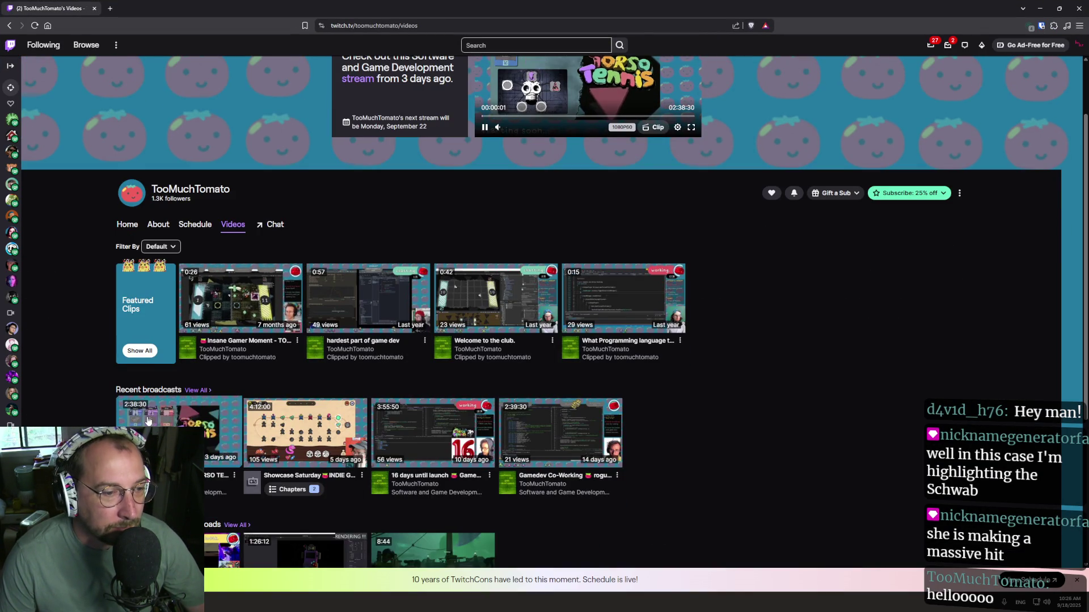
pyautogui.click(175, 436)
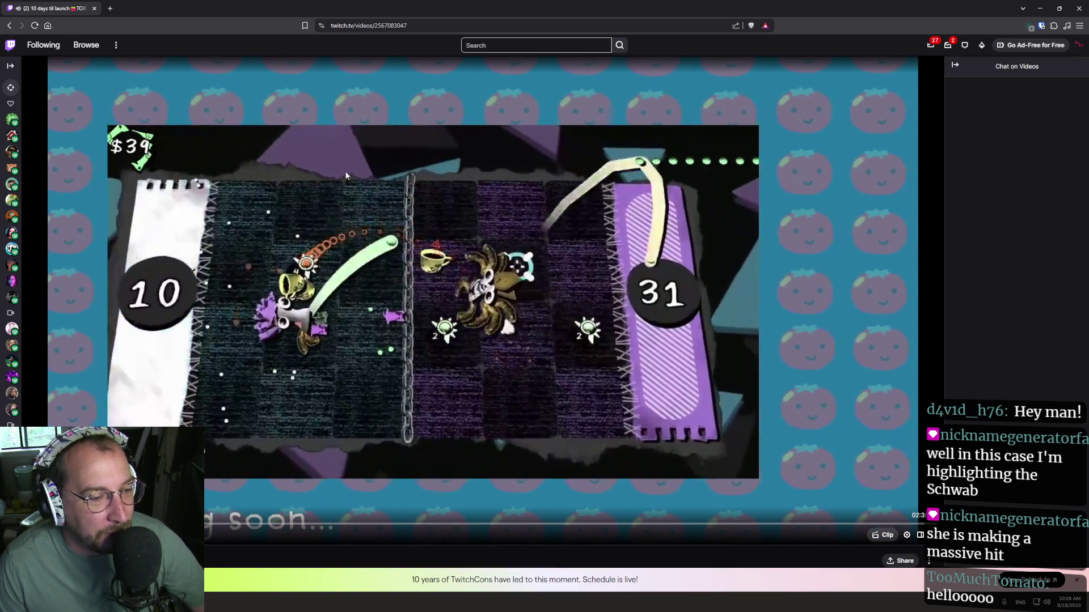
pyautogui.scroll(-2, 356, 133)
pyautogui.scroll(-3, 356, 132)
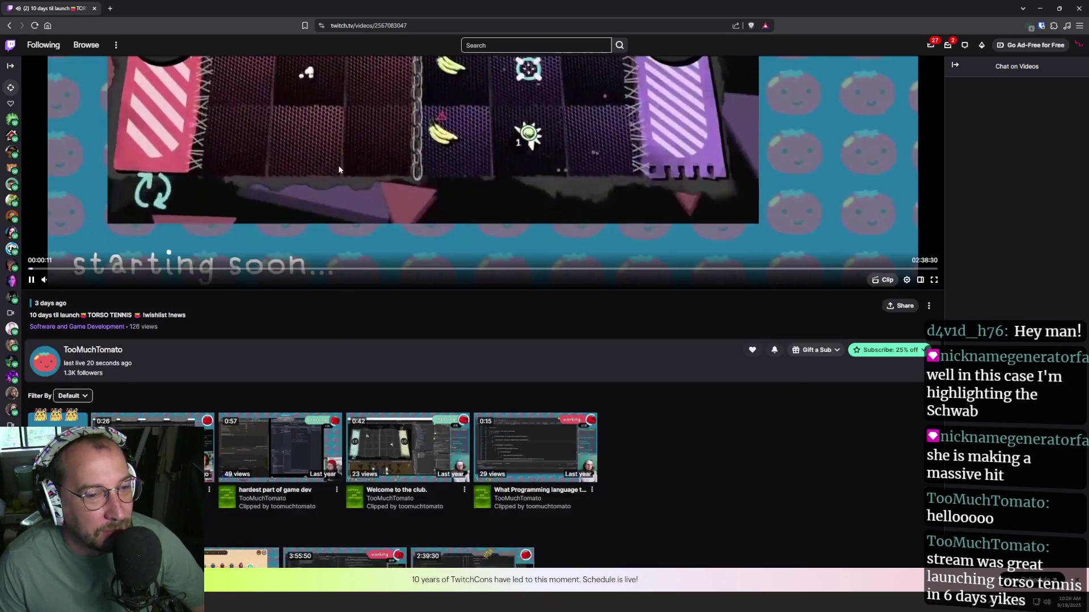
pyautogui.scroll(5, 277, 274)
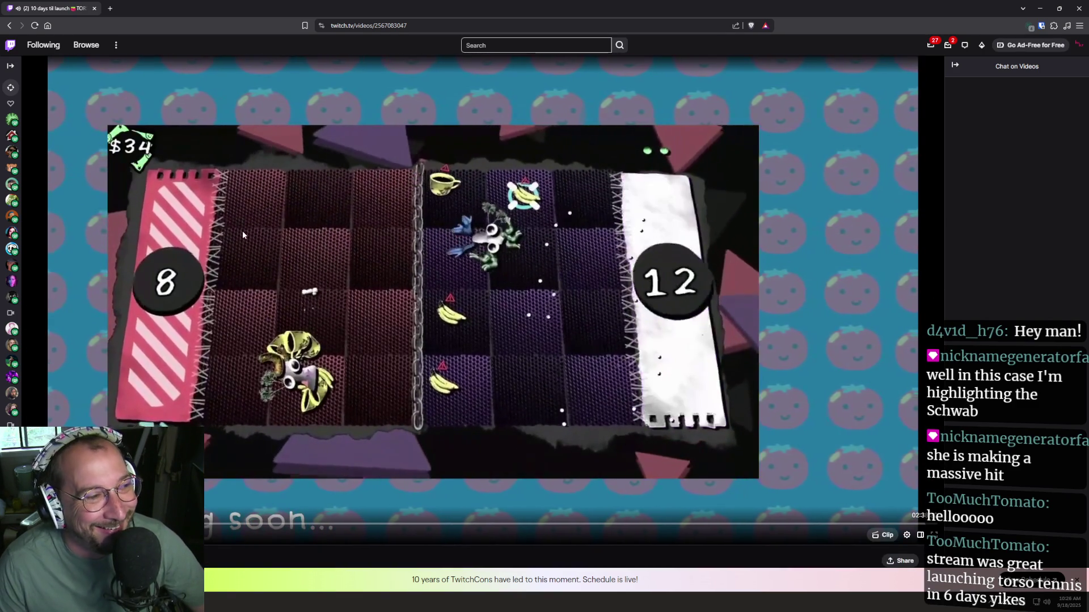
pyautogui.scroll(-1, 407, 437)
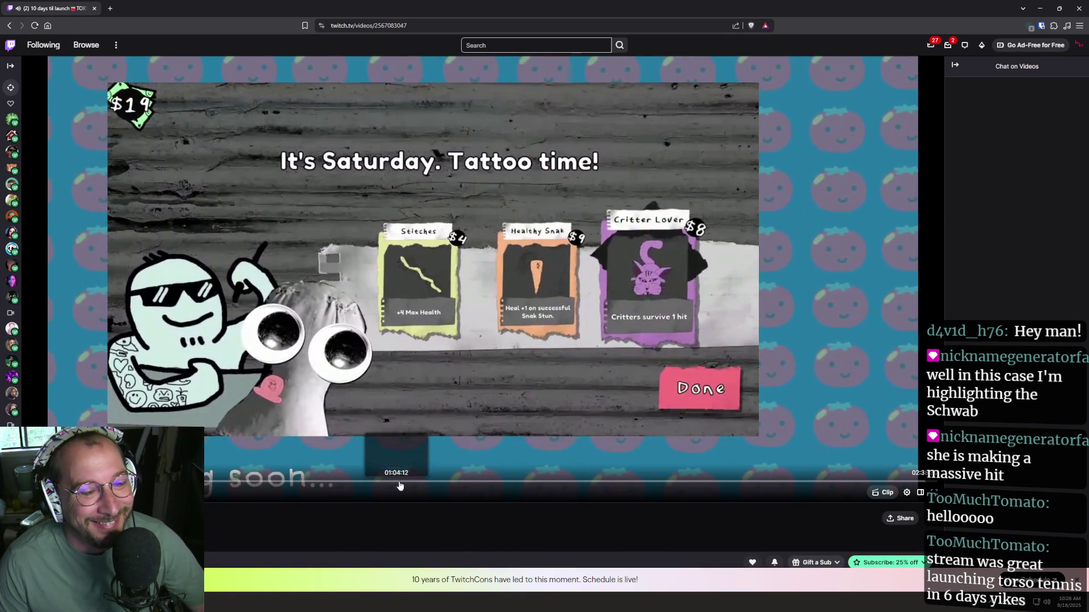
pyautogui.click(400, 481)
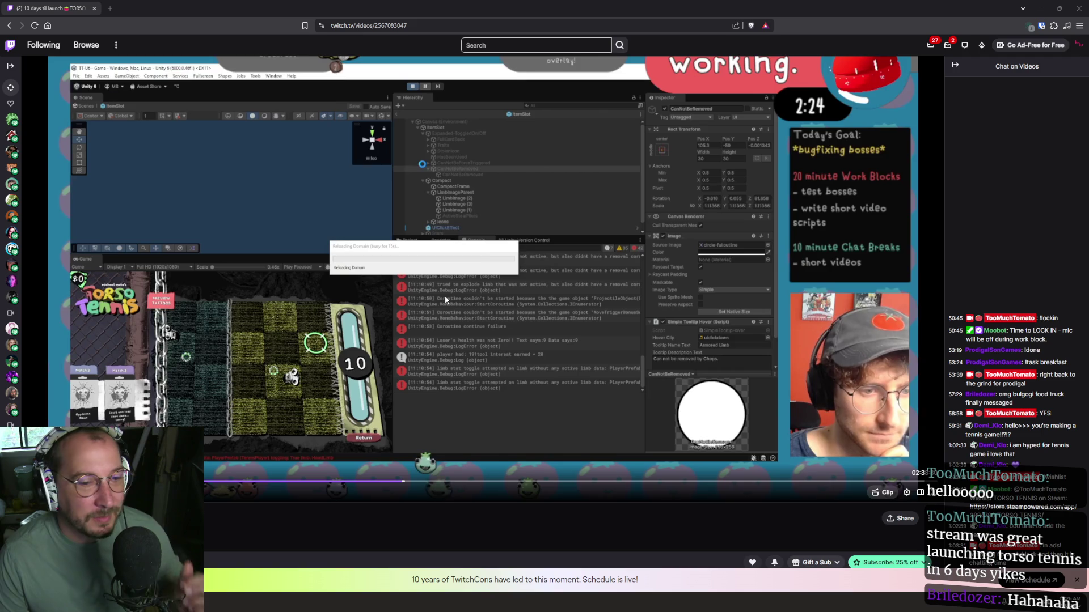
# Glance at Godot, watch a bit more of the broadcast, then return to Godot
pyautogui.hotkey('alt', 'Tab')
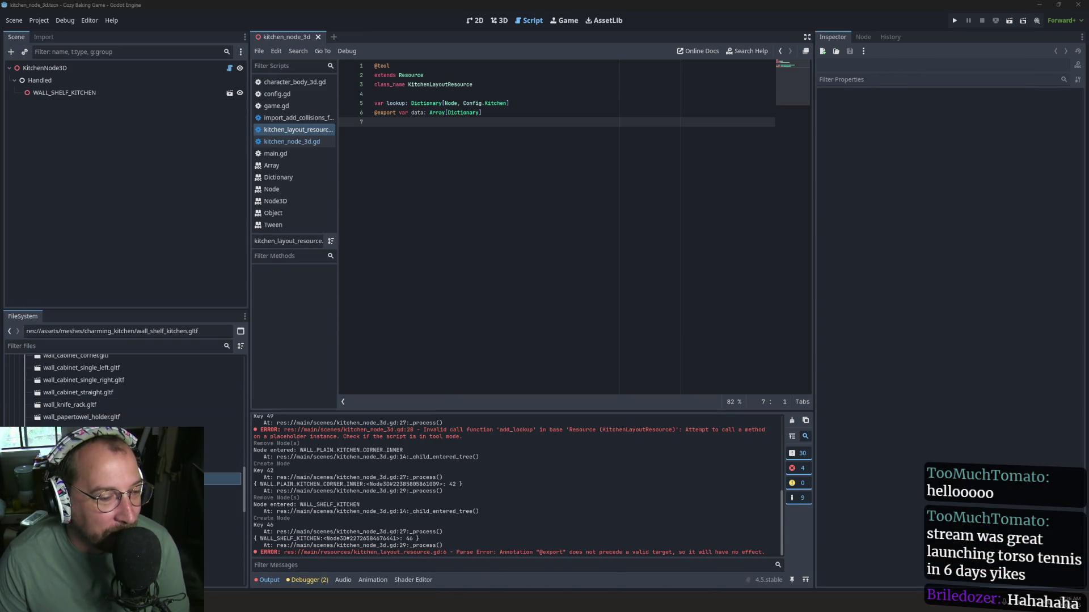
pyautogui.hotkey('alt', 'Tab')
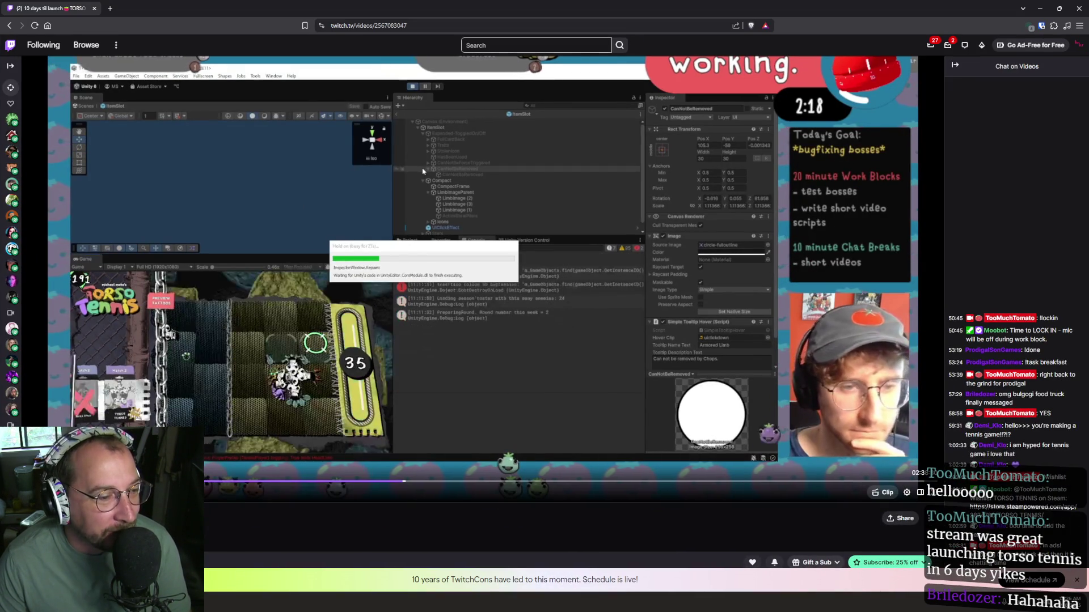
pyautogui.scroll(-4, 306, 369)
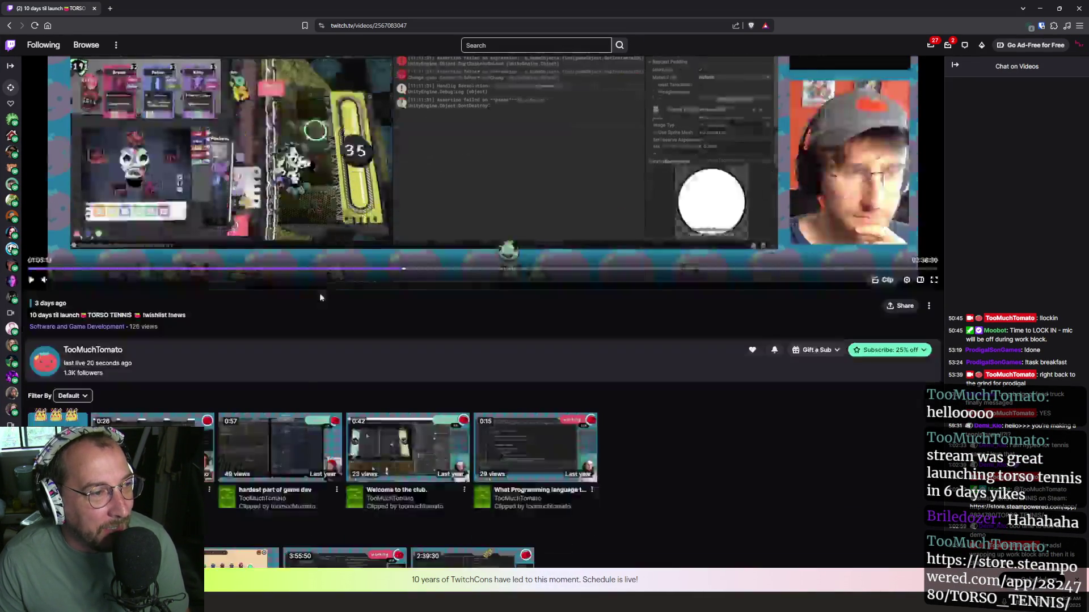
pyautogui.scroll(4, 338, 339)
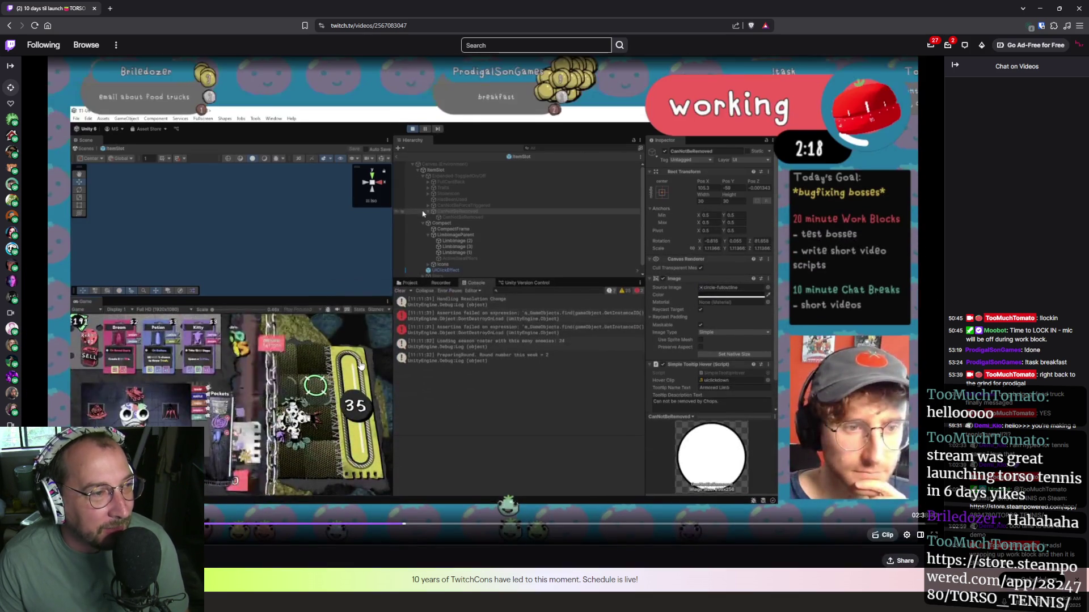
pyautogui.scroll(-3, 368, 343)
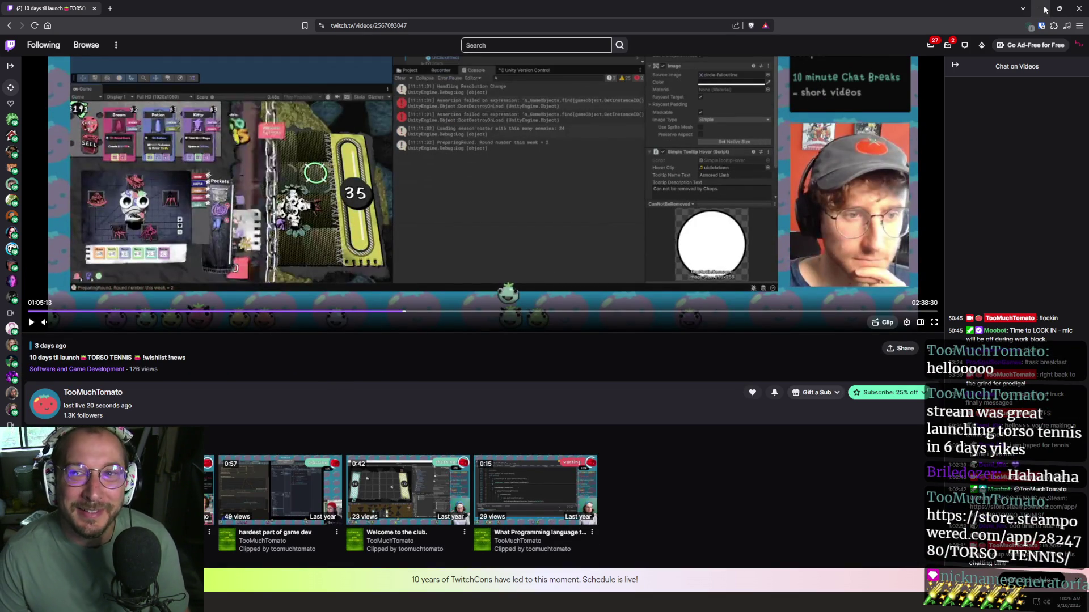
pyautogui.hotkey('alt', 'Tab')
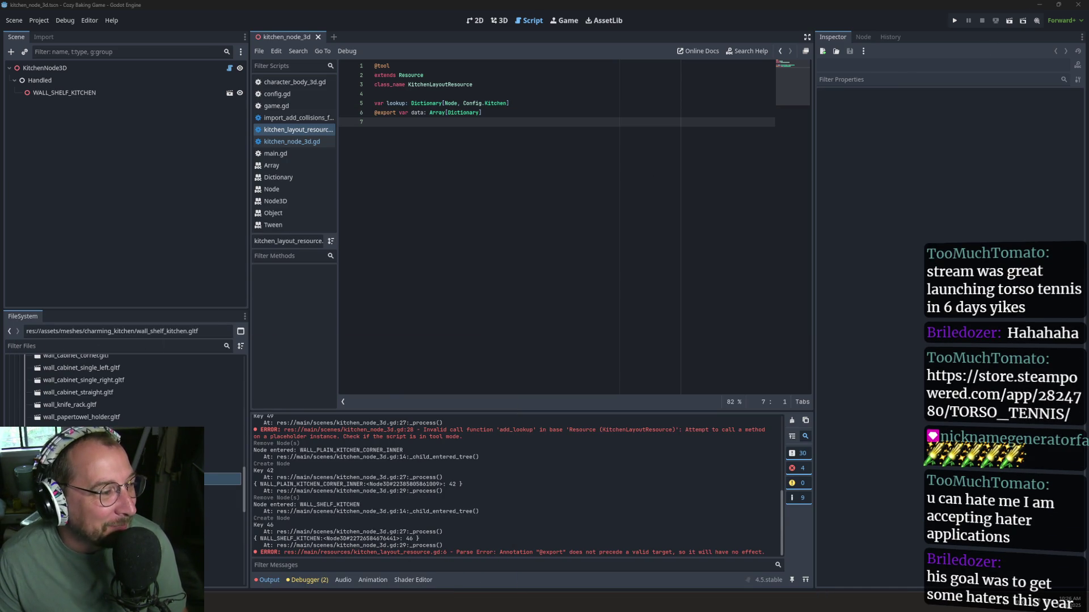
# Launch Visual Studio Code and pause the trailer on the TORSO TENNIS Steam page
pyautogui.hotkey('alt', 'Tab')
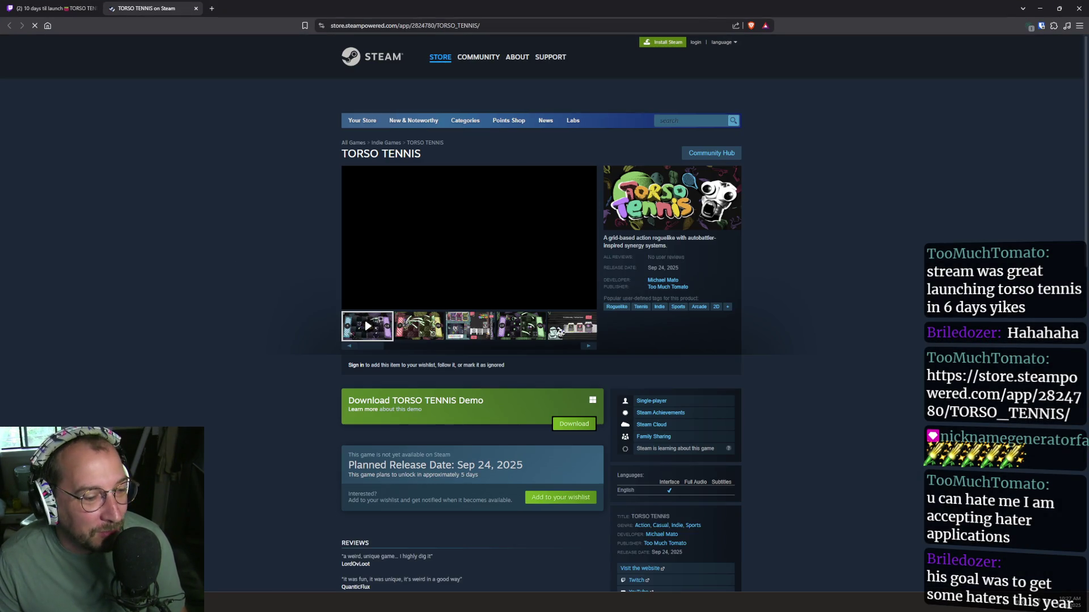
pyautogui.press('super')
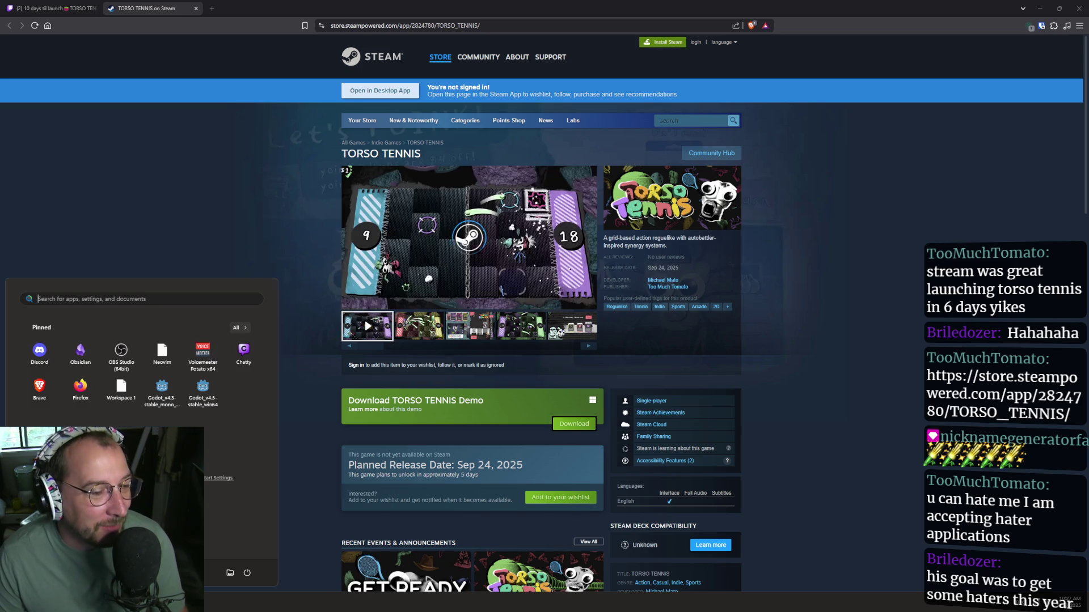
pyautogui.write('vs')
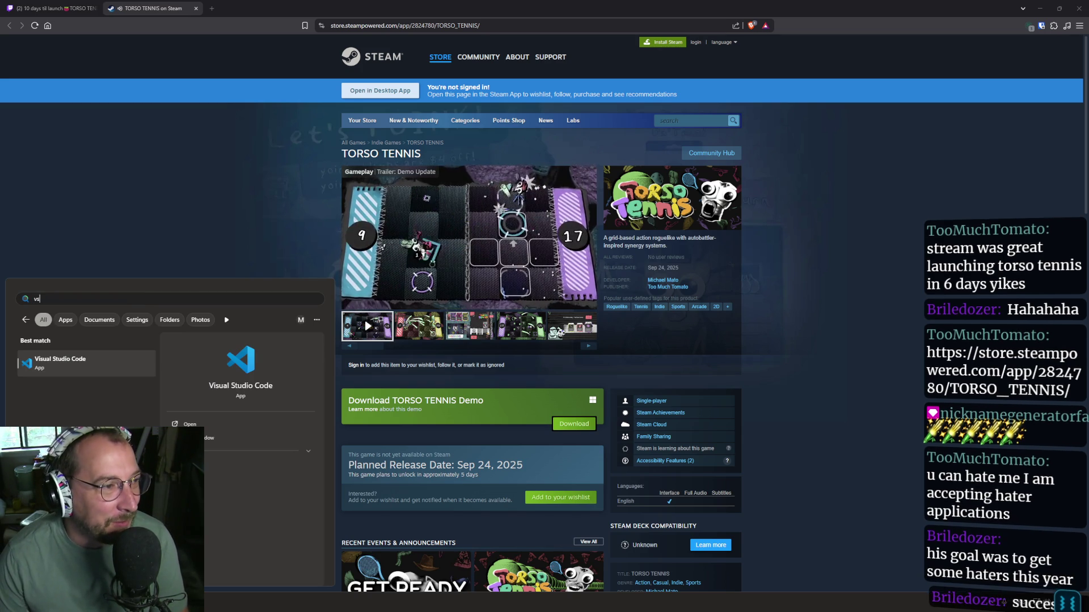
pyautogui.click(195, 385)
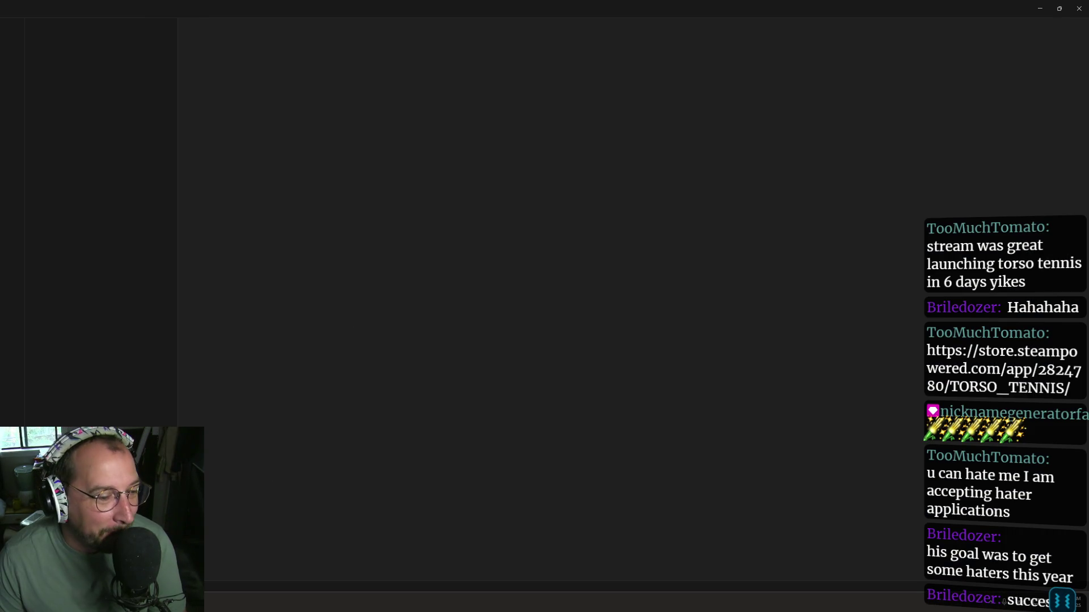
pyautogui.hotkey('alt', 'Tab')
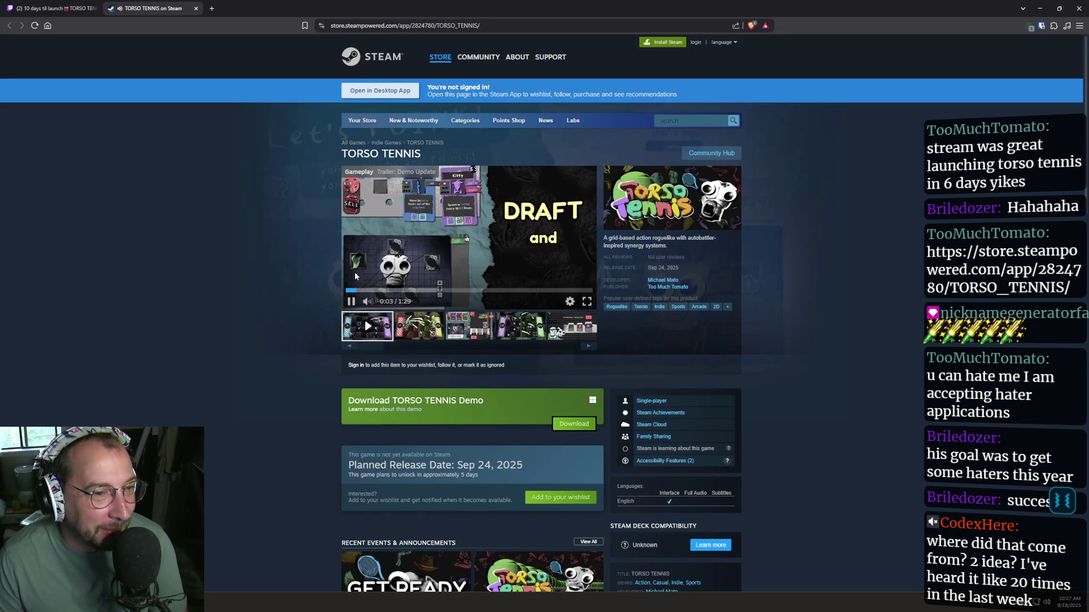
pyautogui.click(351, 301)
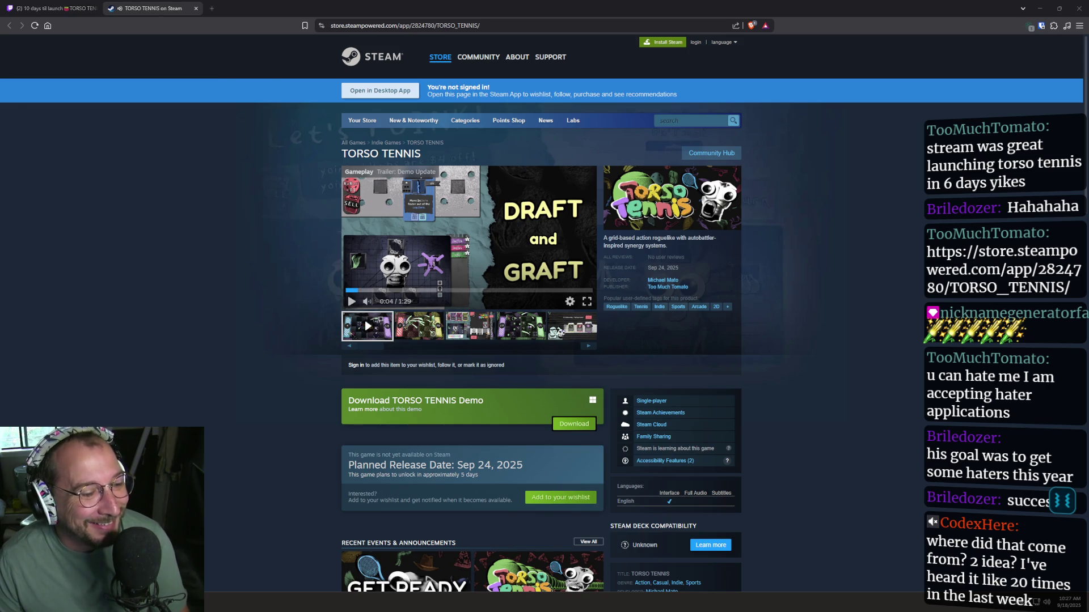
pyautogui.hotkey('alt', 'Tab')
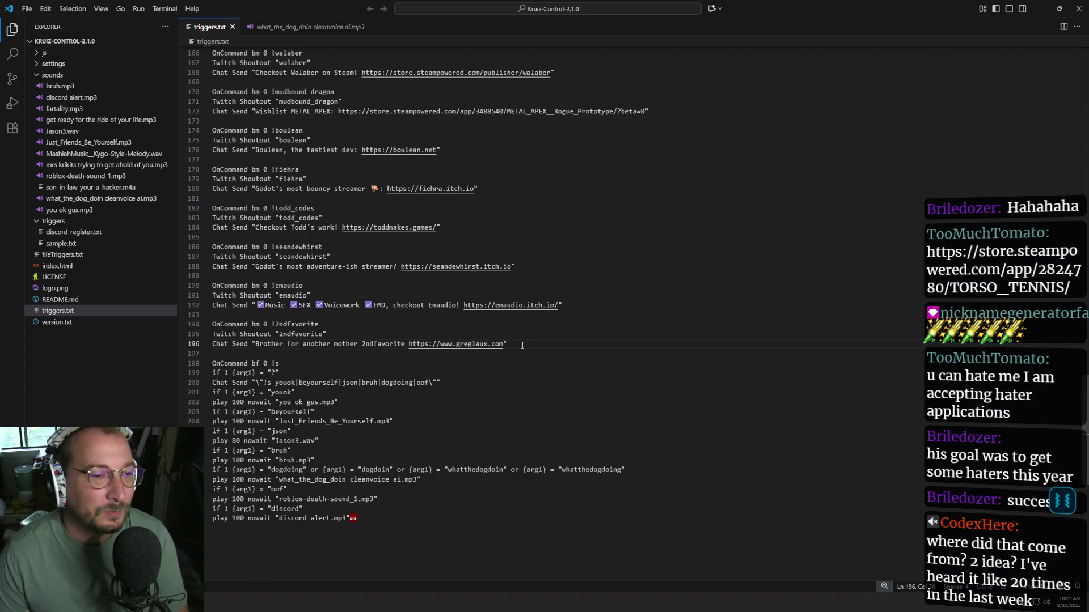
# Duplicate the 2ndfavorite command block below the original in triggers.txt
pyautogui.press('Return')
pyautogui.press('Return')
pyautogui.moveTo(508, 344); pyautogui.dragTo(182, 328)
pyautogui.hotkey('ctrl', 'c')
pyautogui.click(261, 356)
pyautogui.hotkey('ctrl', 'v')
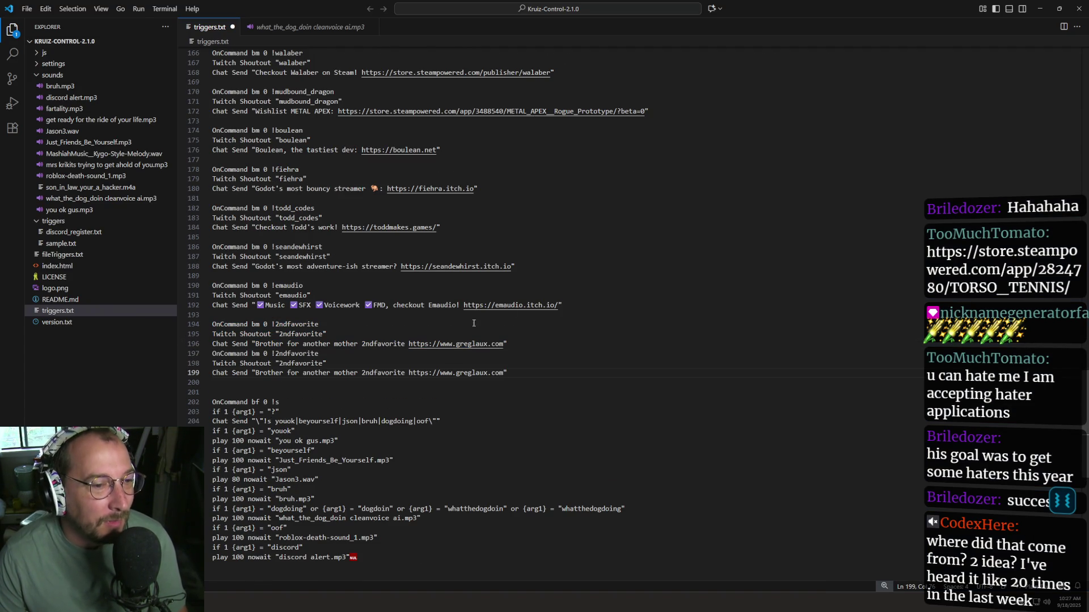
pyautogui.press('Return')
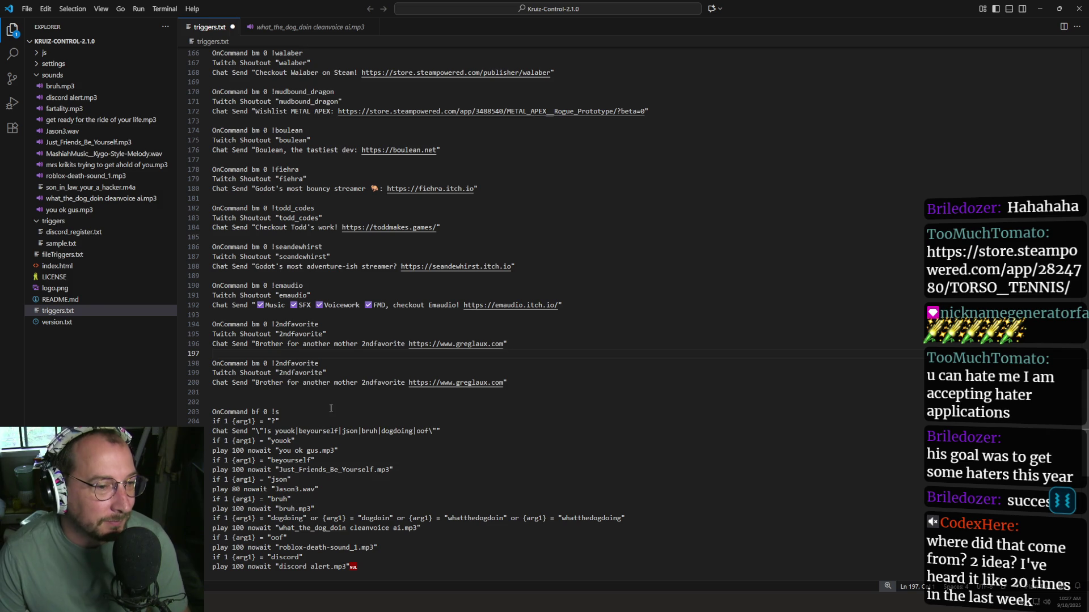
# Rename the copy to !toomuchtomato and replace its link with the TORSO TENNIS Steam URL
pyautogui.hotkey('alt', 'Tab')
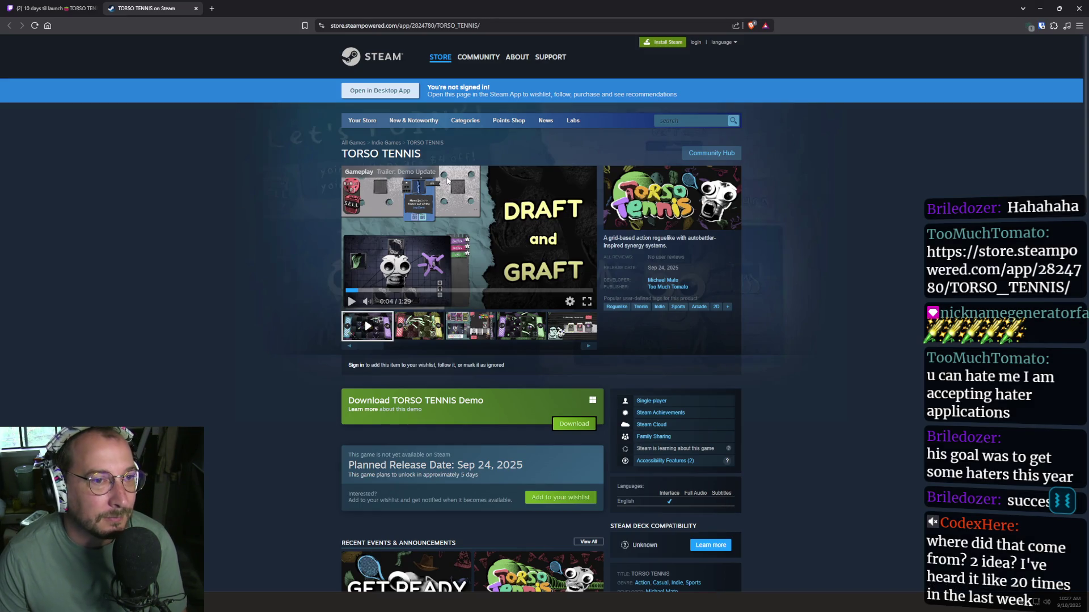
pyautogui.click(443, 22)
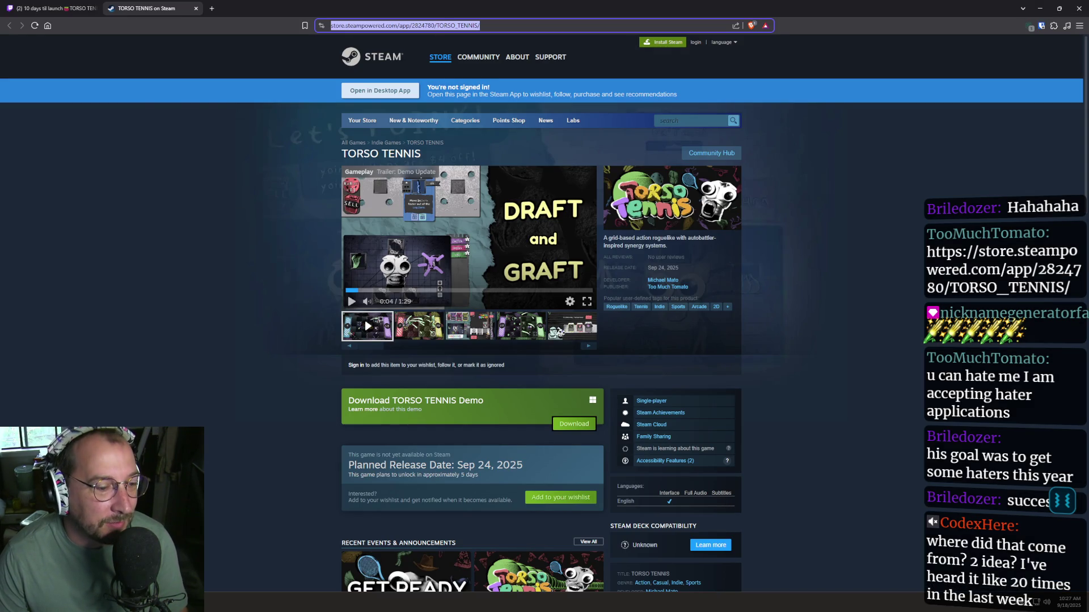
pyautogui.hotkey('alt', 'Tab')
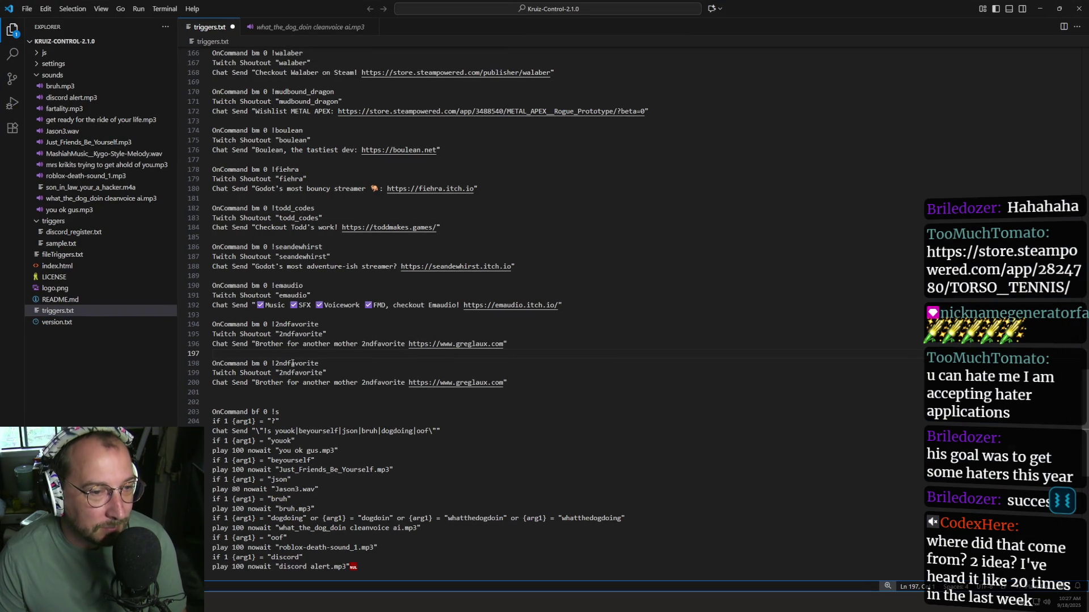
pyautogui.doubleClick(292, 363)
pyautogui.write('t')
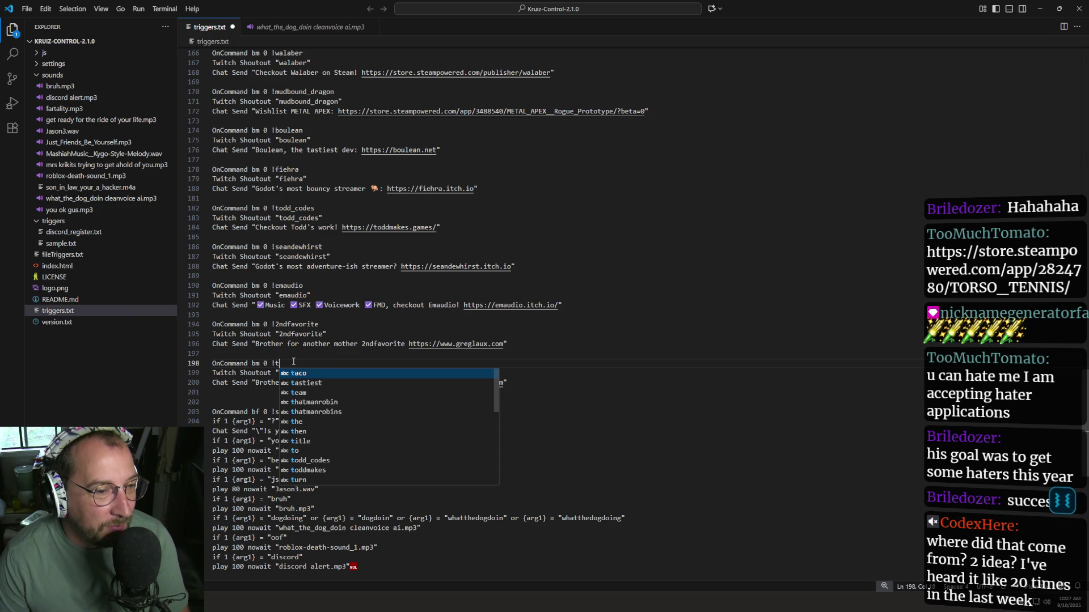
pyautogui.write('oomuchtomato')
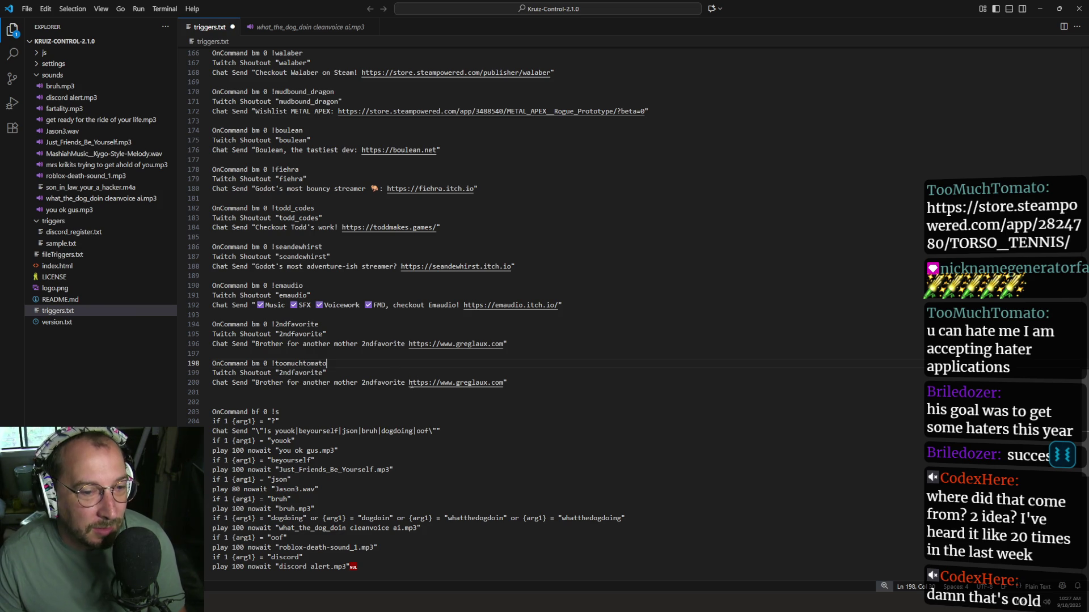
pyautogui.moveTo(409, 383); pyautogui.dragTo(503, 383)
pyautogui.hotkey('ctrl', 'v')
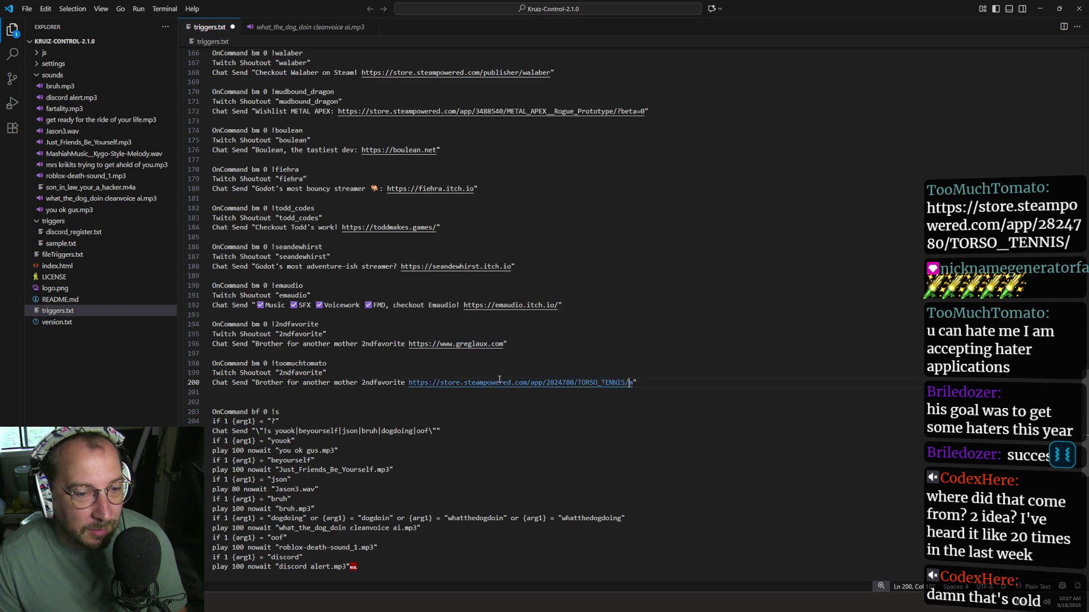
# Put the new command name into the copied block's shoutout line
pyautogui.doubleClick(309, 364)
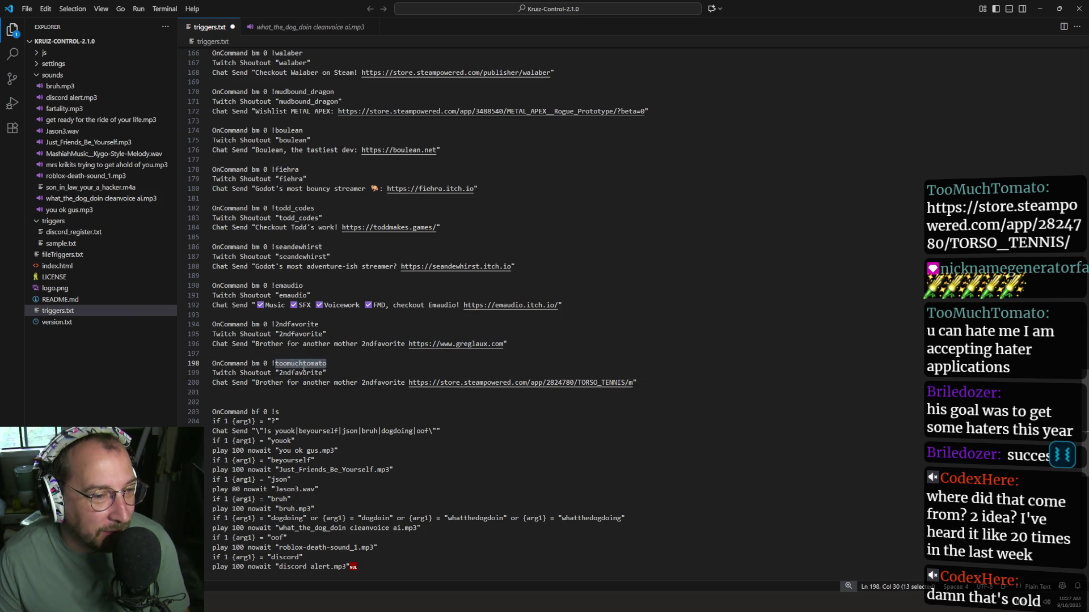
pyautogui.hotkey('ctrl', 'c')
pyautogui.doubleClick(298, 374)
pyautogui.hotkey('ctrl', 'v')
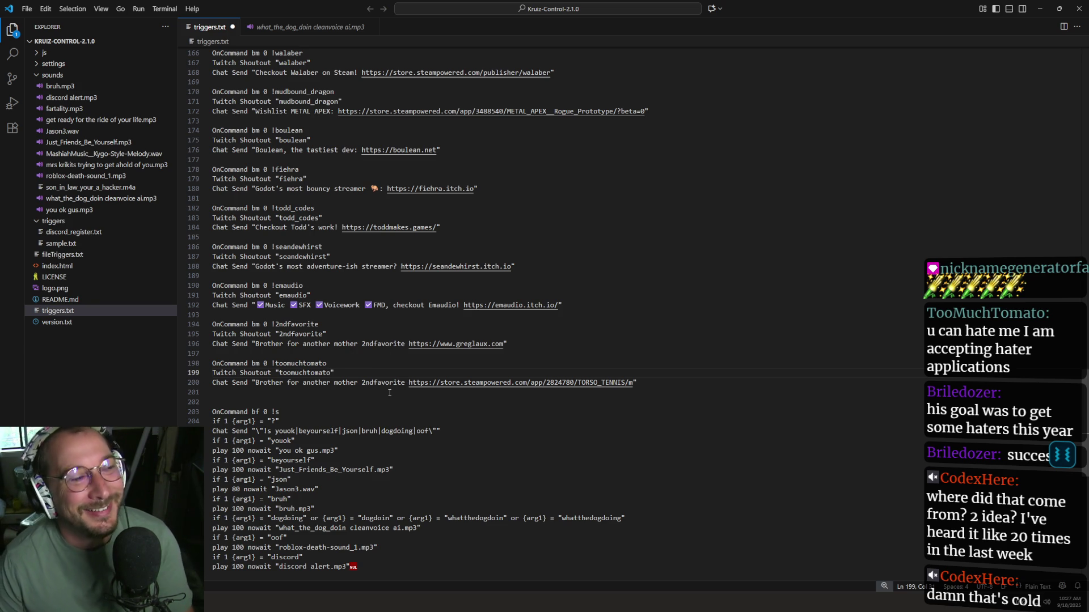
# Replace the old chat message with 'Wishlist Toreo Tennis' before the link
pyautogui.moveTo(405, 383); pyautogui.dragTo(260, 383)
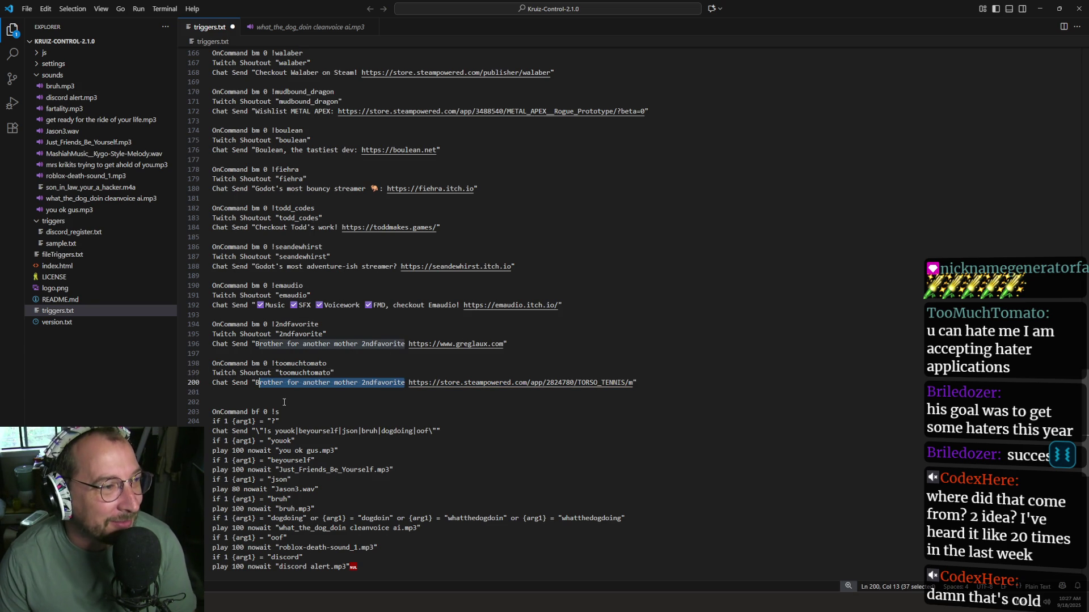
pyautogui.press('BackSpace')
pyautogui.press('BackSpace')
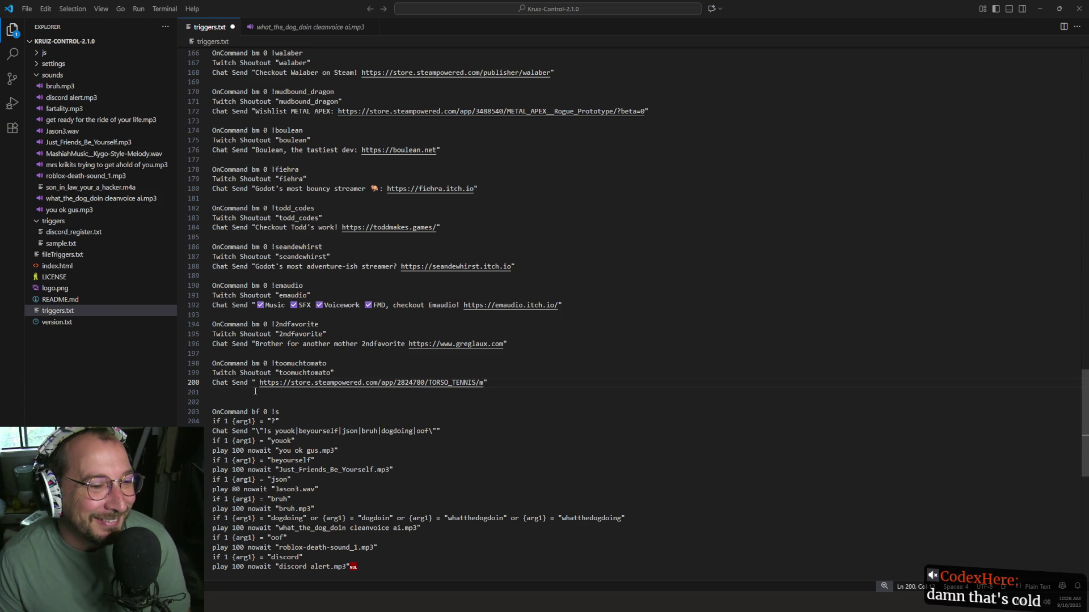
pyautogui.hotkey('ctrl', 'End')
pyautogui.scroll(-1, 245, 441)
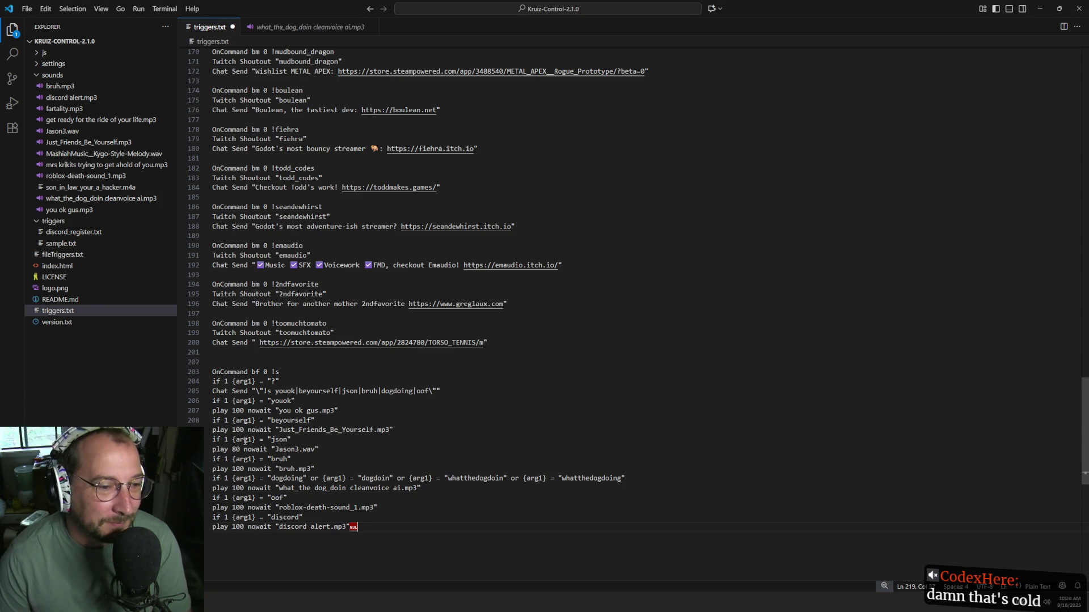
pyautogui.hotkey('ctrl', 'z')
pyautogui.write('Wos')
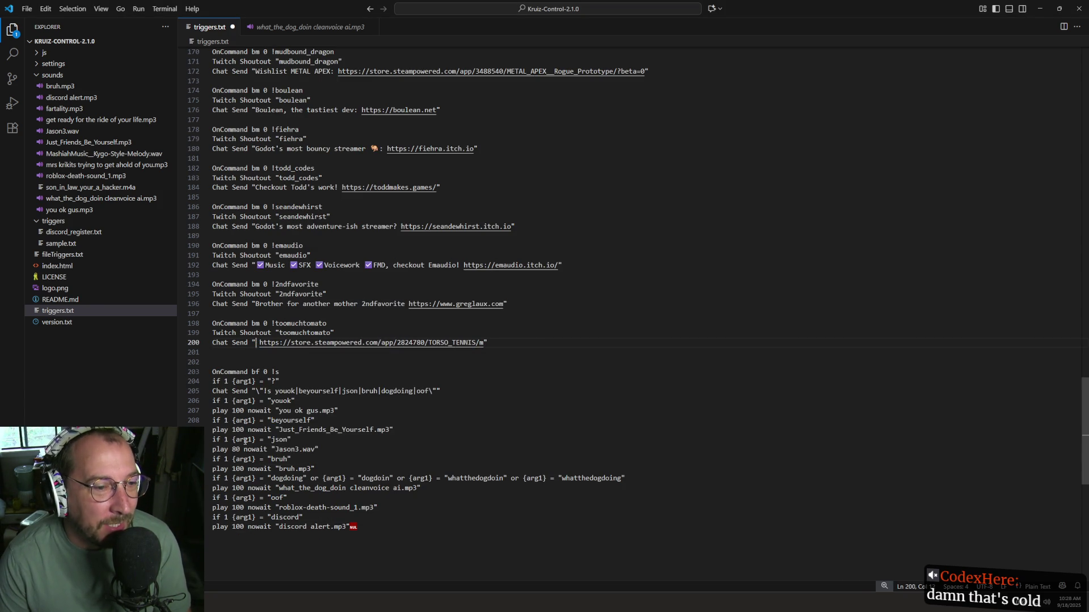
pyautogui.press('BackSpace')
pyautogui.press('BackSpace')
pyautogui.write('ish')
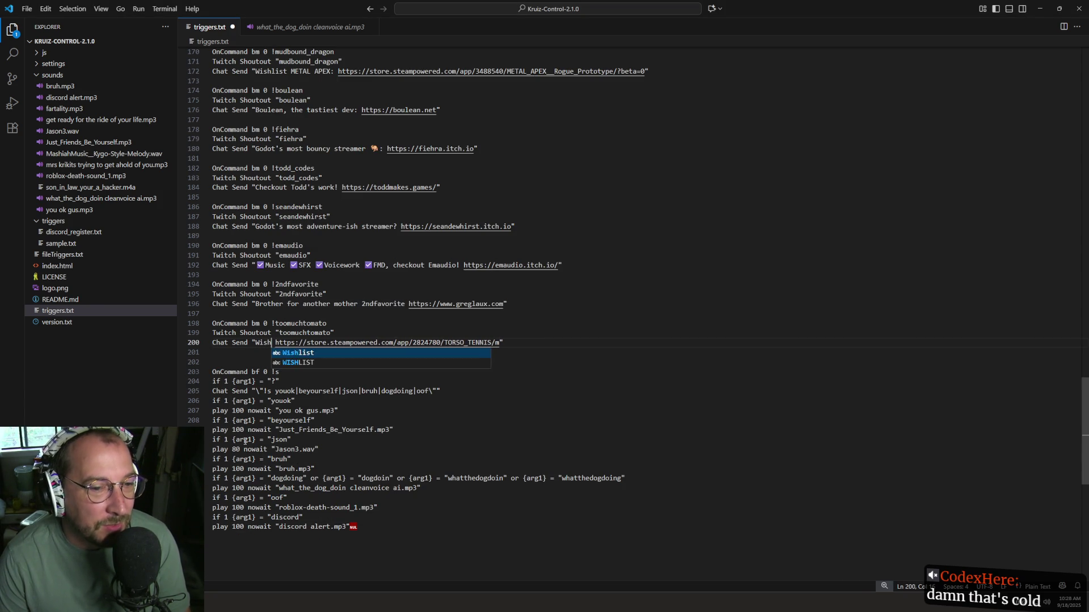
pyautogui.press('BackSpace')
pyautogui.write('list')
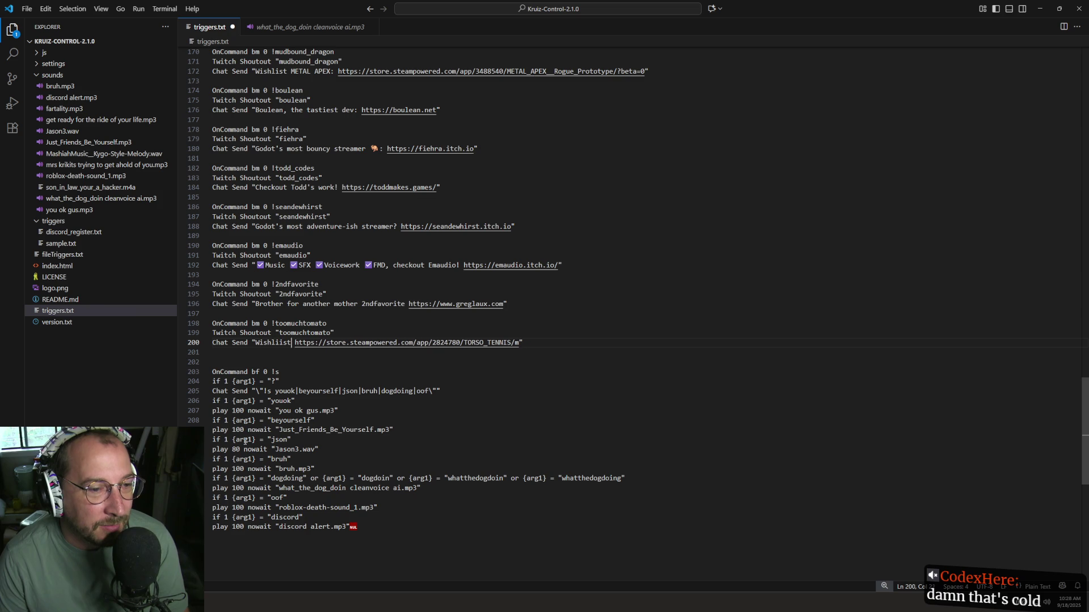
pyautogui.write(' Tore')
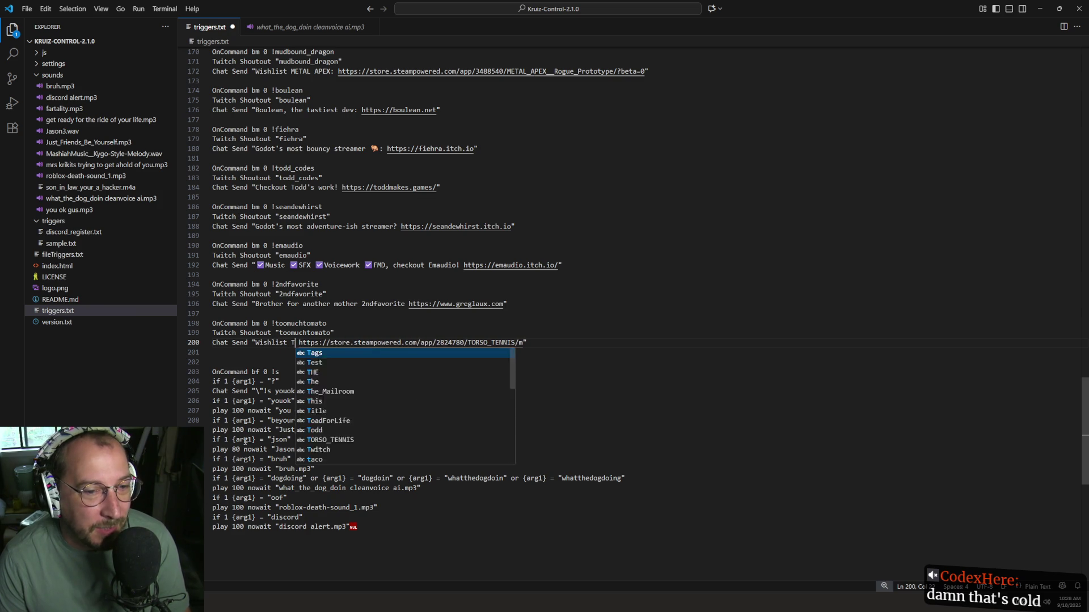
pyautogui.write('o Te')
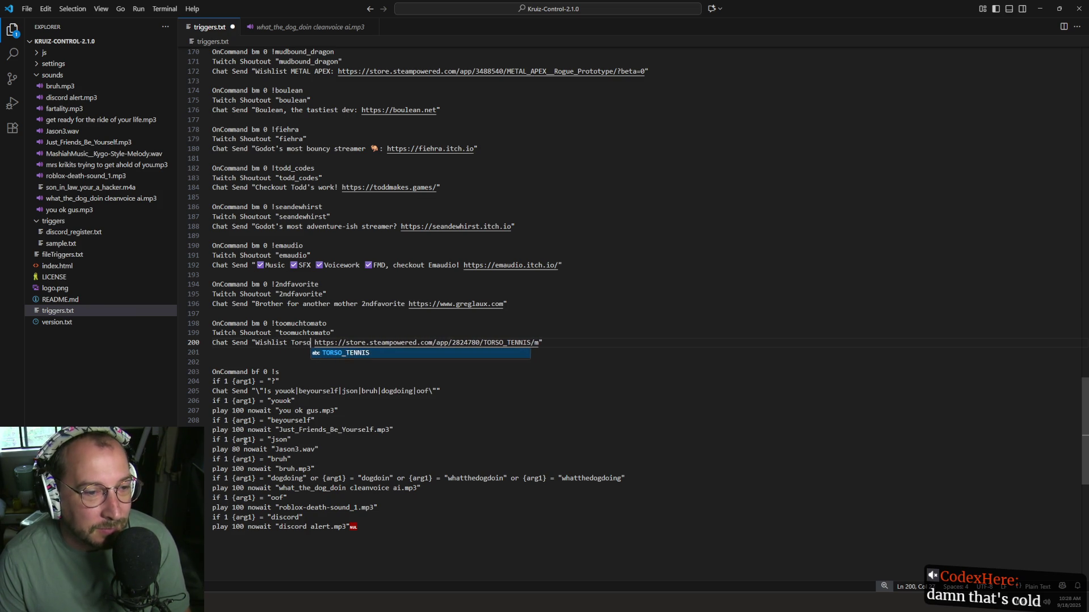
pyautogui.write('nnis')
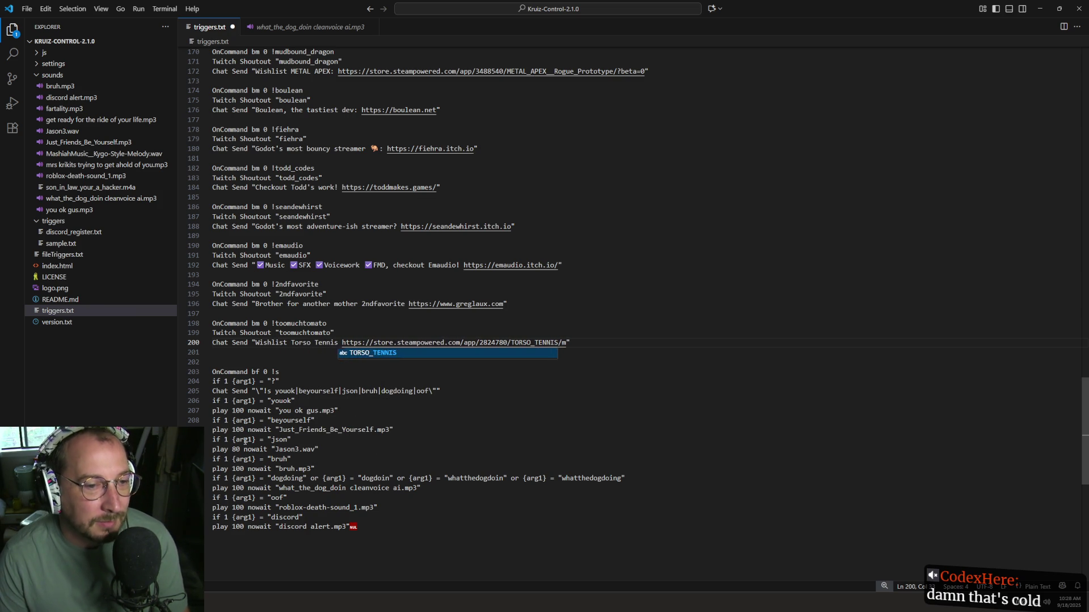
# Replace the typed title with TORSO TENNIS copied from the store page, rejoin the link line, and save
pyautogui.keyDown('ctrl'); pyautogui.click(376, 344); pyautogui.keyUp('ctrl')
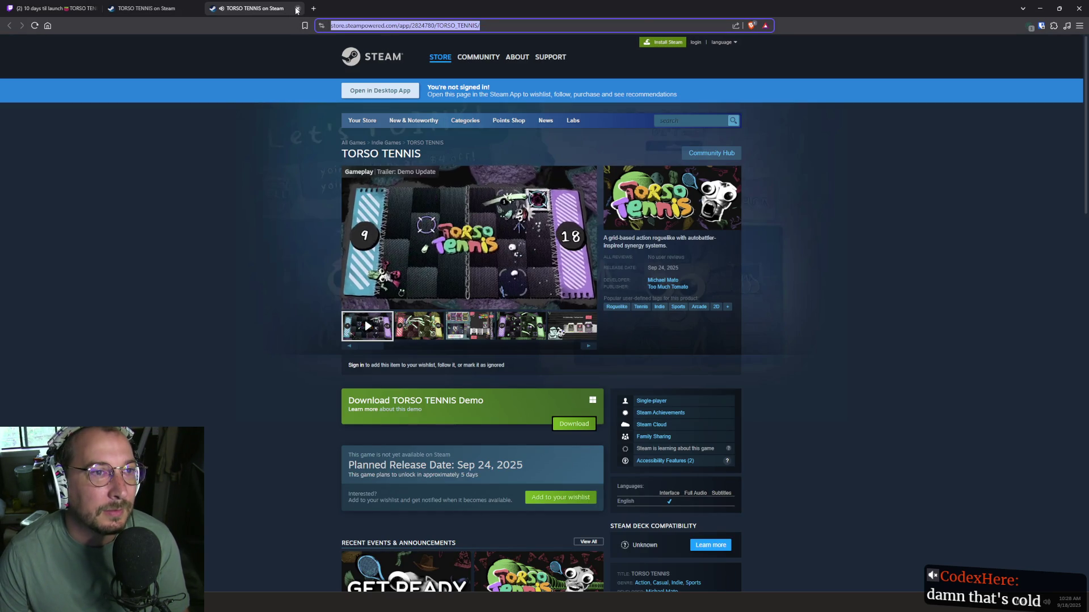
pyautogui.doubleClick(295, 6)
pyautogui.scroll(-1, 369, 317)
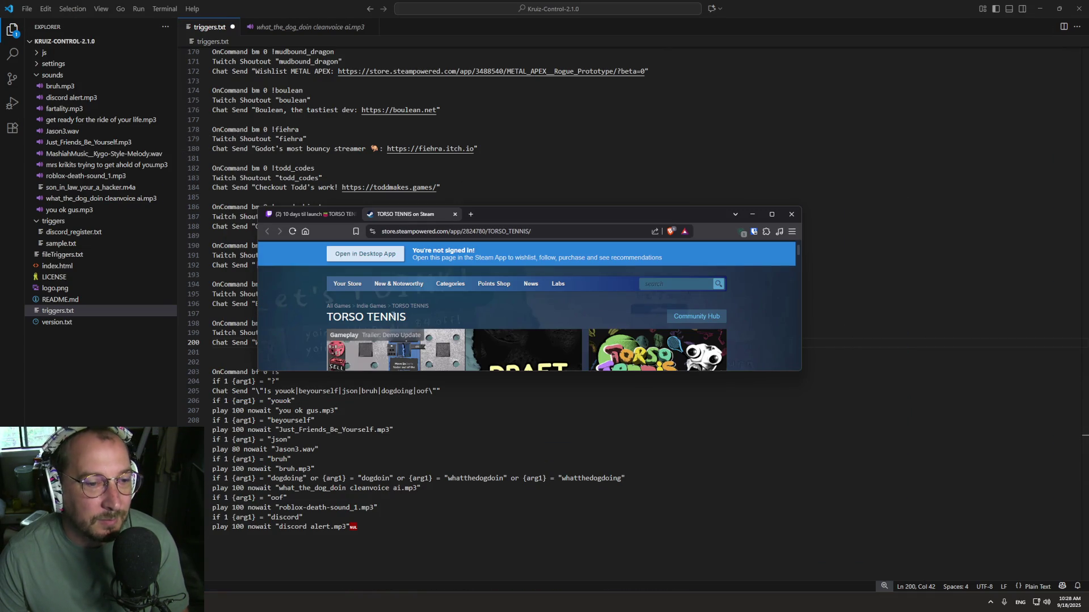
pyautogui.tripleClick(366, 316)
pyautogui.click(456, 214)
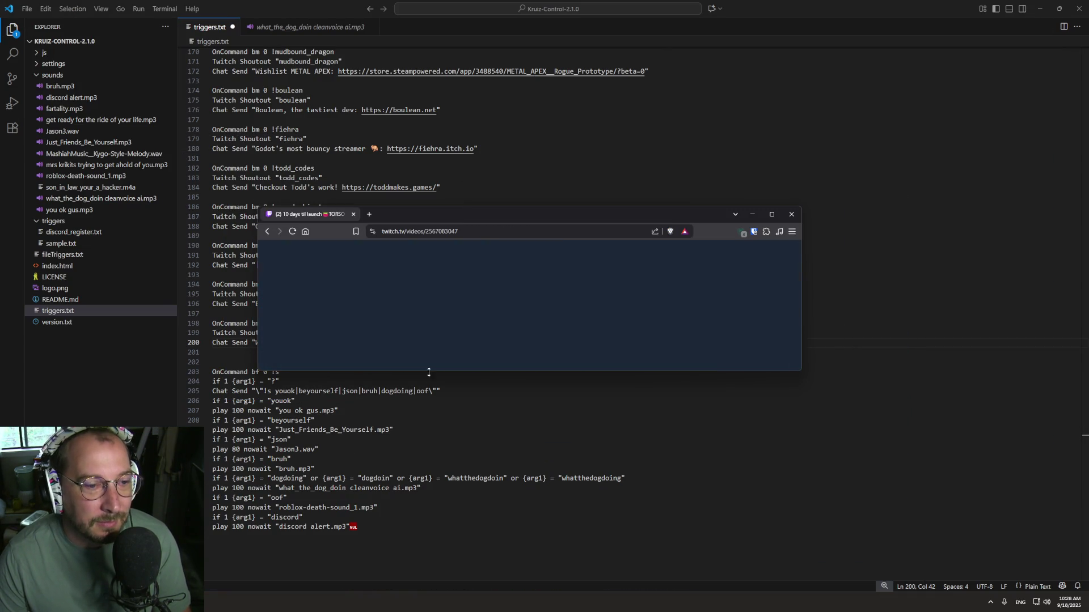
pyautogui.click(367, 409)
pyautogui.moveTo(338, 342)
pyautogui.mouseDown()
pyautogui.moveTo(301, 333)
pyautogui.moveTo(299, 343)
pyautogui.mouseUp()
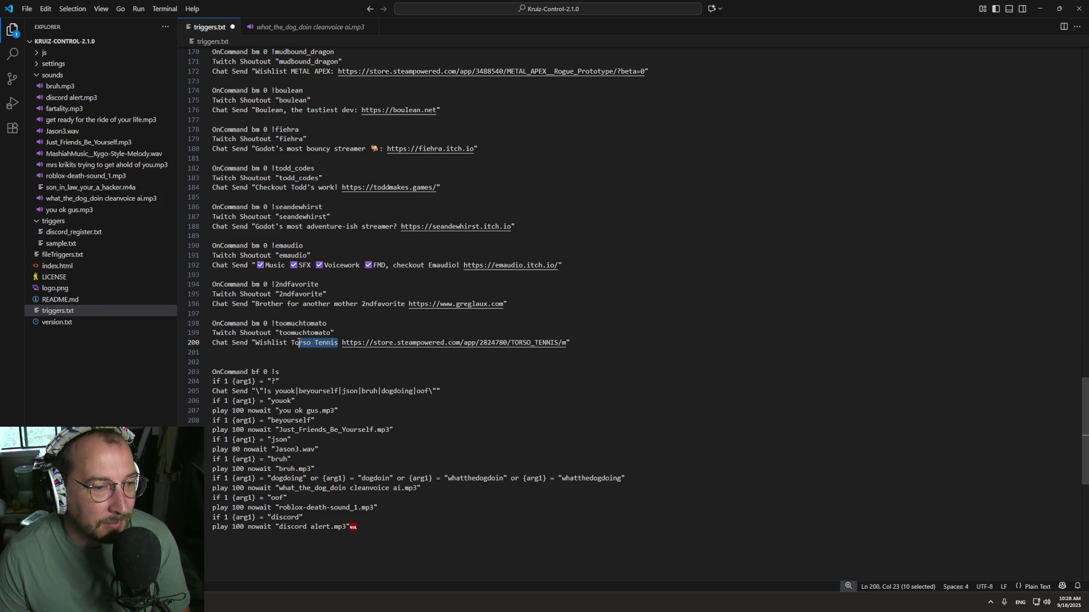
pyautogui.hotkey('ctrl', 'v')
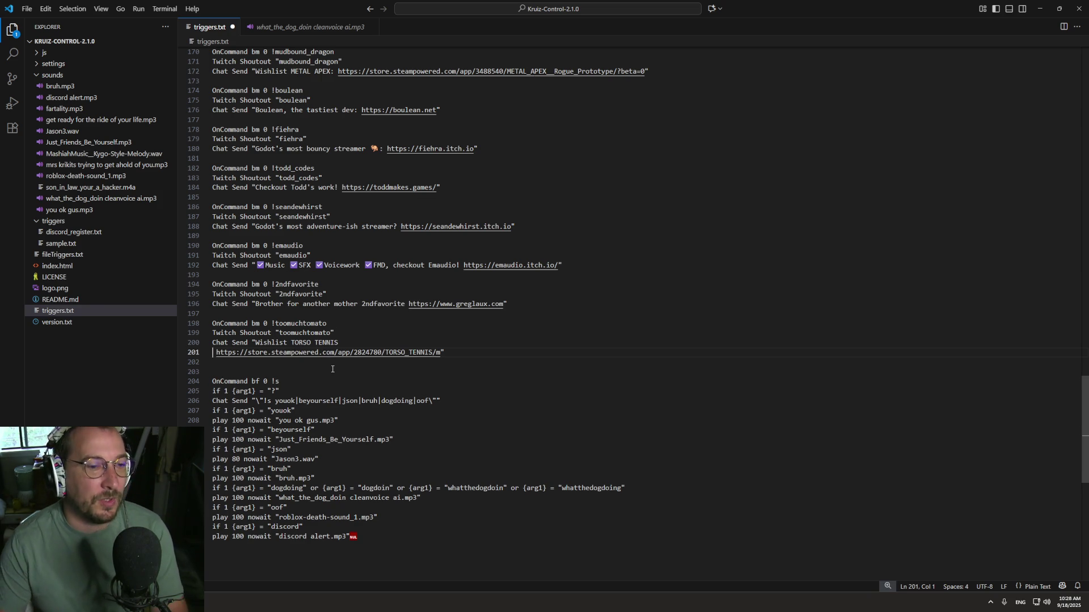
pyautogui.press('BackSpace')
pyautogui.hotkey('ctrl', 's')
# Open the message's store link in the browser, closing the duplicate tab and maximizing the window
pyautogui.click(340, 363)
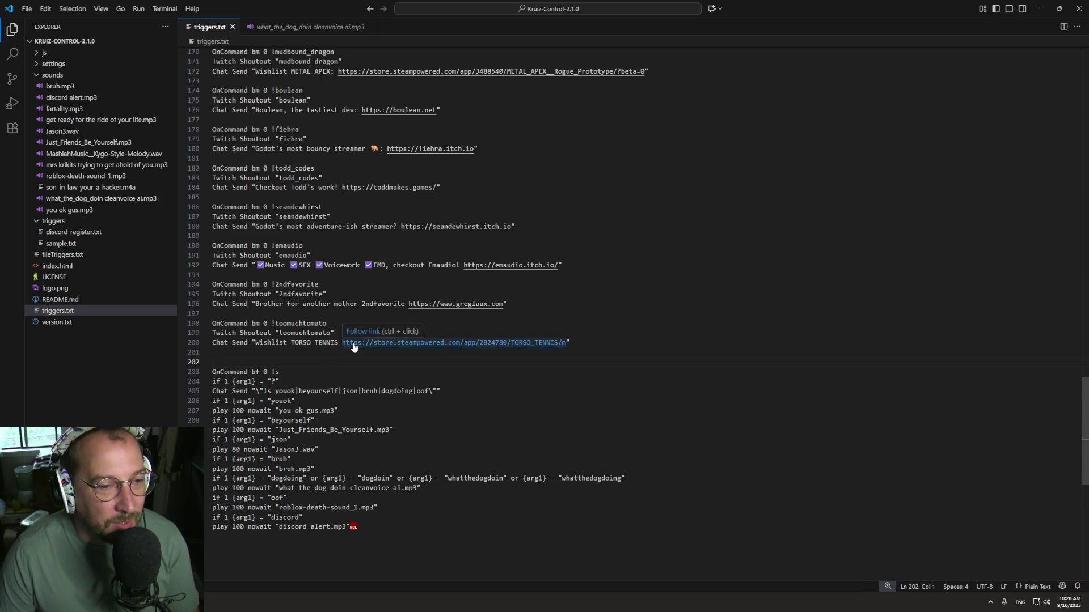
pyautogui.click(353, 343)
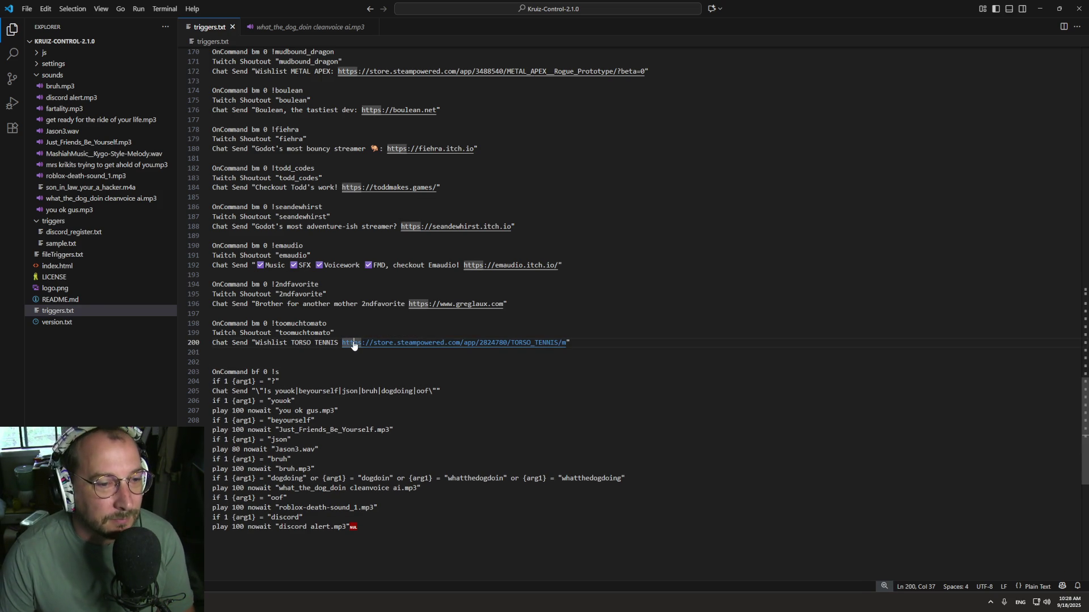
pyautogui.keyDown('ctrl'); pyautogui.click(352, 344); pyautogui.keyUp('ctrl')
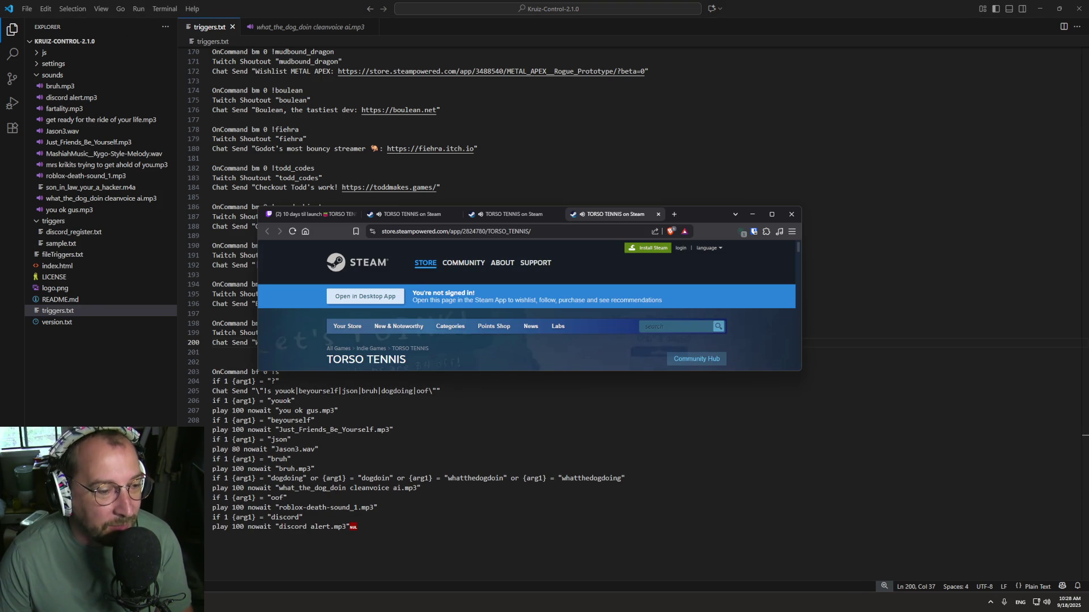
pyautogui.click(658, 214)
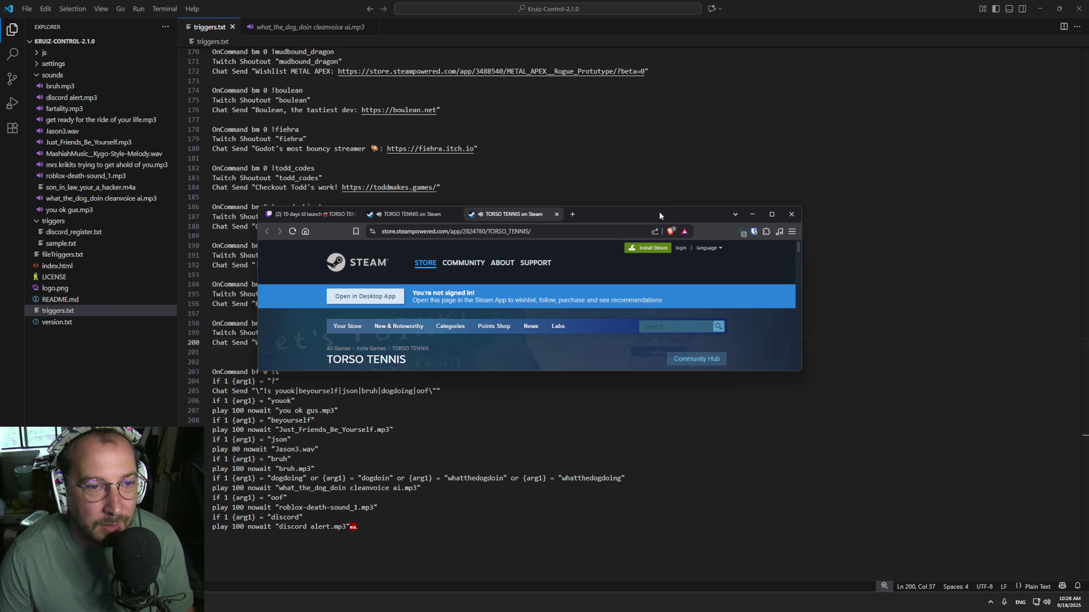
pyautogui.press('super+Up')
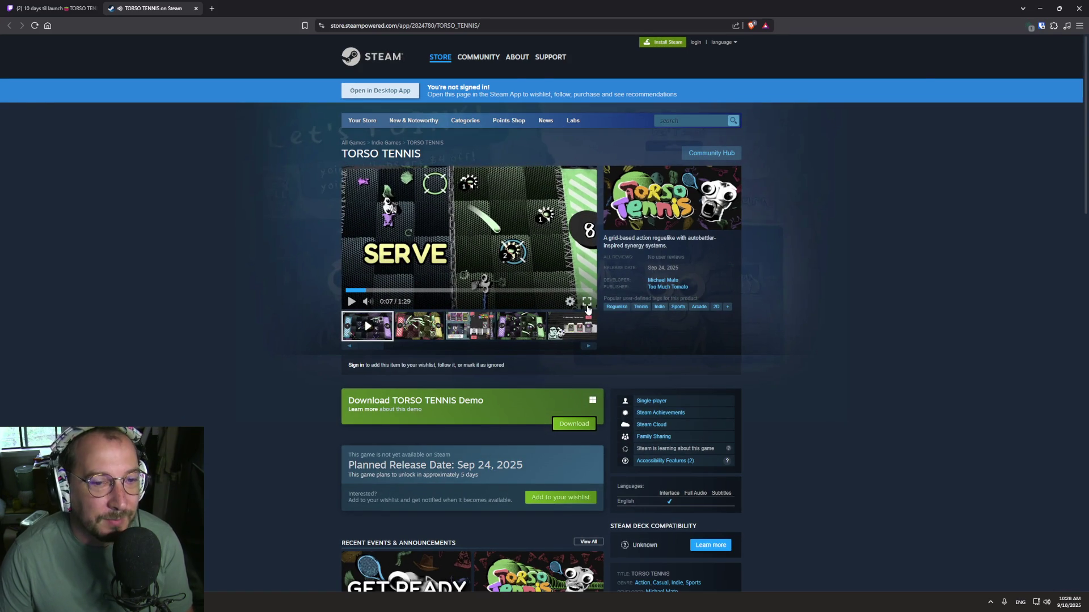
# Watch the TORSO TENNIS Steam trailer full screen until it ends at 1:29
pyautogui.click(587, 302)
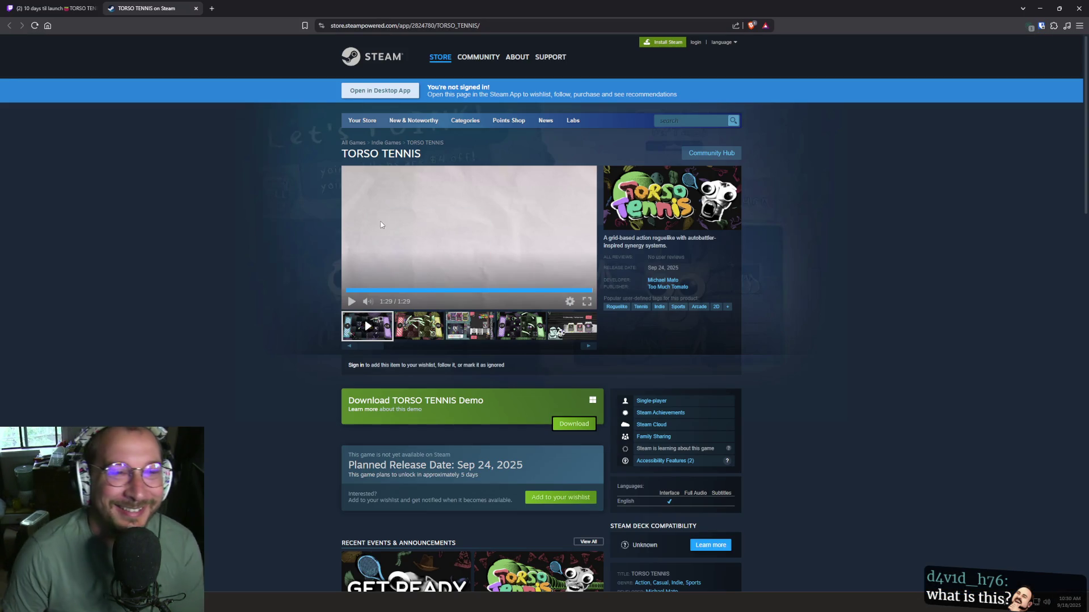
# Back on the Twitch VOD, jump to the TORSO TENNIS Steam page moment and pause
pyautogui.click(196, 9)
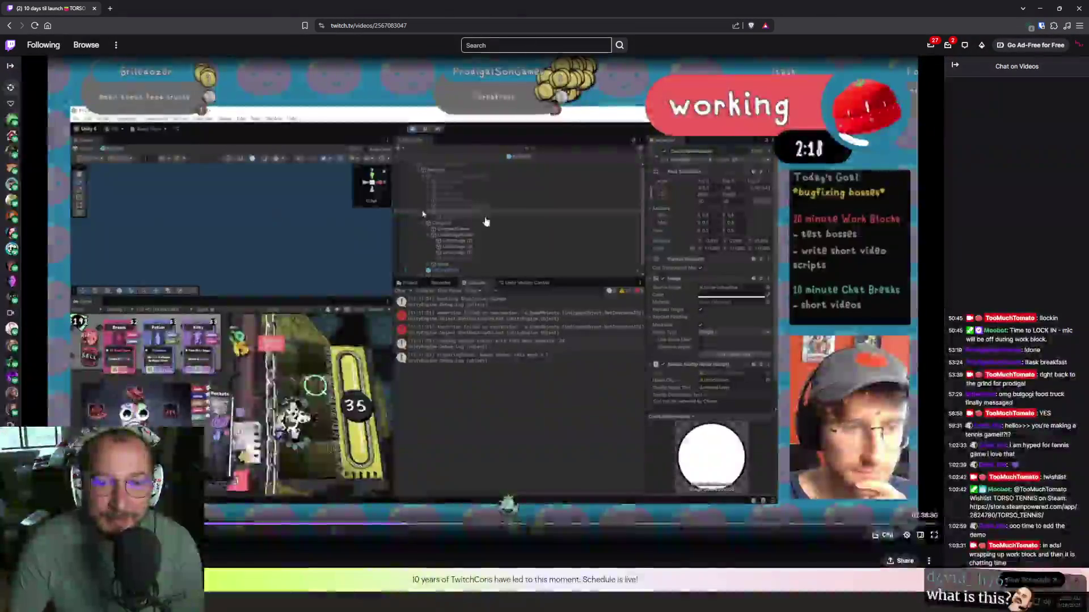
pyautogui.click(538, 321)
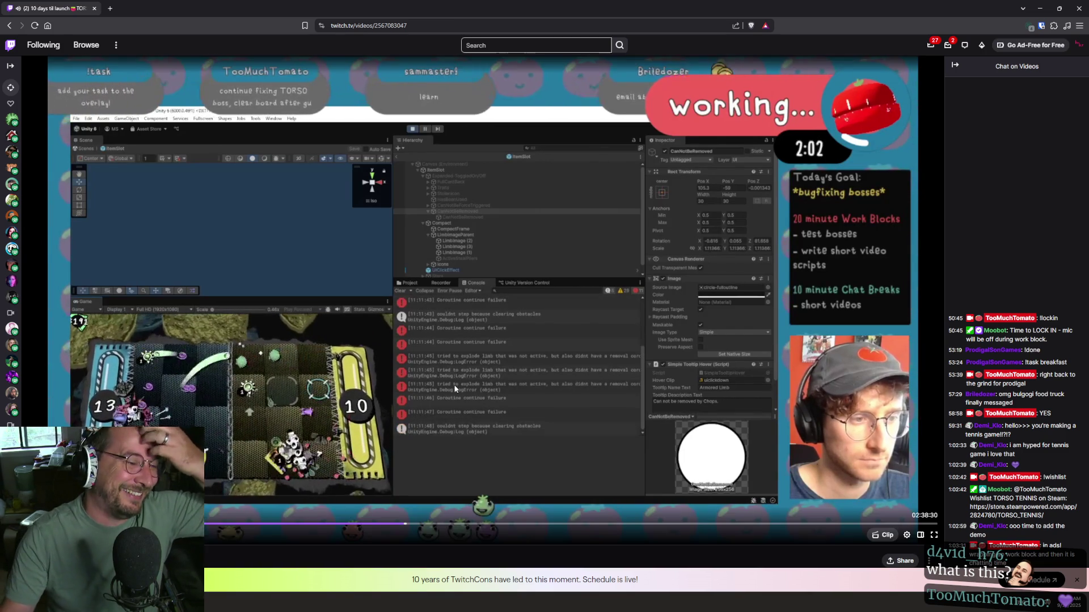
pyautogui.click(645, 524)
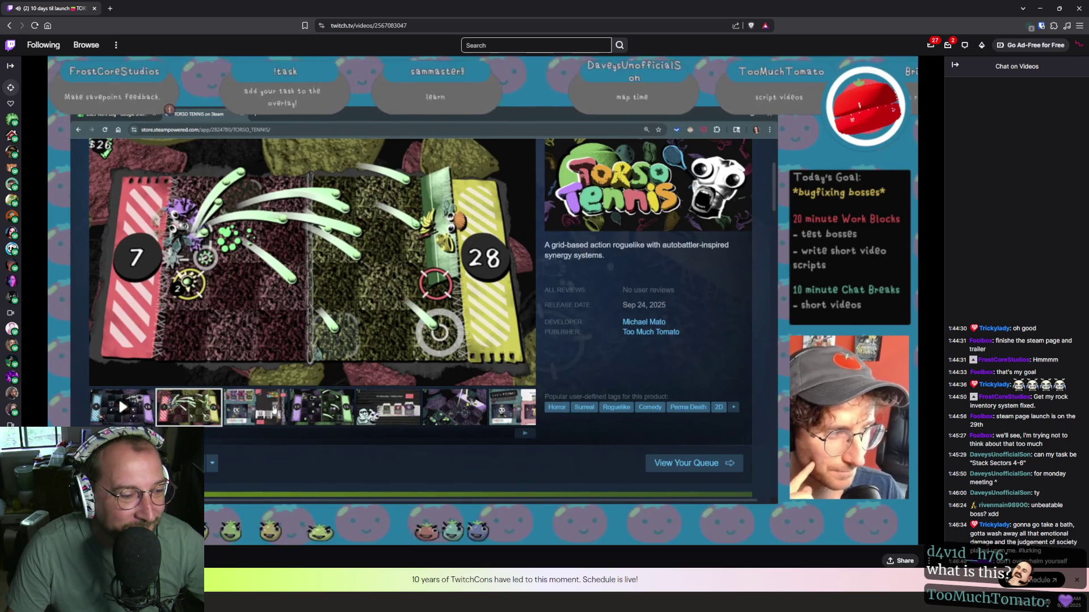
pyautogui.press('space')
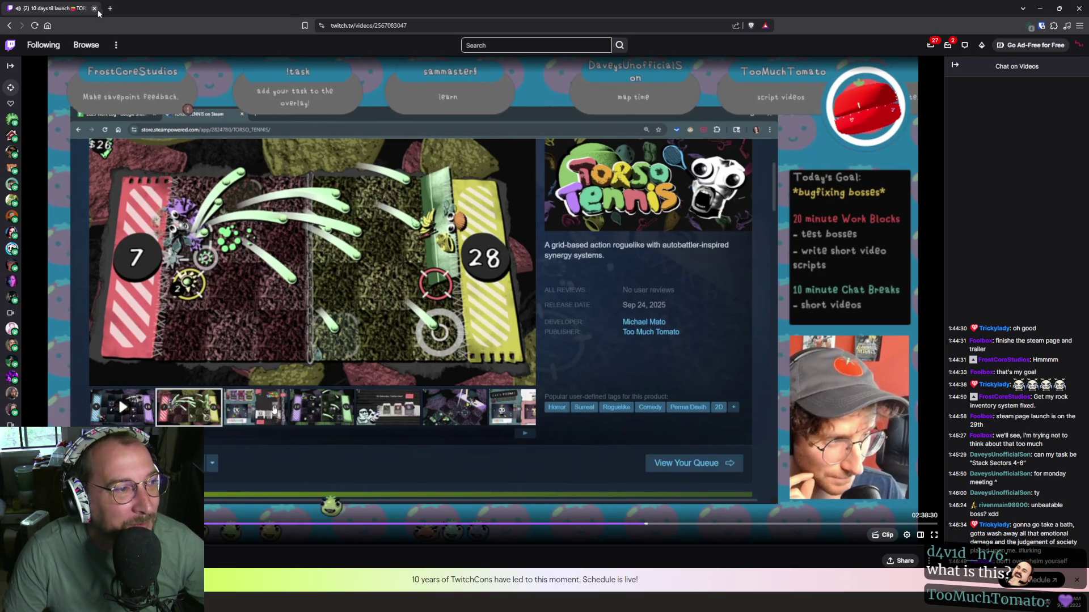
# Switch to Visual Studio Code and close it to reveal the Godot script editor
pyautogui.hotkey('alt', 'Tab')
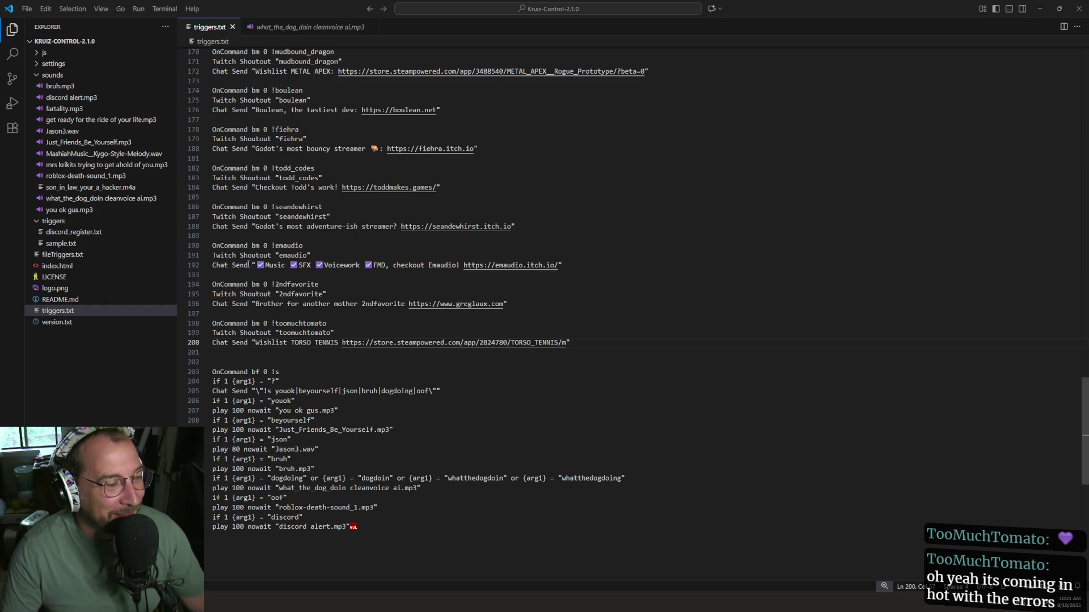
pyautogui.doubleClick(299, 207)
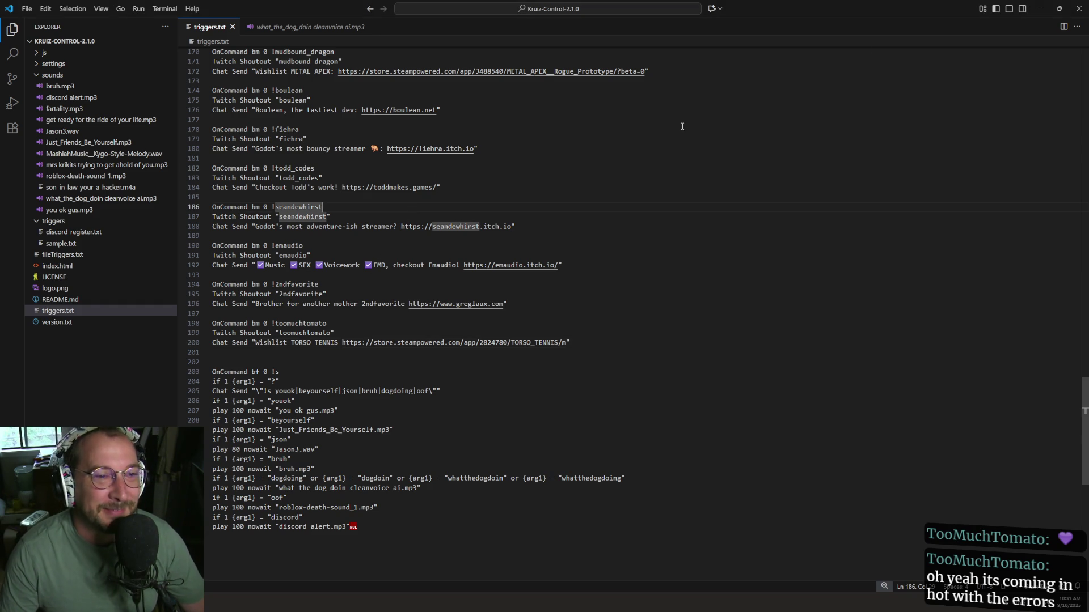
pyautogui.click(1079, 9)
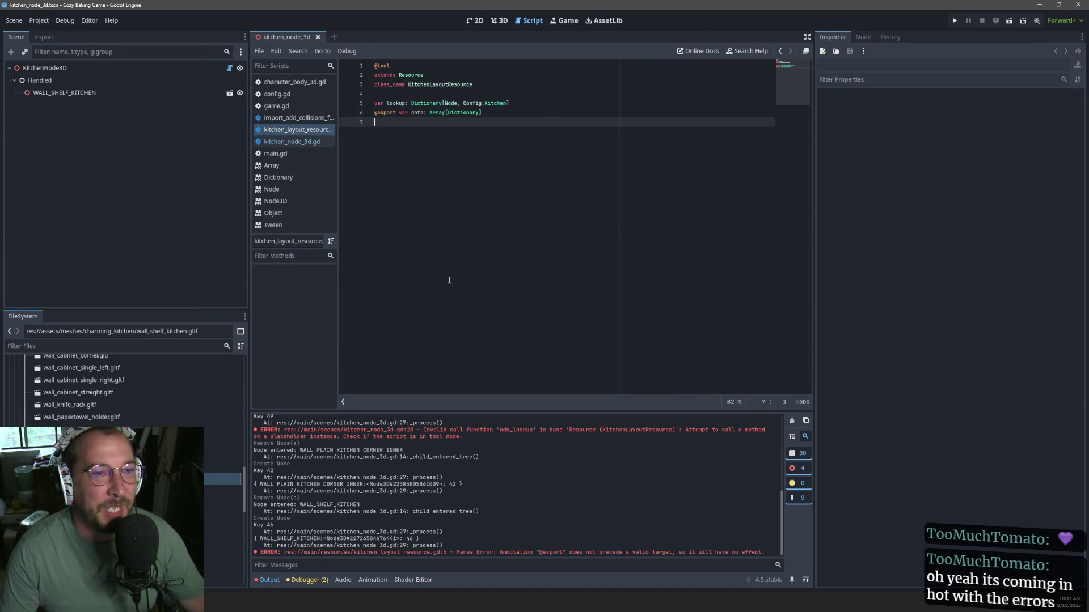
# Save kitchen_layout_resource.gd with Ctrl+S
pyautogui.press('Return')
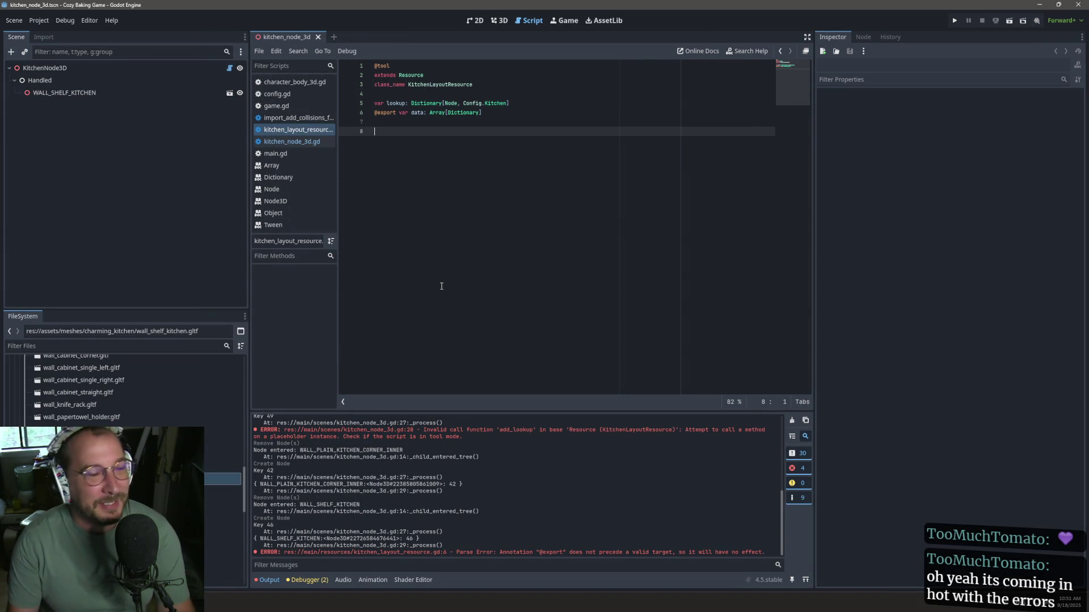
pyautogui.press('BackSpace')
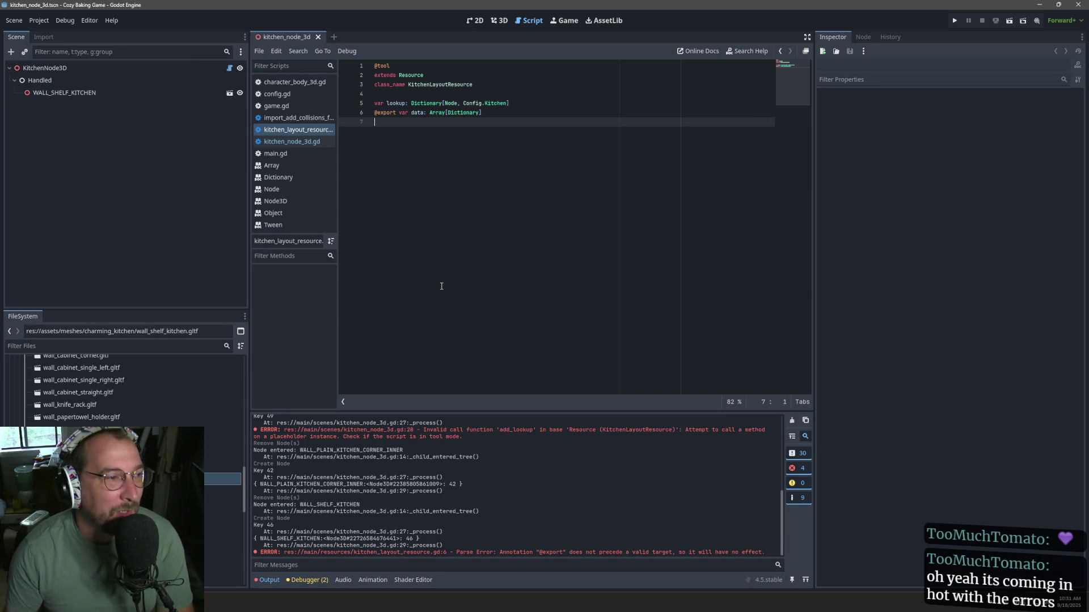
pyautogui.hotkey('ctrl', 's')
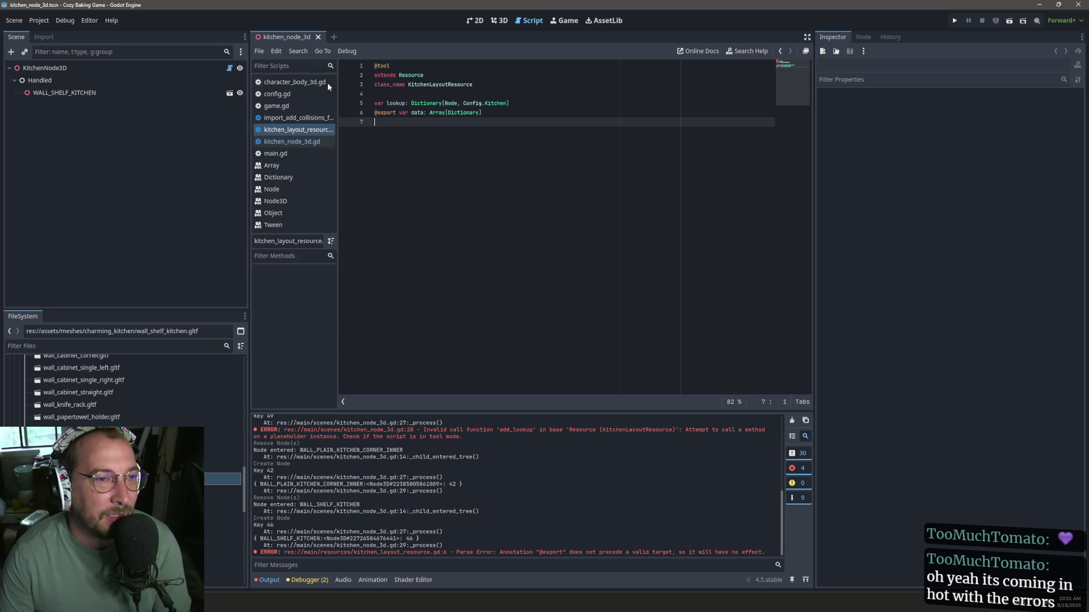
# Switch to kitchen_node_3d.gd from the script list for editing
pyautogui.click(295, 142)
pyautogui.click(302, 130)
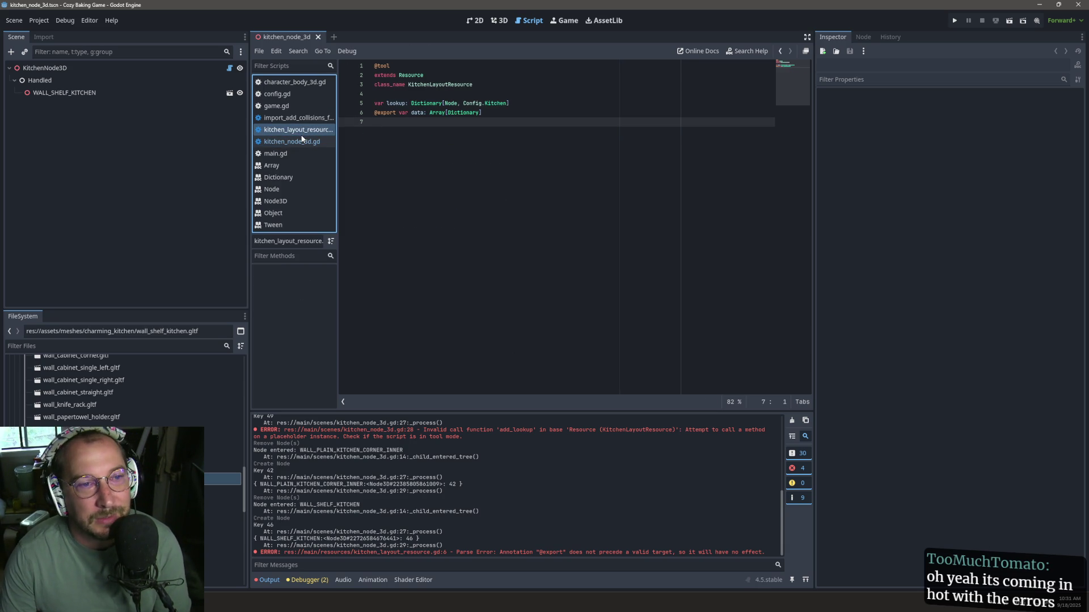
pyautogui.click(302, 141)
pyautogui.click(306, 129)
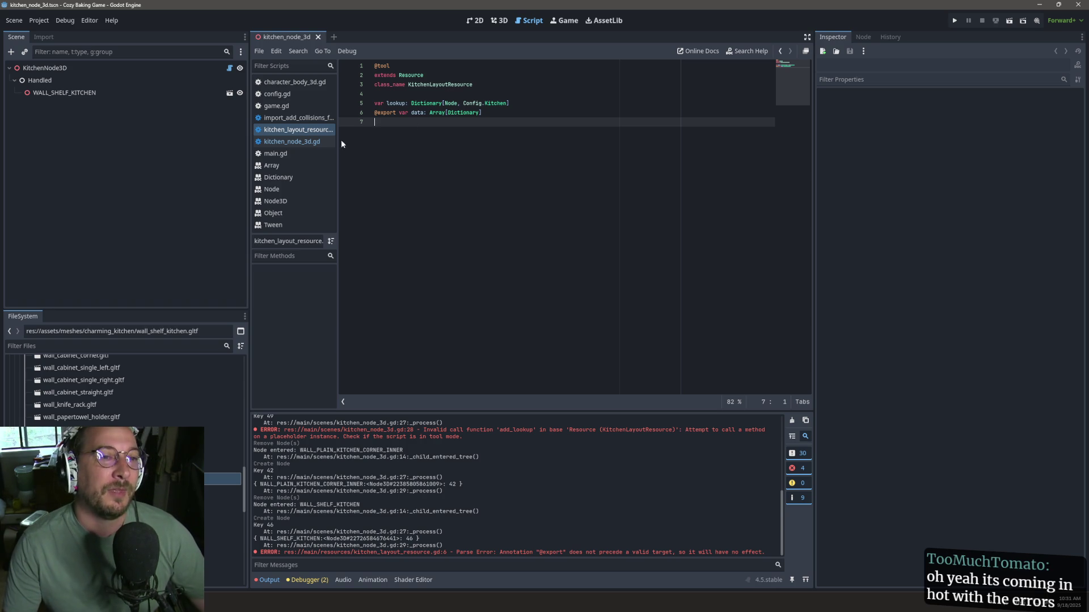
pyautogui.click(292, 141)
pyautogui.click(307, 130)
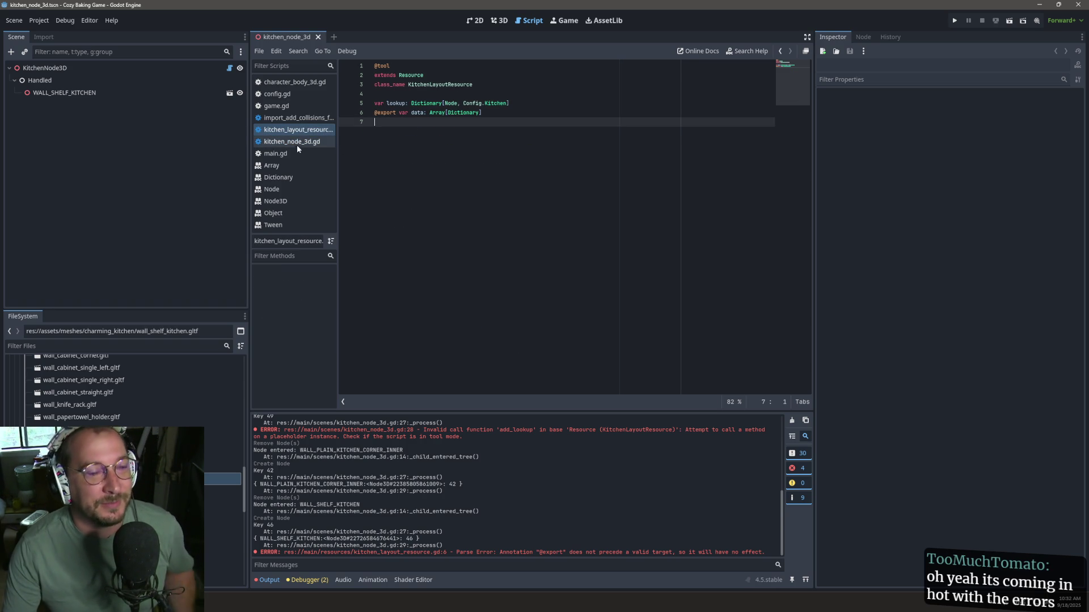
pyautogui.click(298, 143)
# Remove the key debug print and replace print_debug(layout.lookup) with layout.lookup[node]
pyautogui.tripleClick(432, 311)
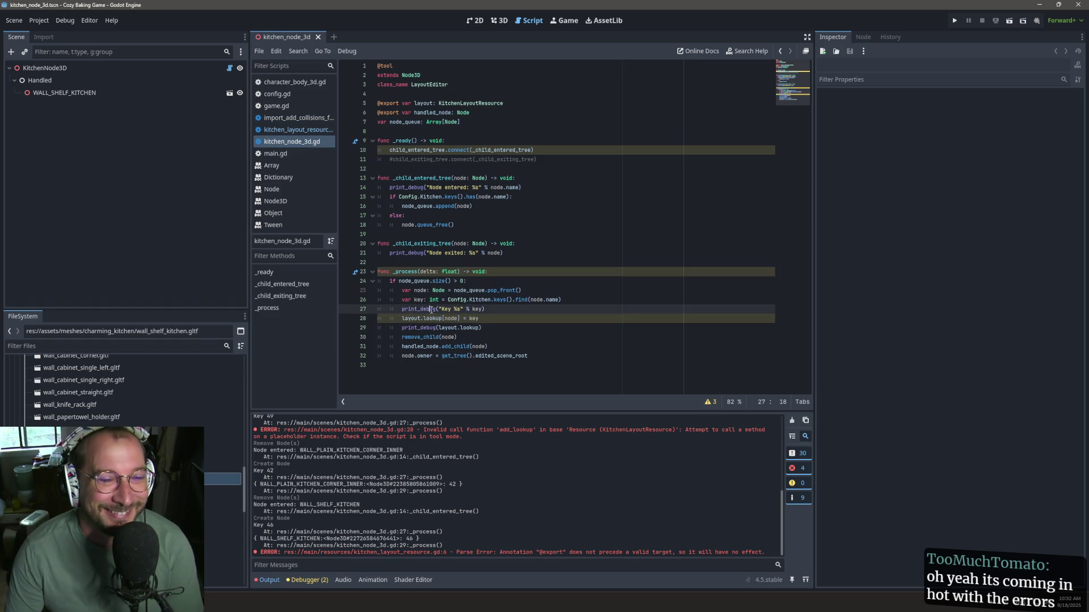
pyautogui.press('BackSpace')
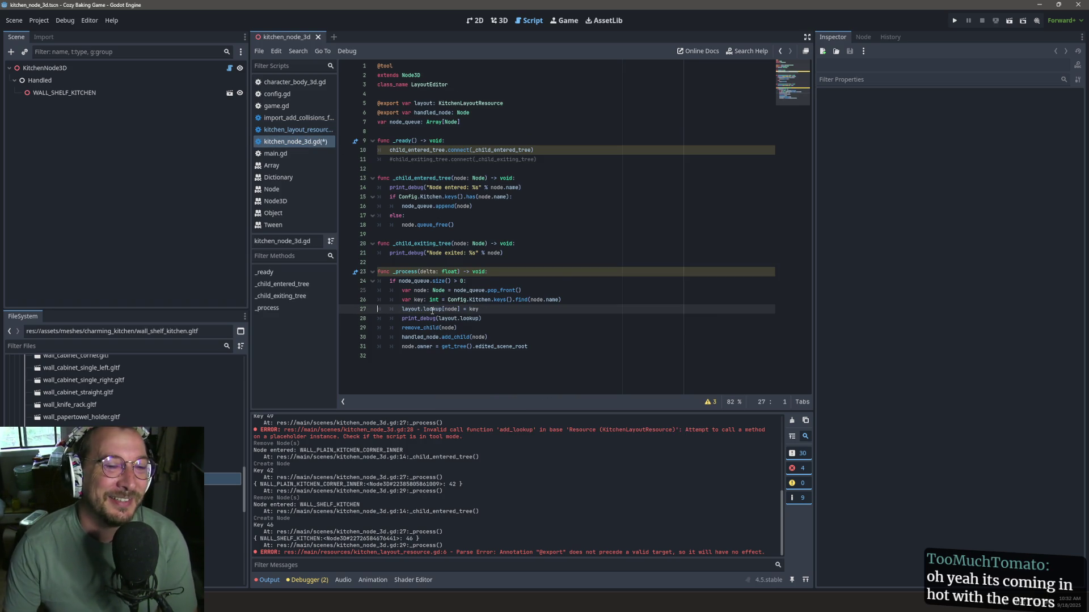
pyautogui.click(306, 130)
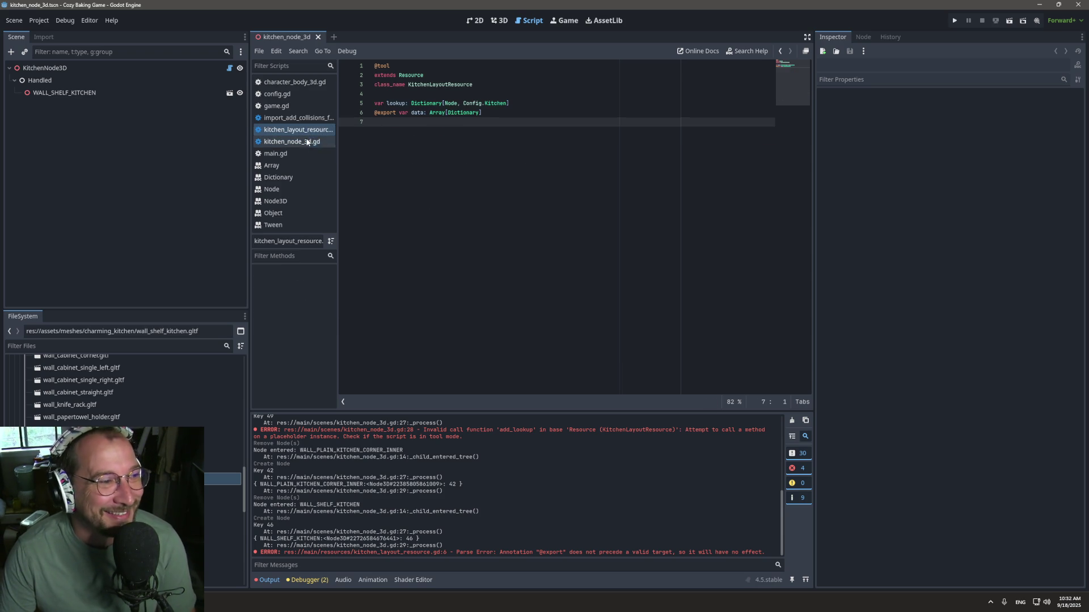
pyautogui.click(306, 142)
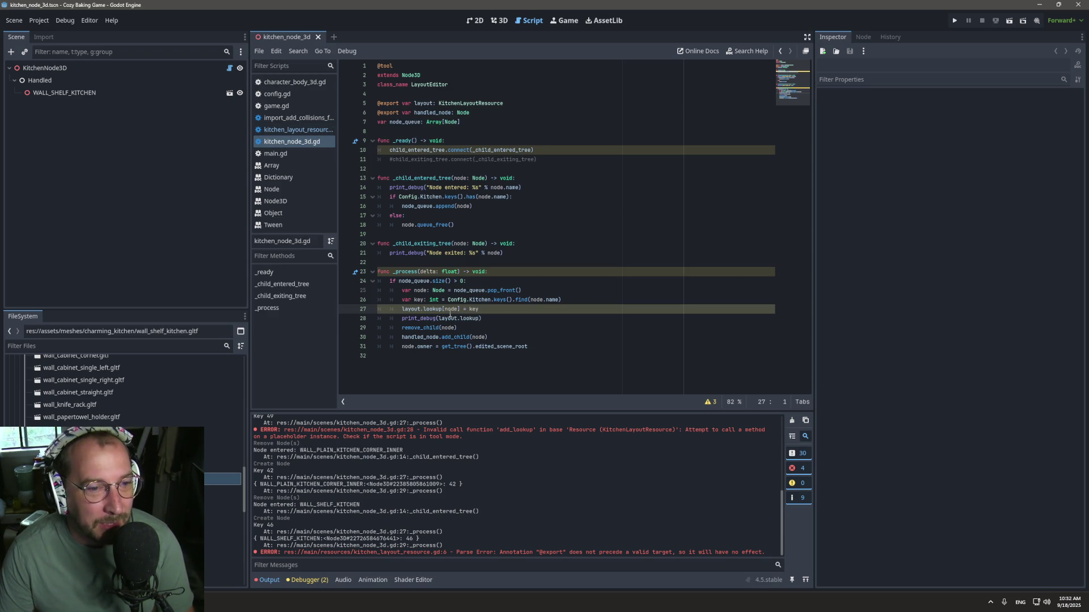
pyautogui.moveTo(461, 309); pyautogui.dragTo(402, 311)
pyautogui.hotkey('ctrl', 'c')
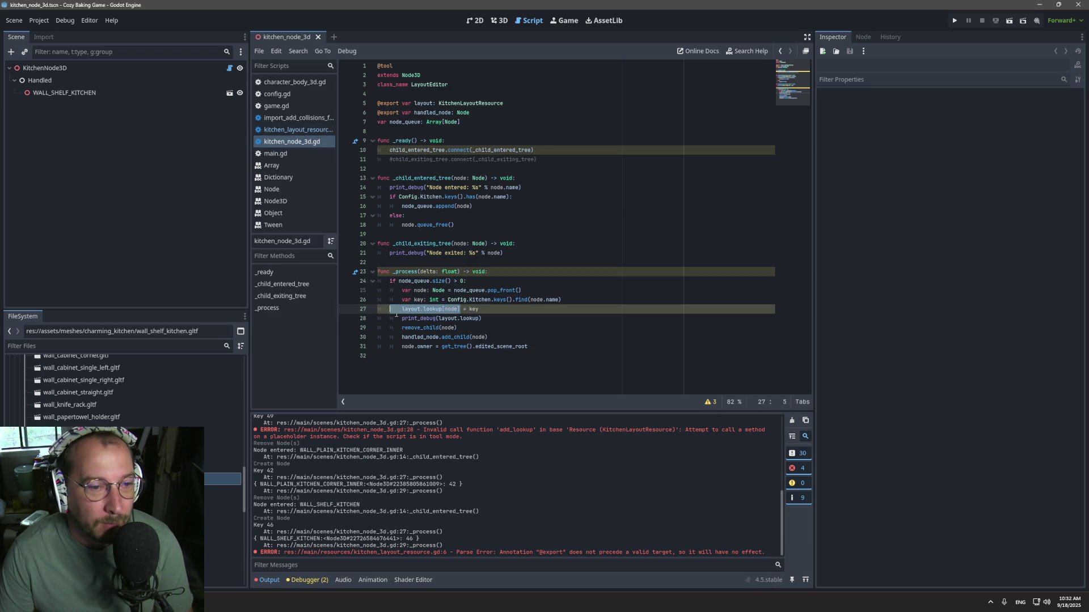
pyautogui.moveTo(481, 319); pyautogui.dragTo(397, 318)
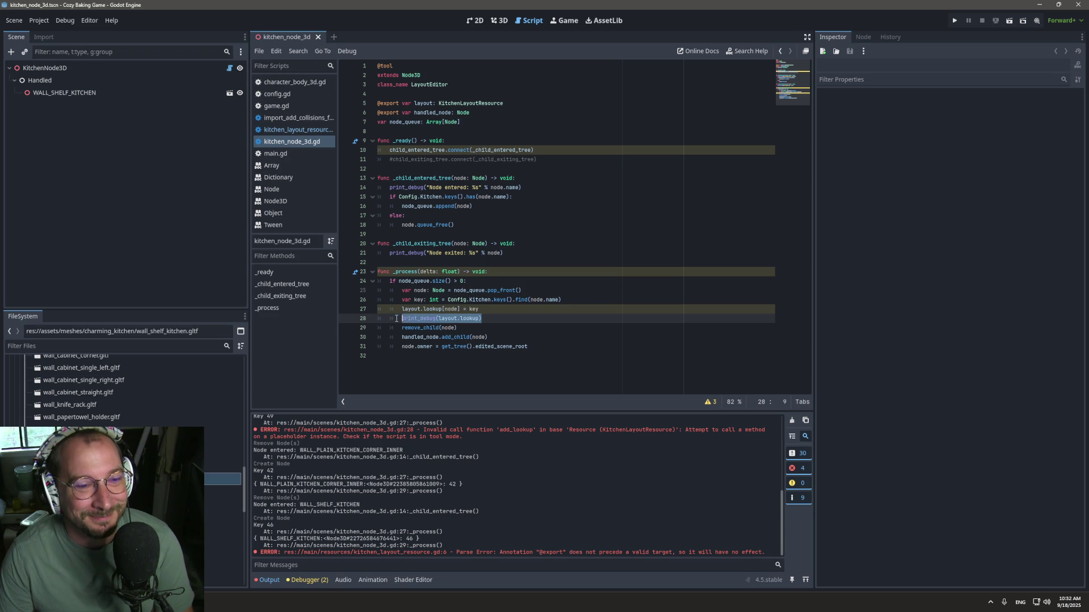
pyautogui.hotkey('ctrl', 'v')
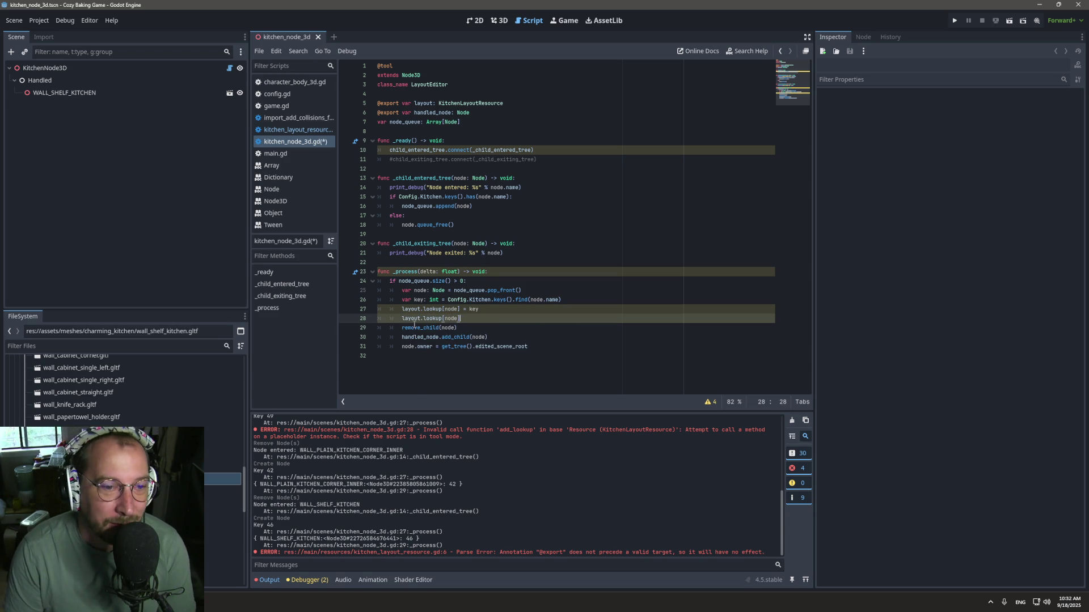
# Change the line to assign layout.data[key] a dictionary with an empty entry line, and save
pyautogui.doubleClick(433, 318)
pyautogui.write('data')
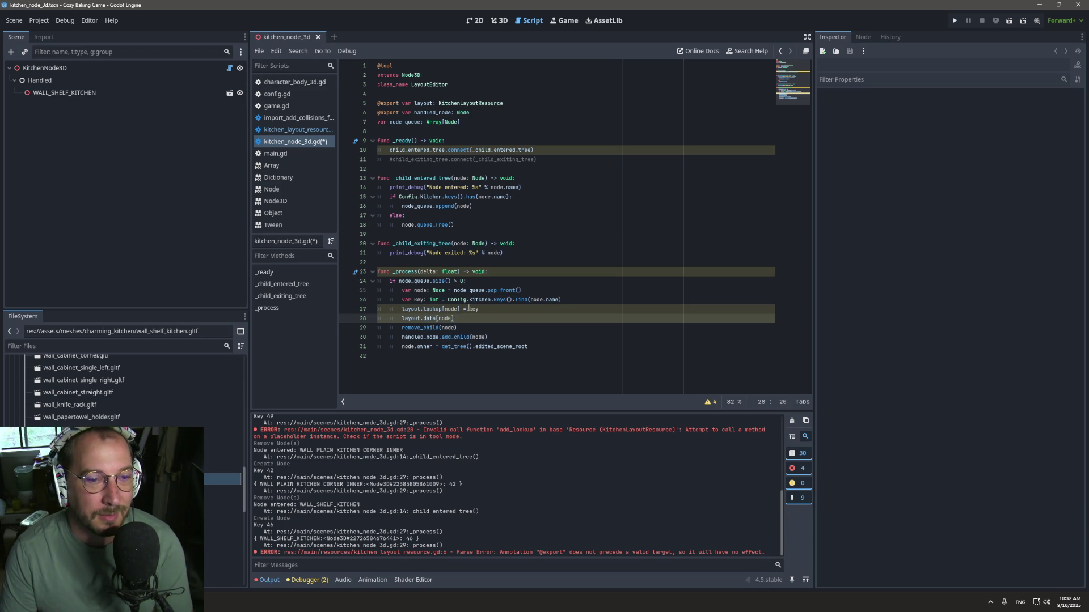
pyautogui.doubleClick(471, 307)
pyautogui.moveTo(454, 318); pyautogui.dragTo(445, 309)
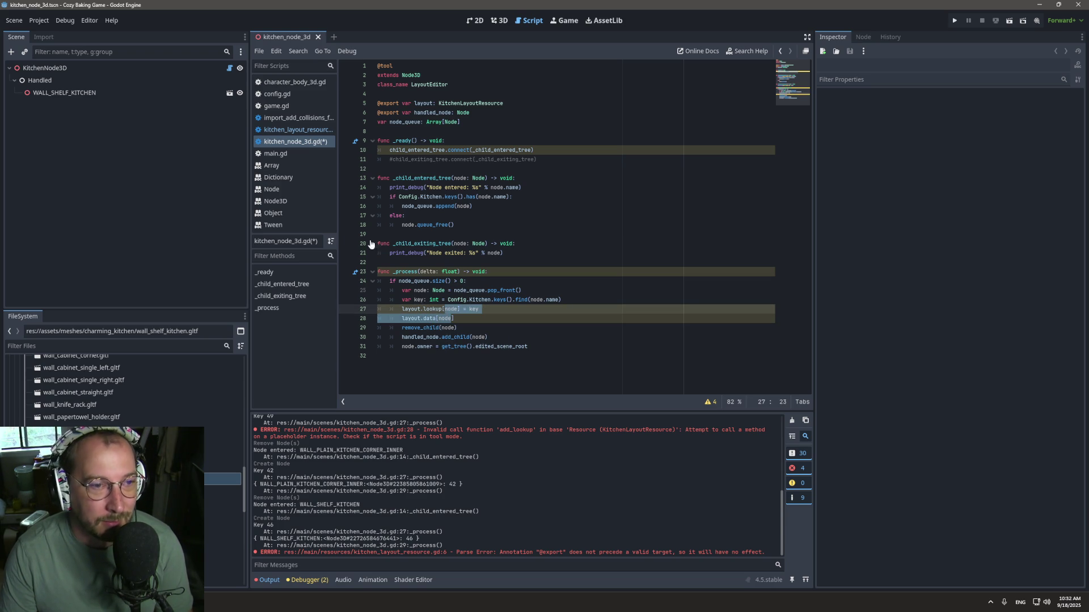
pyautogui.click(460, 318)
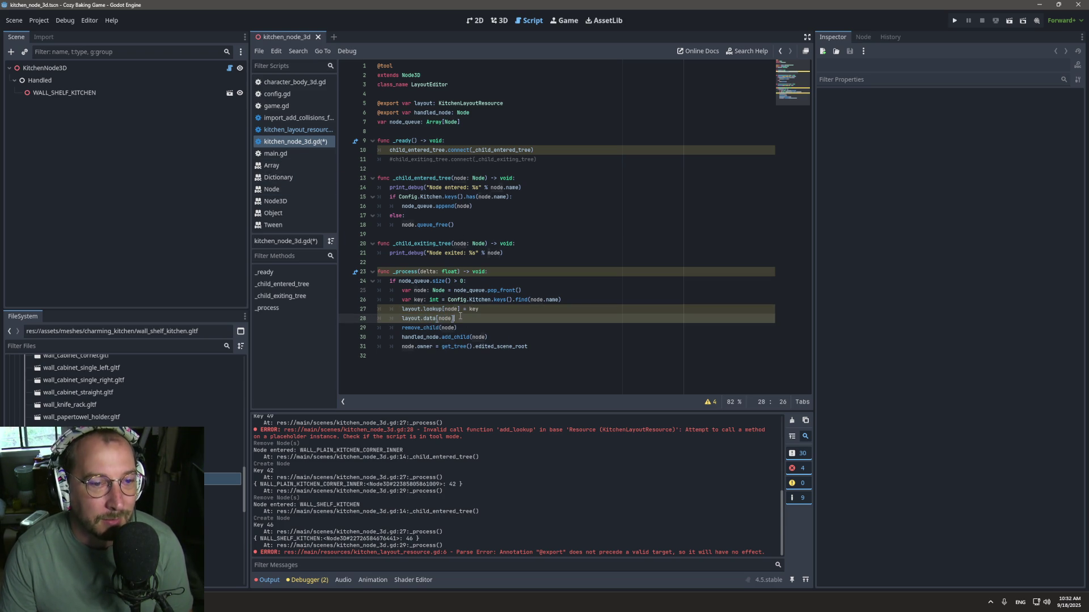
pyautogui.click(296, 130)
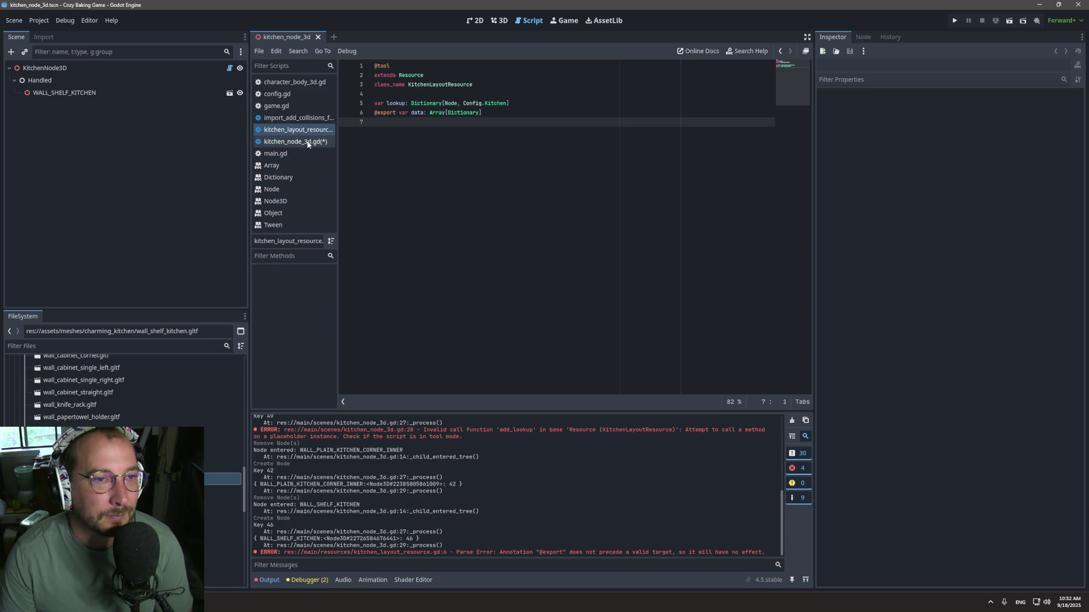
pyautogui.click(302, 145)
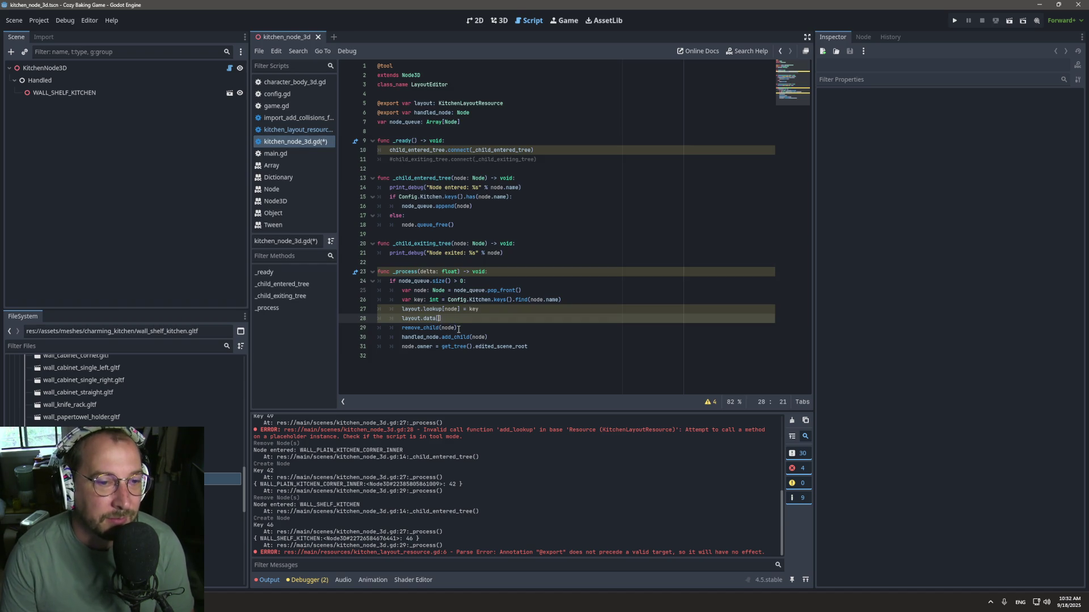
pyautogui.write(']')
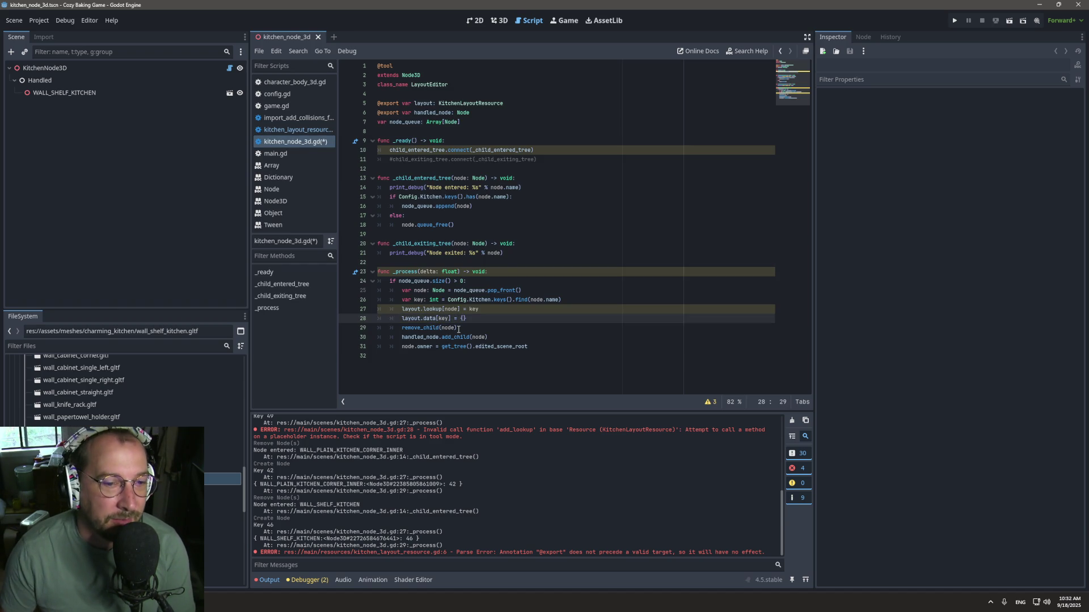
pyautogui.press('Return')
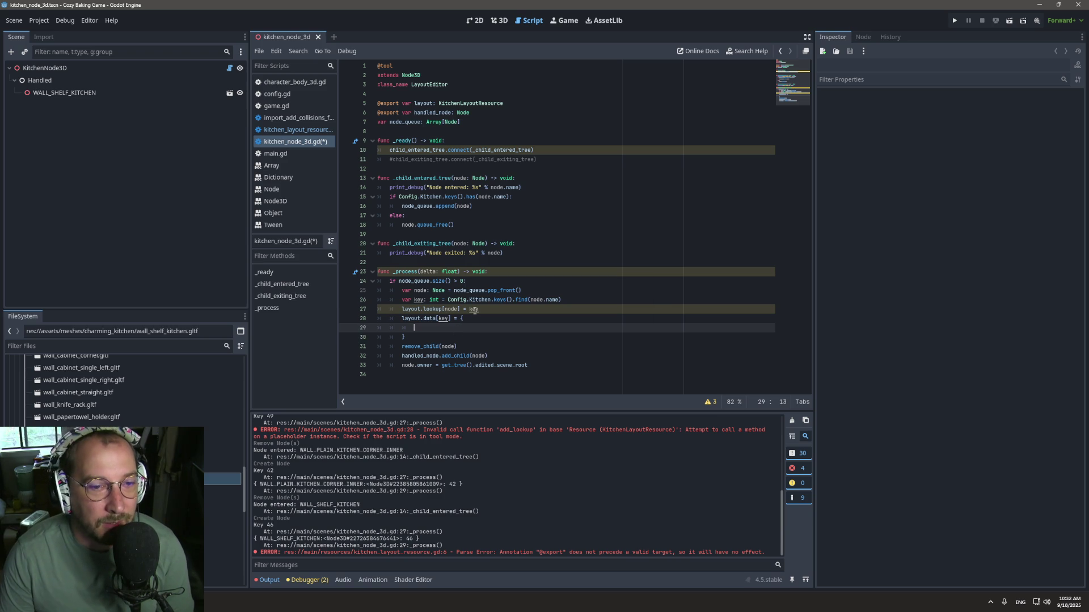
pyautogui.hotkey('ctrl', 's')
# Add a "position" key inside the layout.data[key] dictionary
pyautogui.click(473, 318)
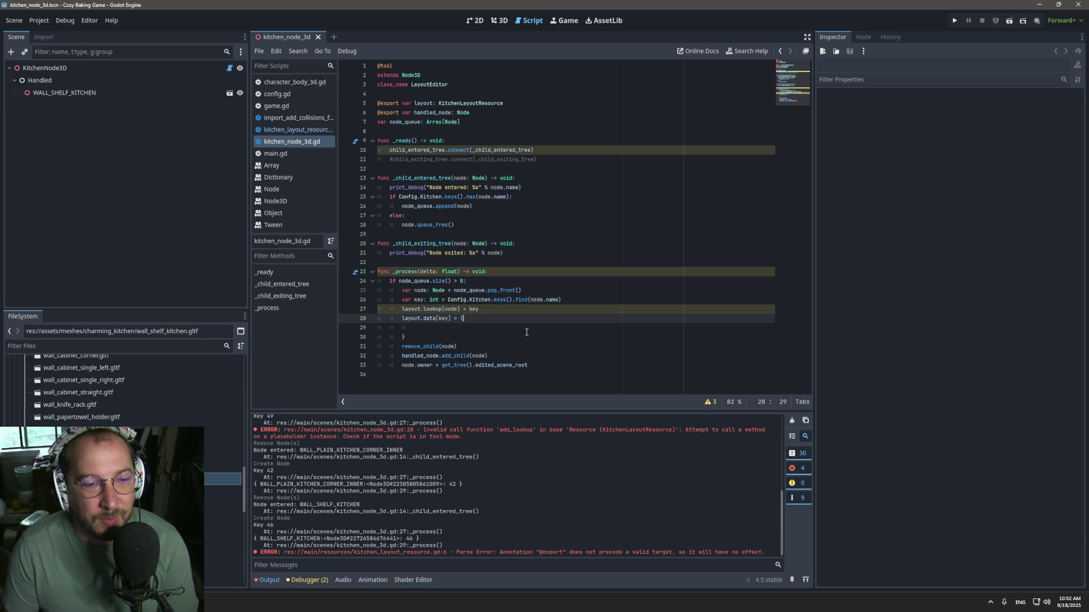
pyautogui.click(526, 332)
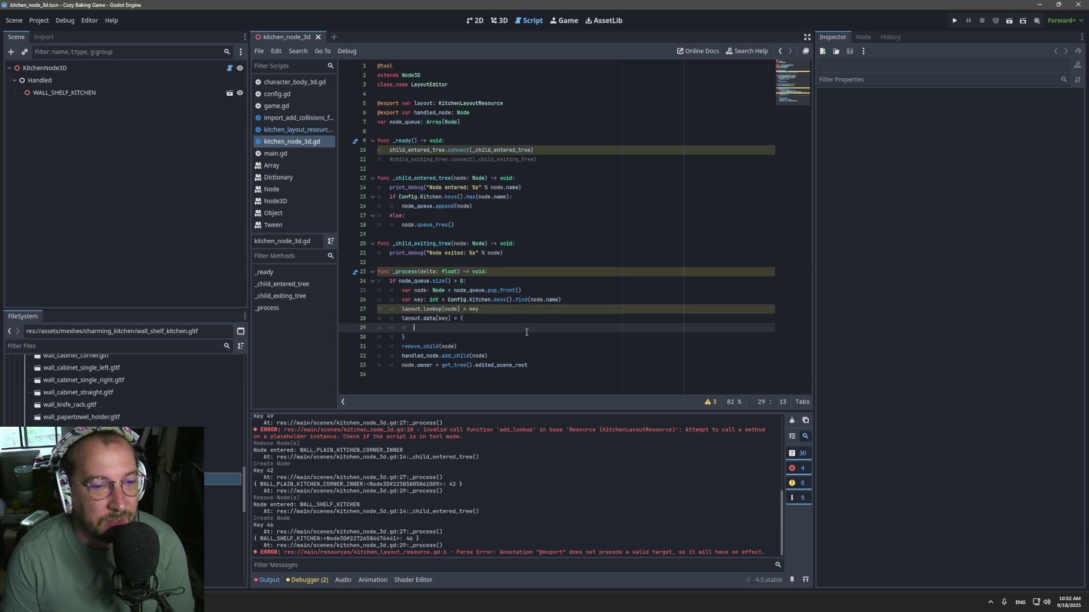
pyautogui.write('"')
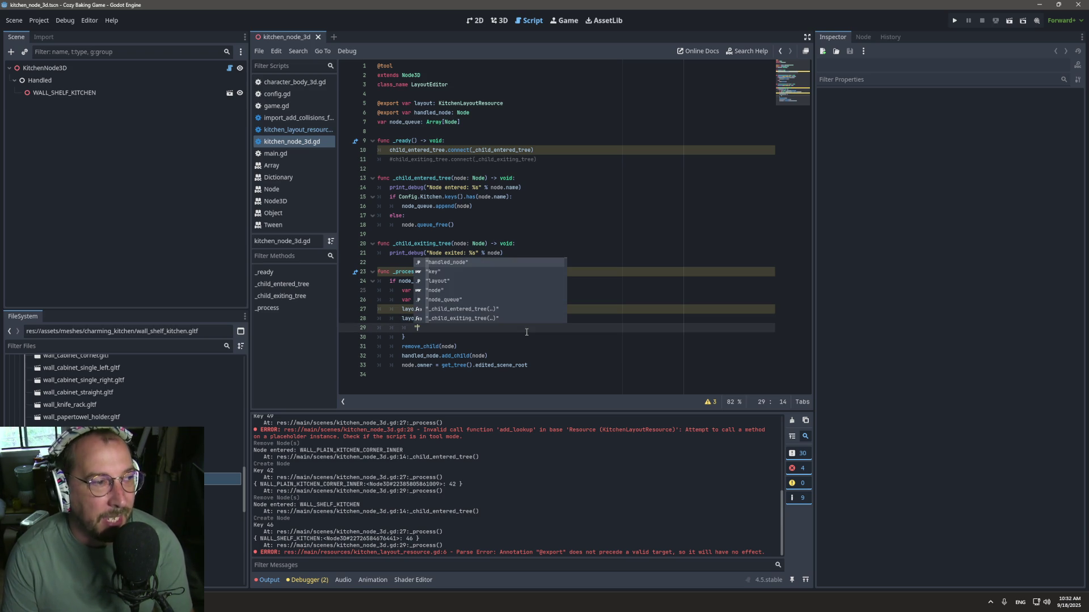
pyautogui.write('poss')
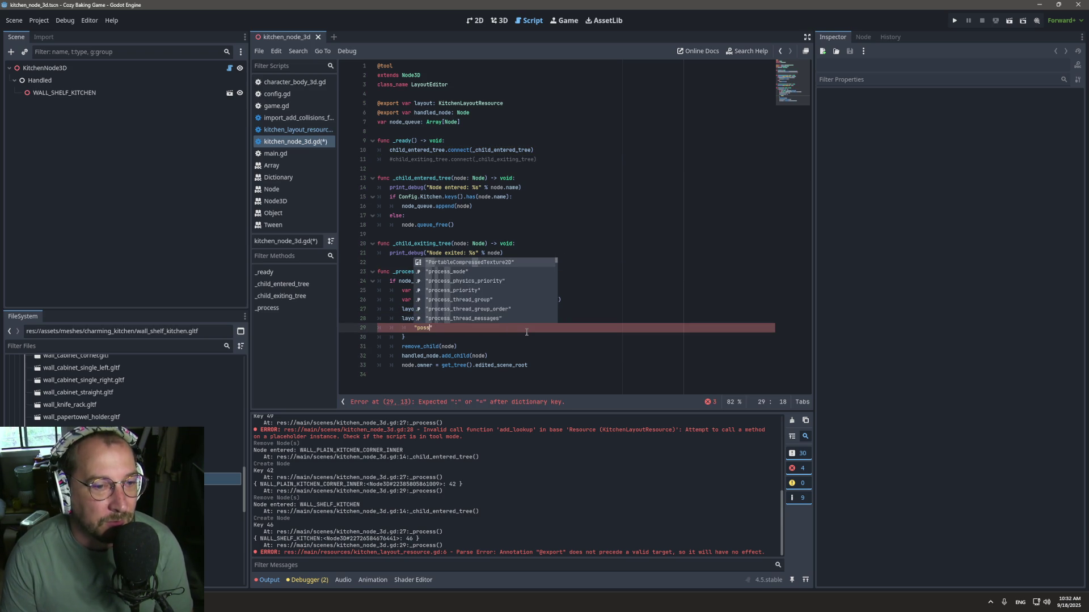
pyautogui.press('BackSpace')
pyautogui.write('ition')
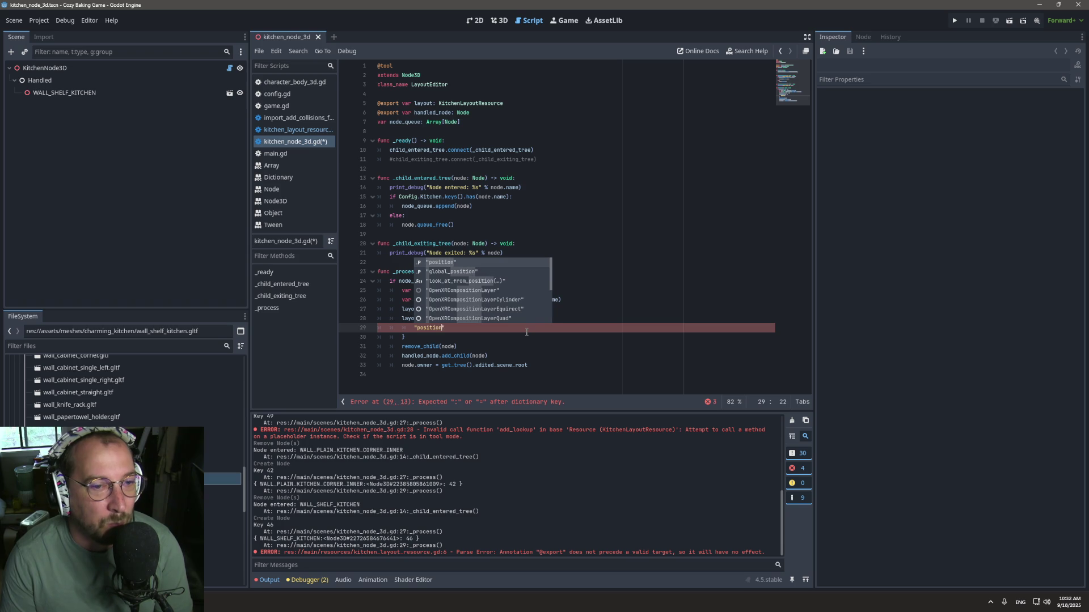
pyautogui.press('Return')
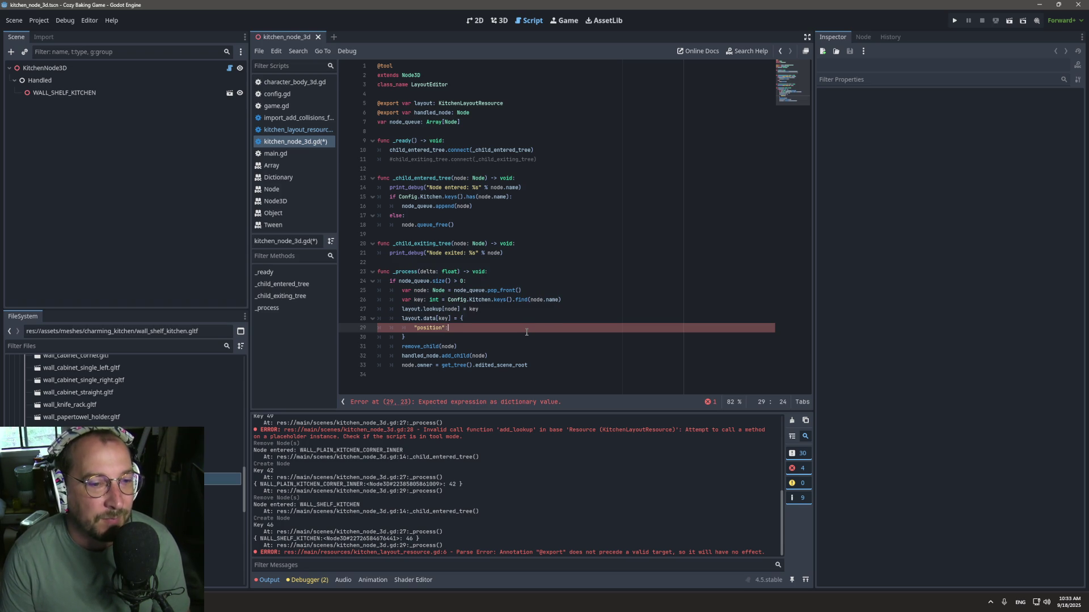
pyautogui.press('Return')
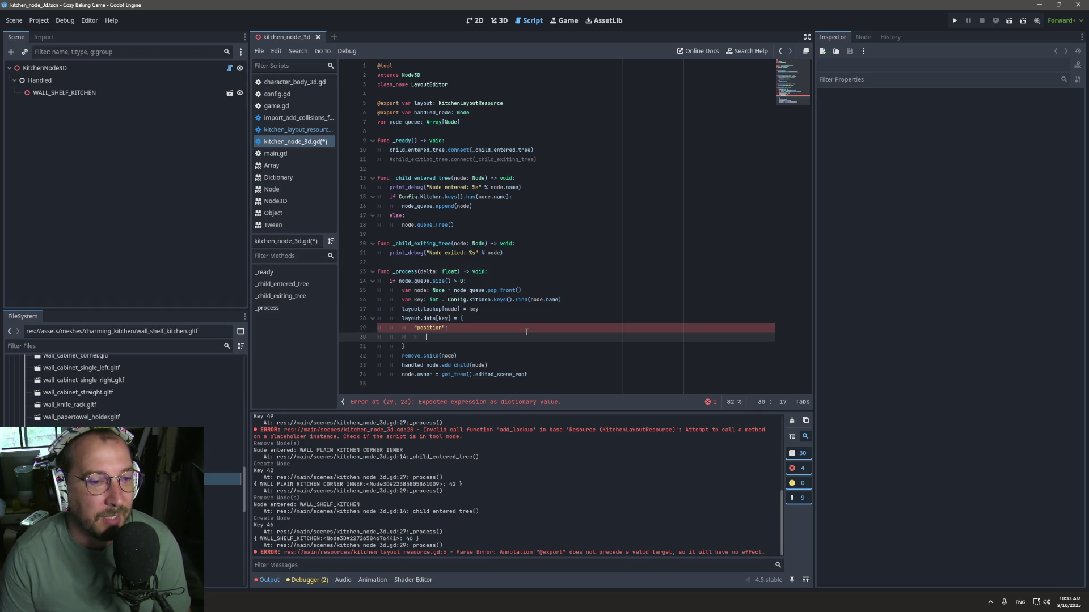
pyautogui.hotkey('ctrl', 'z')
# Give the "position" entry the value node.position, save, and start a new line
pyautogui.click(428, 290)
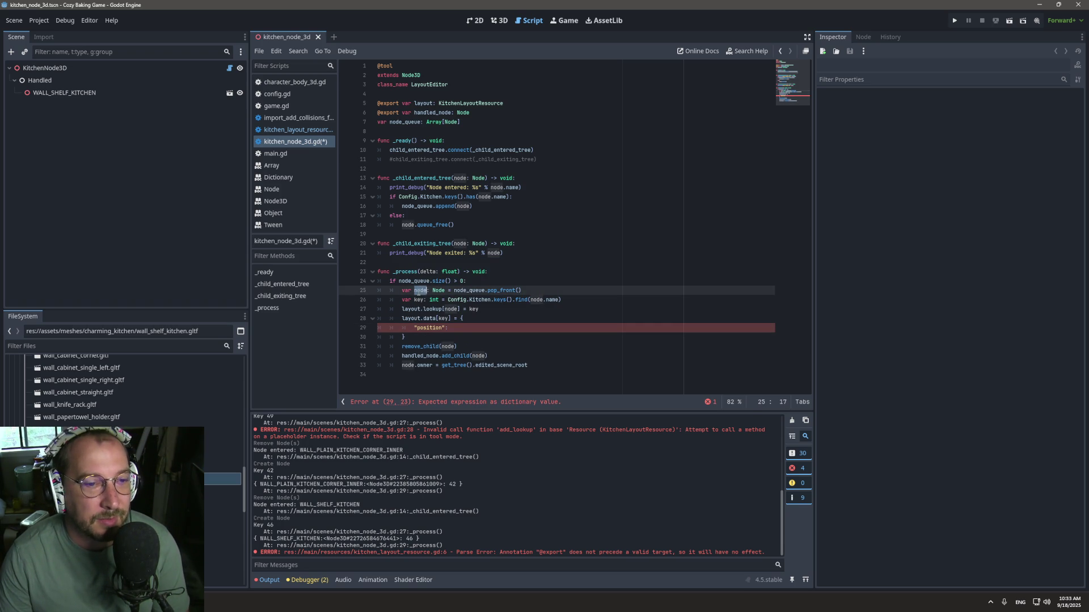
pyautogui.click(462, 331)
pyautogui.write('node.posi')
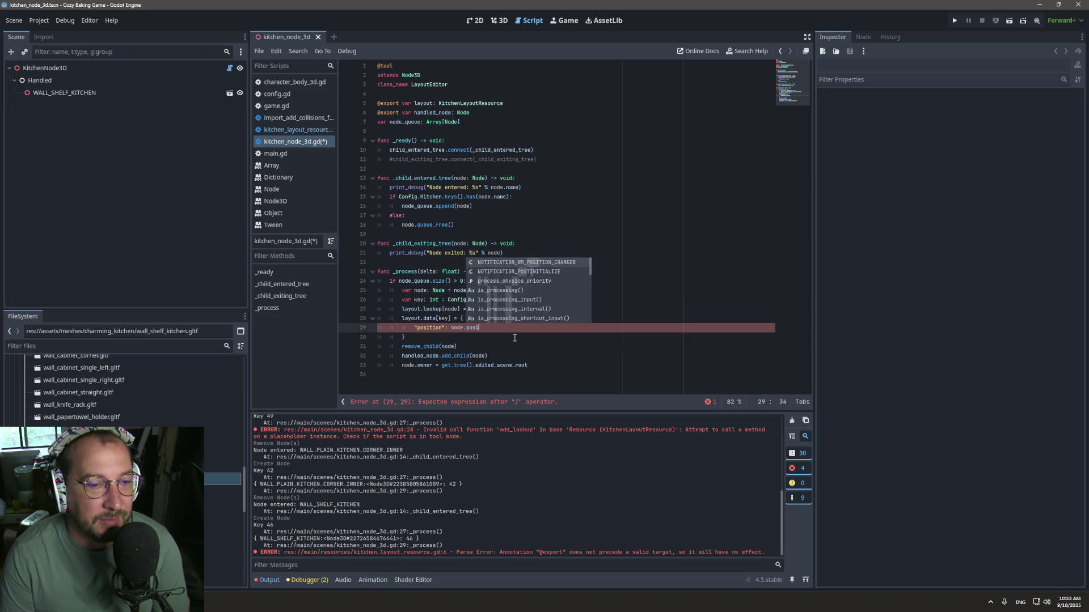
pyautogui.press('Return')
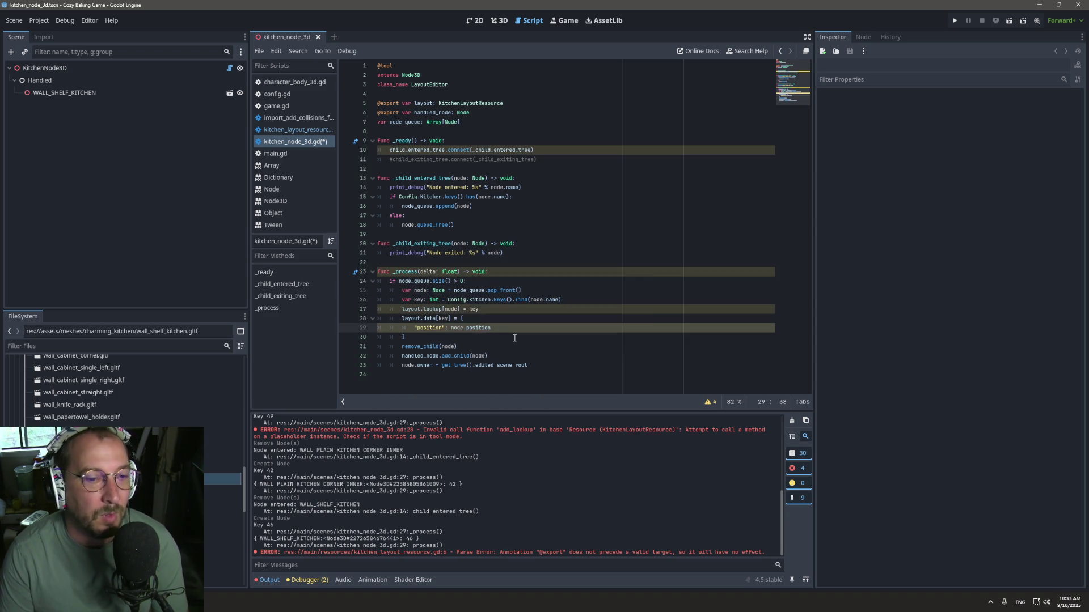
pyautogui.hotkey('ctrl', 's')
pyautogui.press('Return')
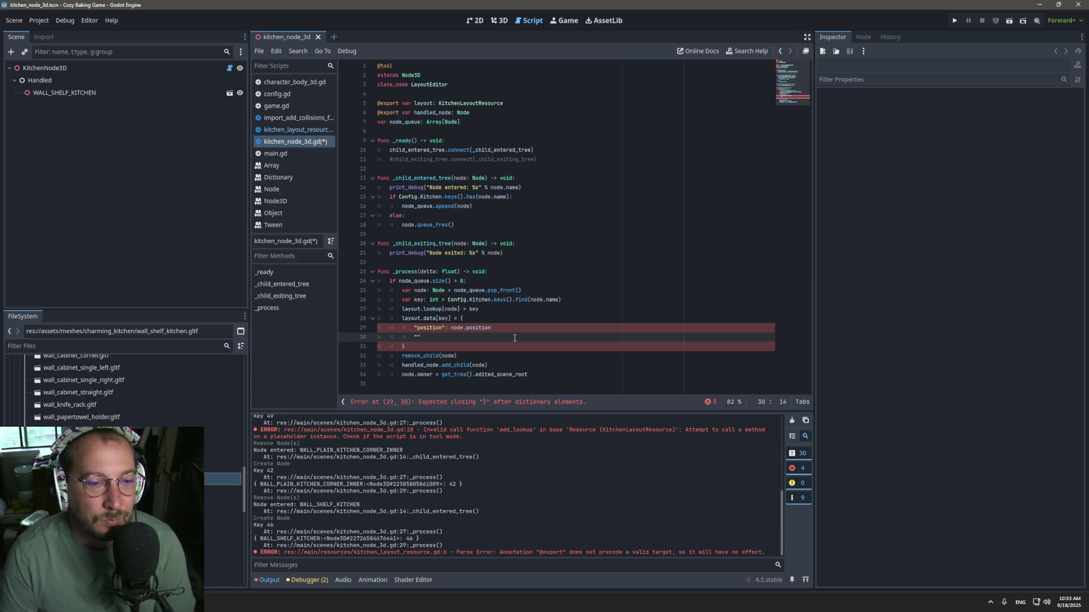
# Insert a "key": key entry above "position", delete the stray blank line, and save
pyautogui.press('Up')
pyautogui.press('Return')
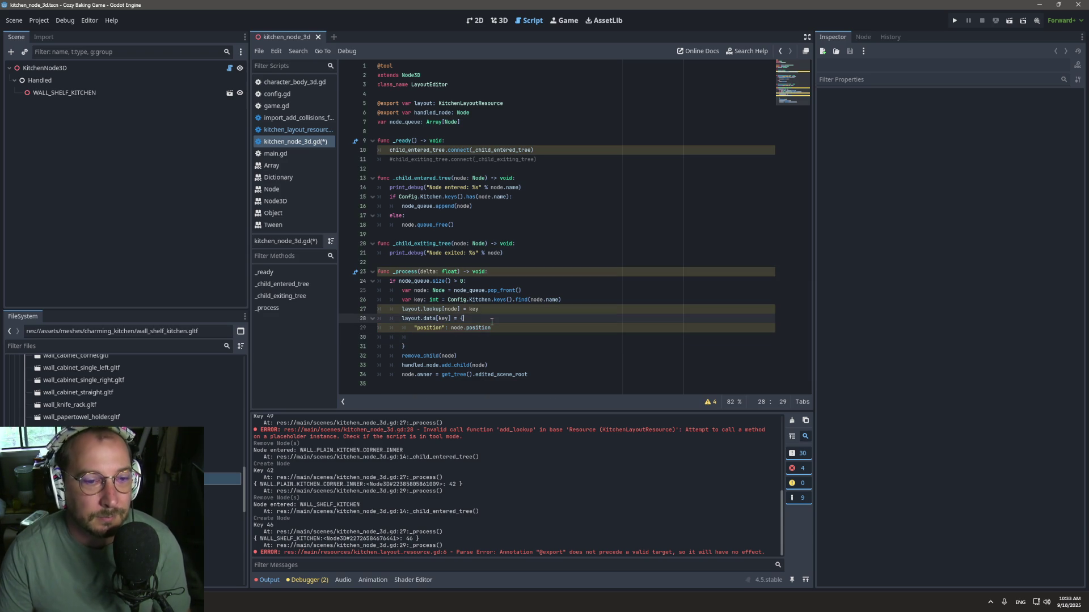
pyautogui.press('Up')
pyautogui.write('"')
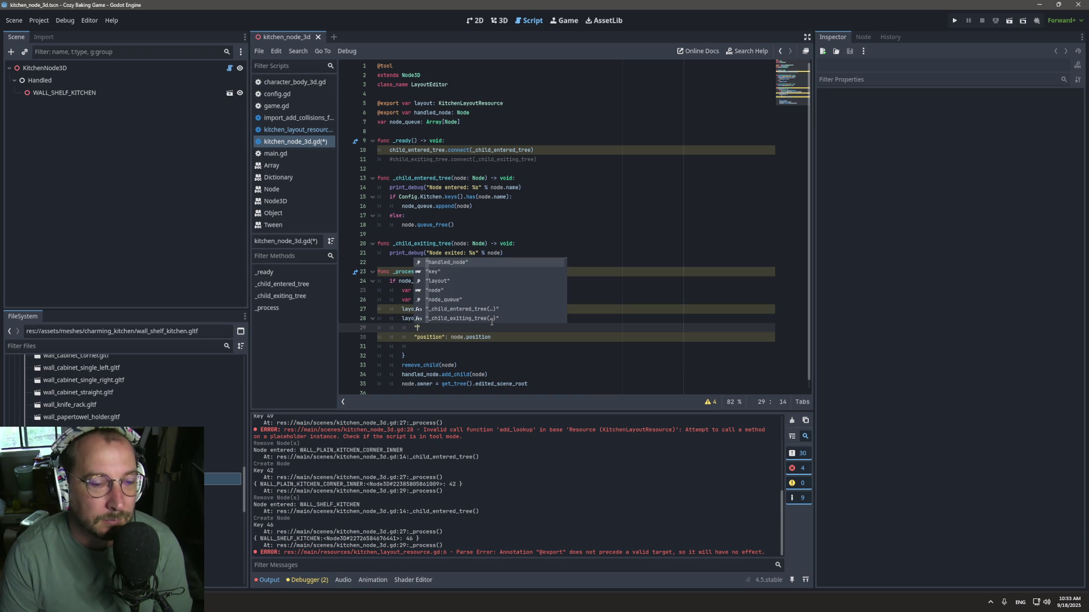
pyautogui.write('key')
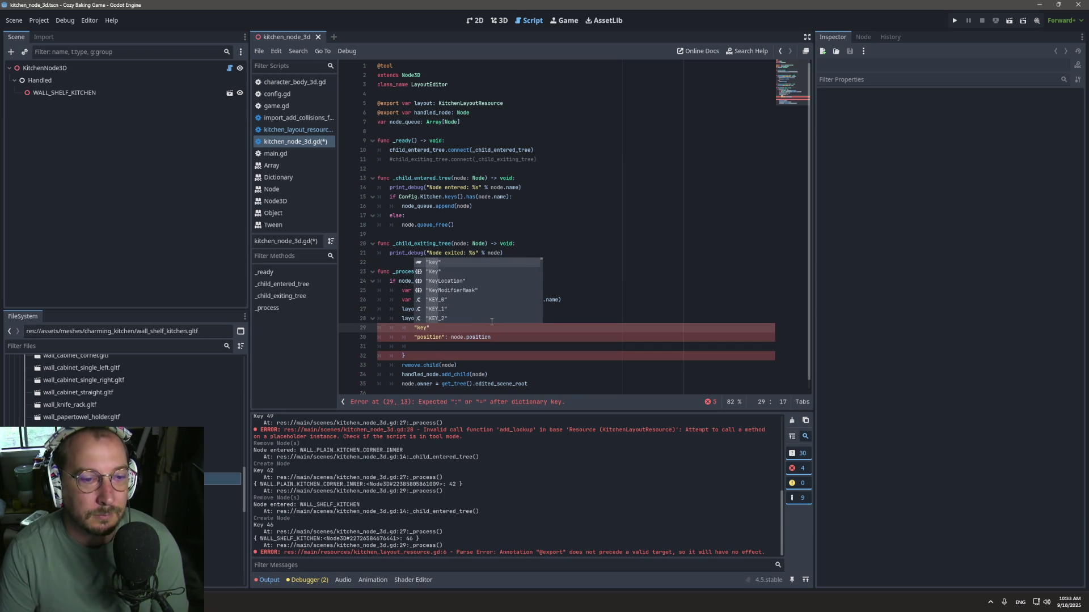
pyautogui.press('Return')
pyautogui.write('key')
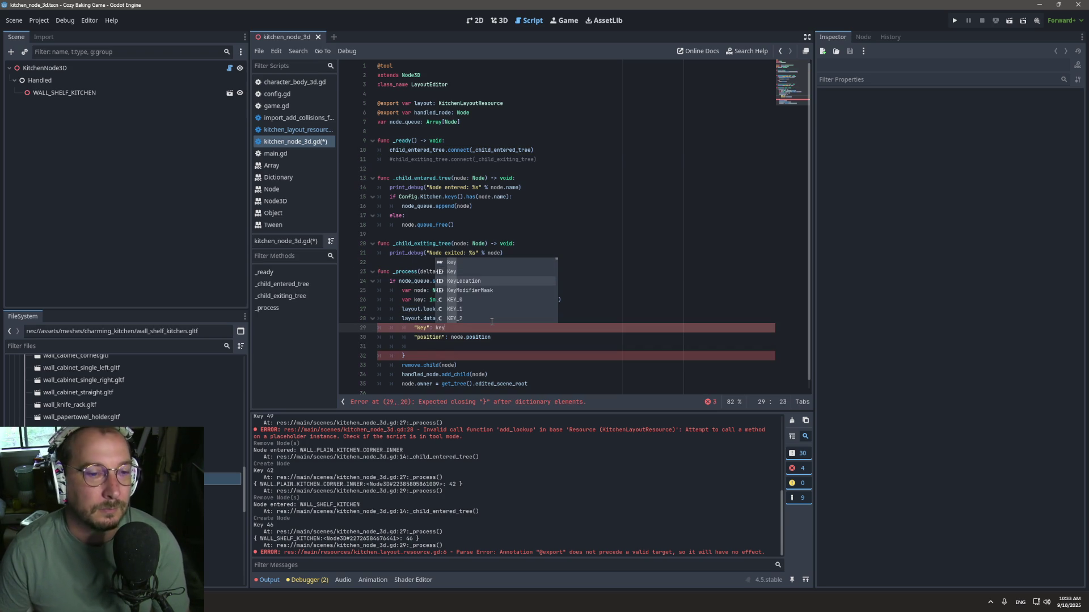
pyautogui.press('Escape')
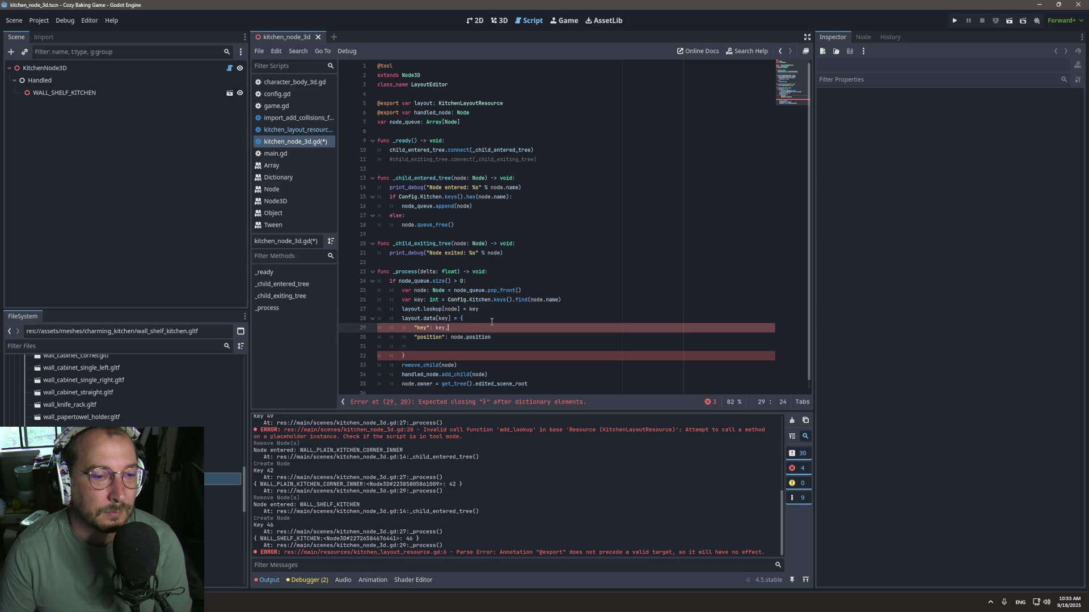
pyautogui.press('Down')
pyautogui.press('Down')
pyautogui.press('BackSpace')
pyautogui.press('BackSpace')
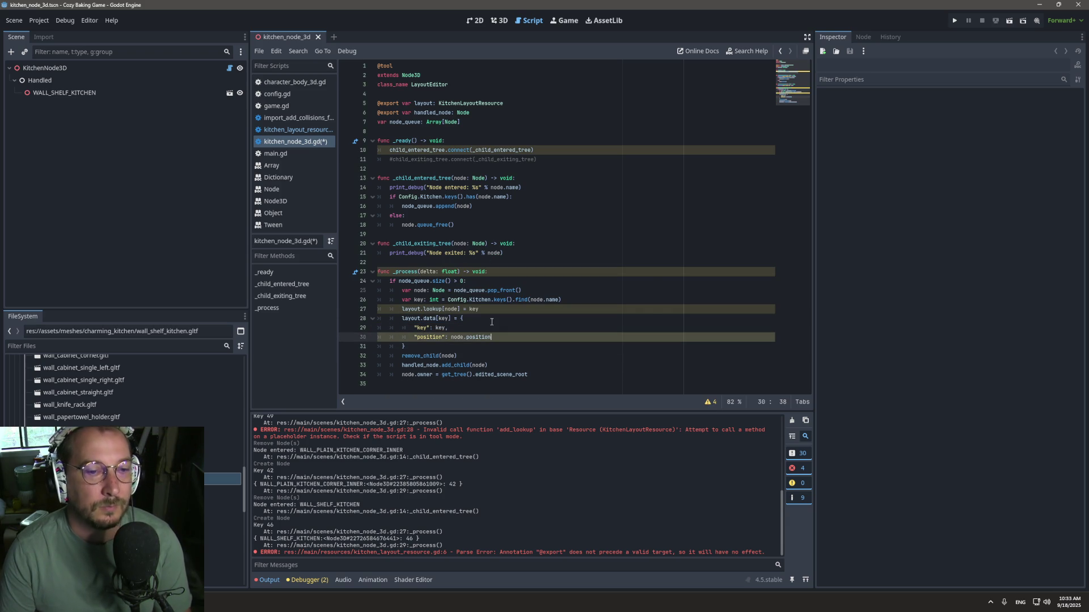
pyautogui.hotkey('ctrl', 's')
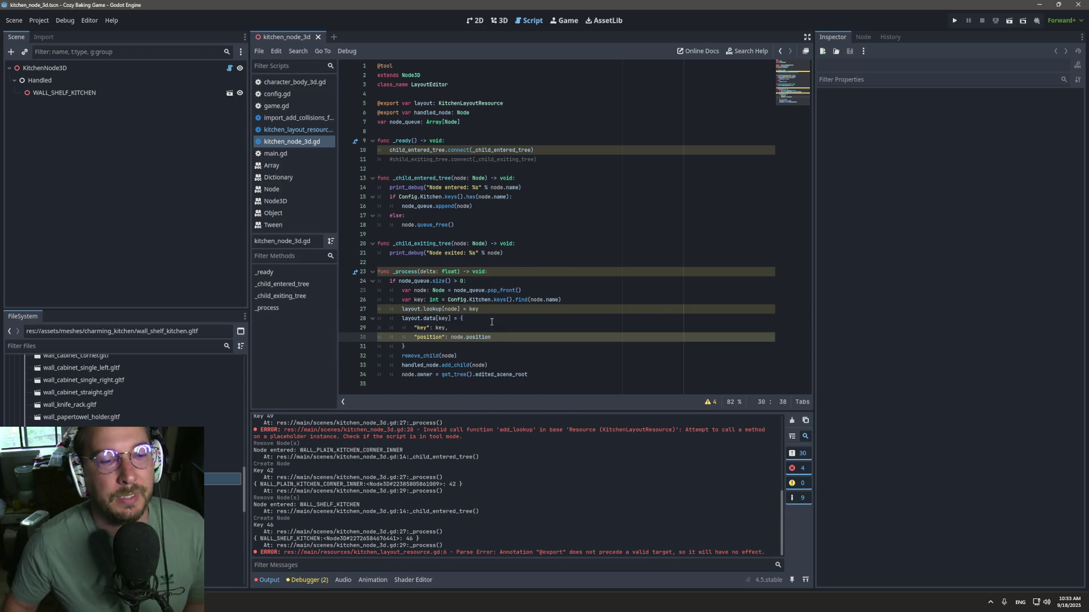
# Inspect the key variable used to index layout.data and its declaration
pyautogui.click(434, 328)
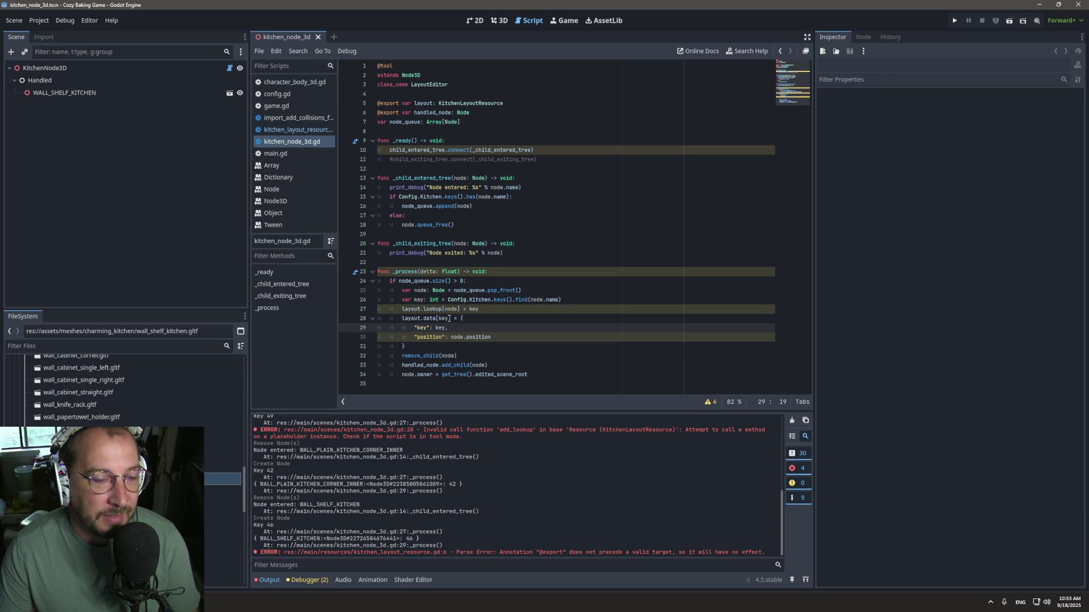
pyautogui.doubleClick(445, 318)
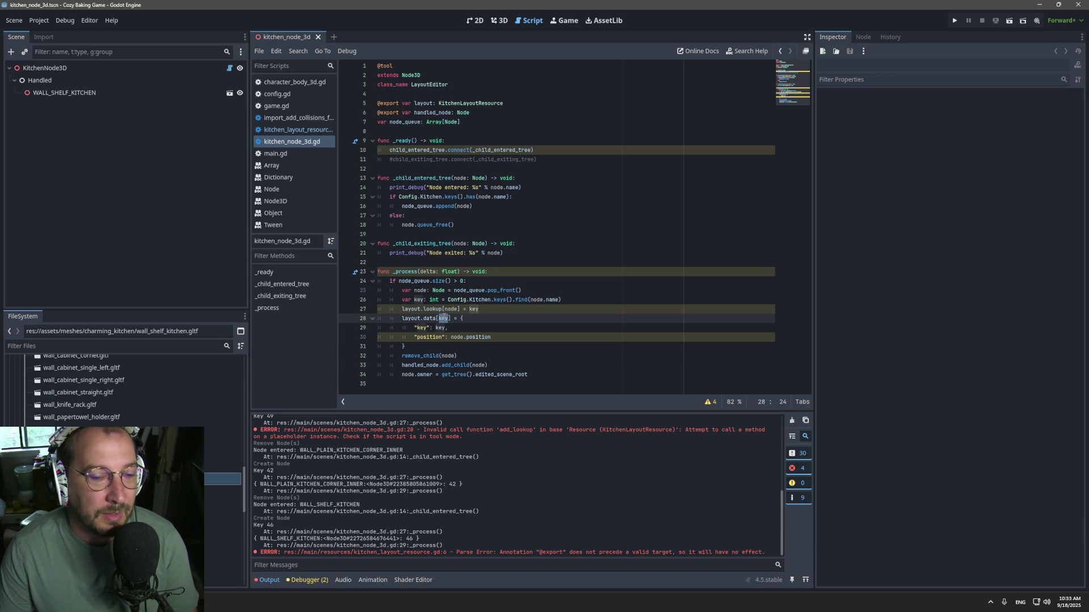
pyautogui.moveTo(444, 318)
pyautogui.doubleClick(419, 300)
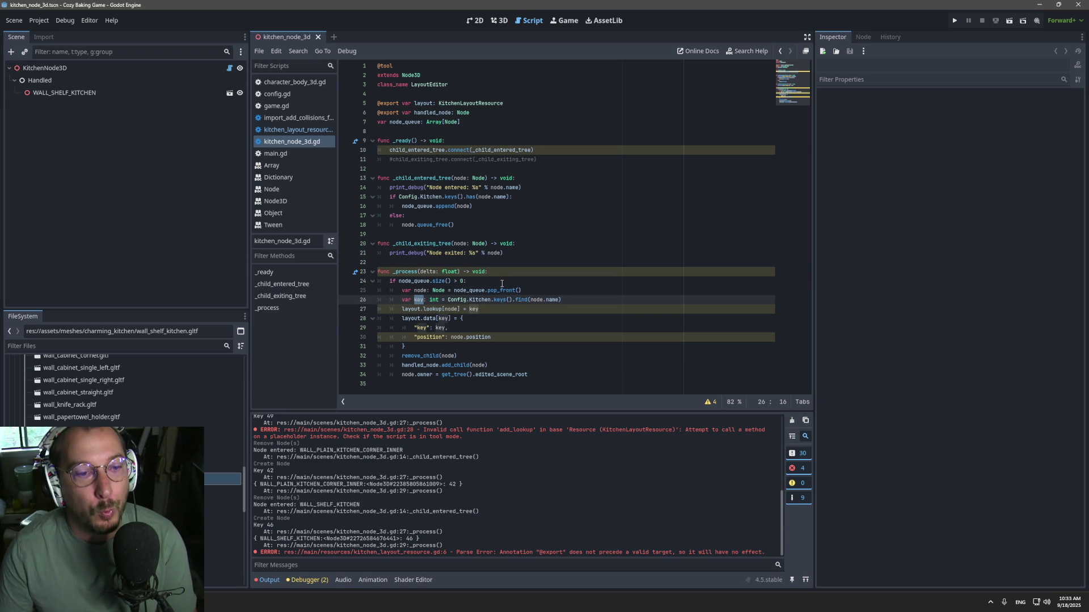
# Glance at kitchen_layout_resource.gd, then return to kitchen_node_3d.gd
pyautogui.moveTo(420, 319)
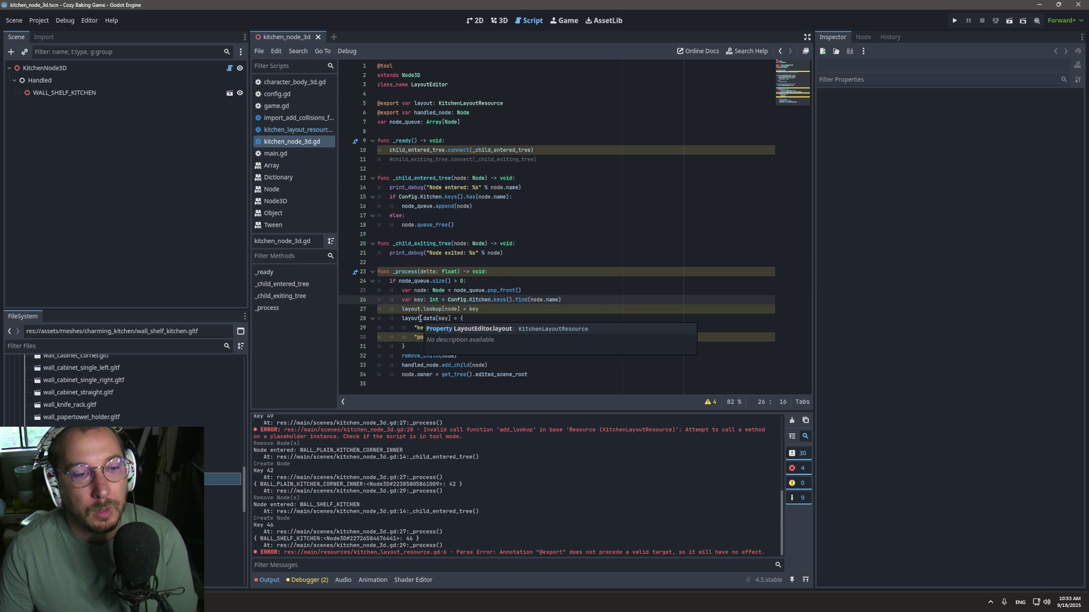
pyautogui.click(299, 131)
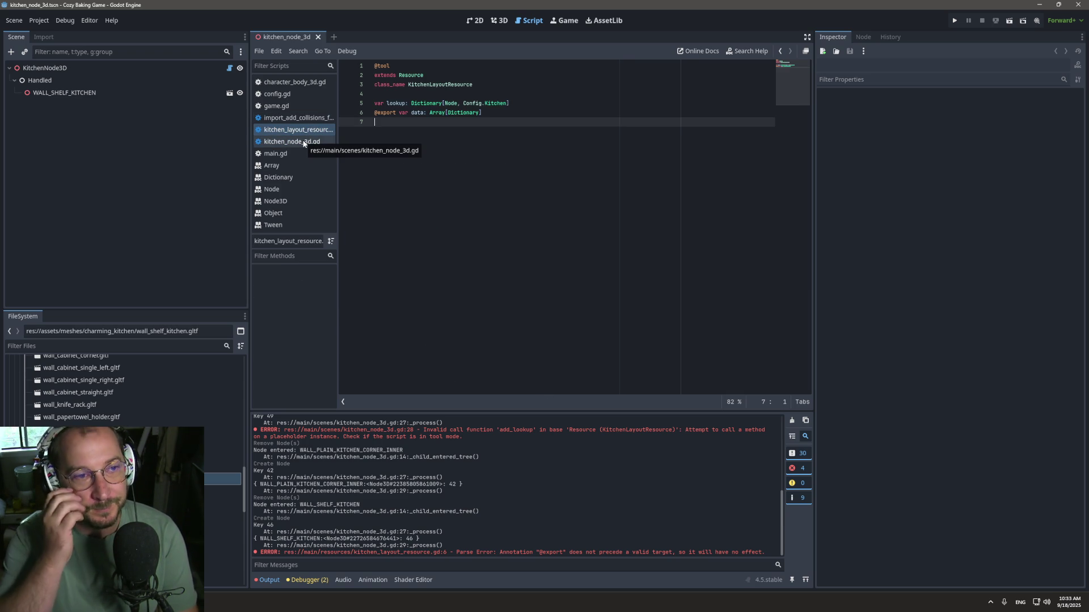
pyautogui.click(304, 143)
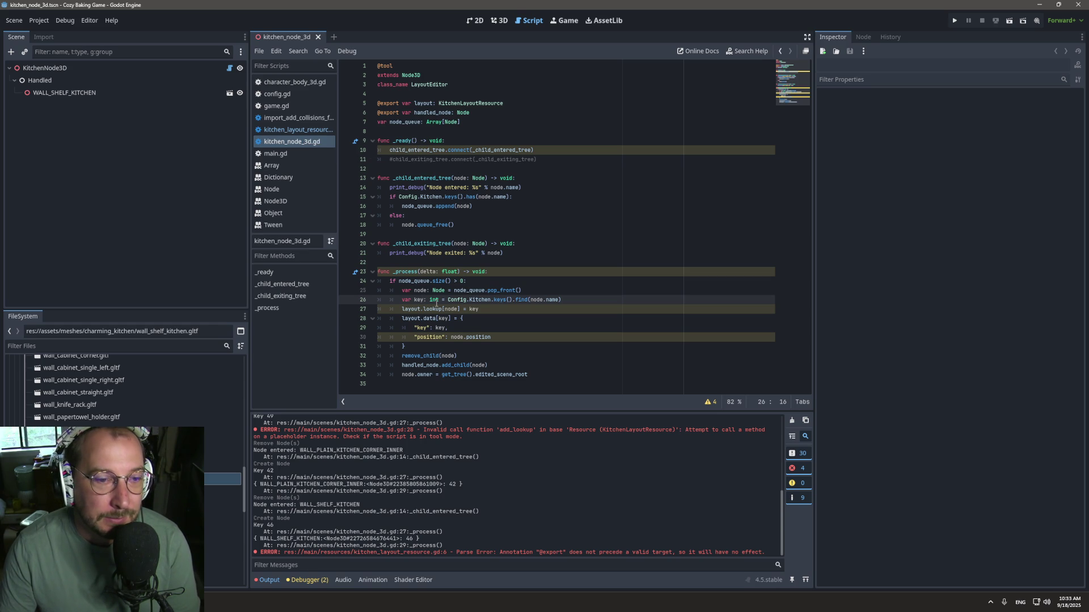
# Save kitchen_node_3d.gd and bring up kitchen_layout_resource.gd with its data: Array[Dictionary] export
pyautogui.click(493, 311)
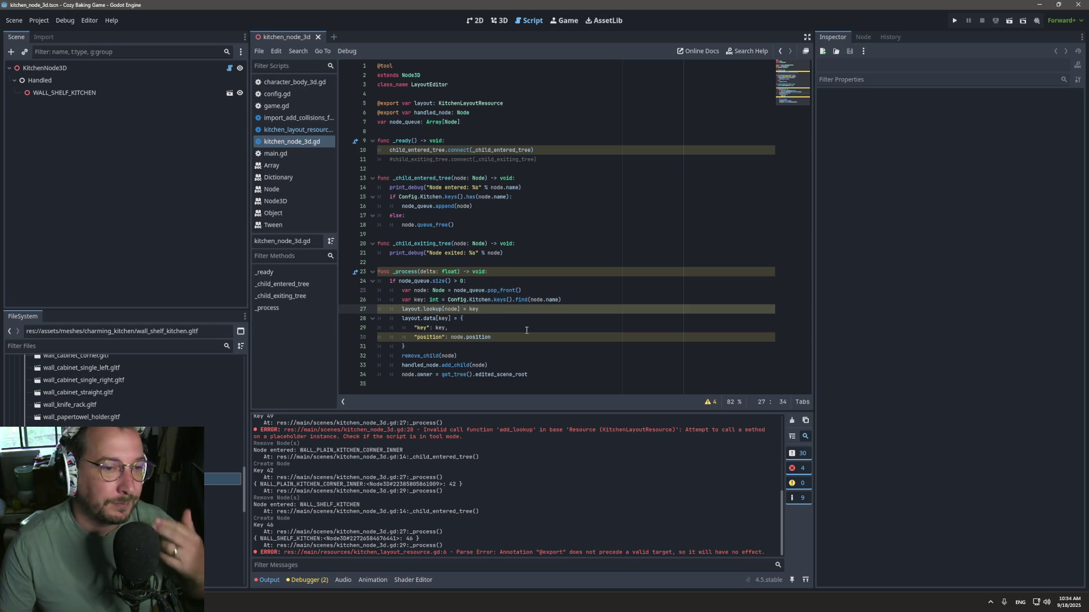
pyautogui.press('Return')
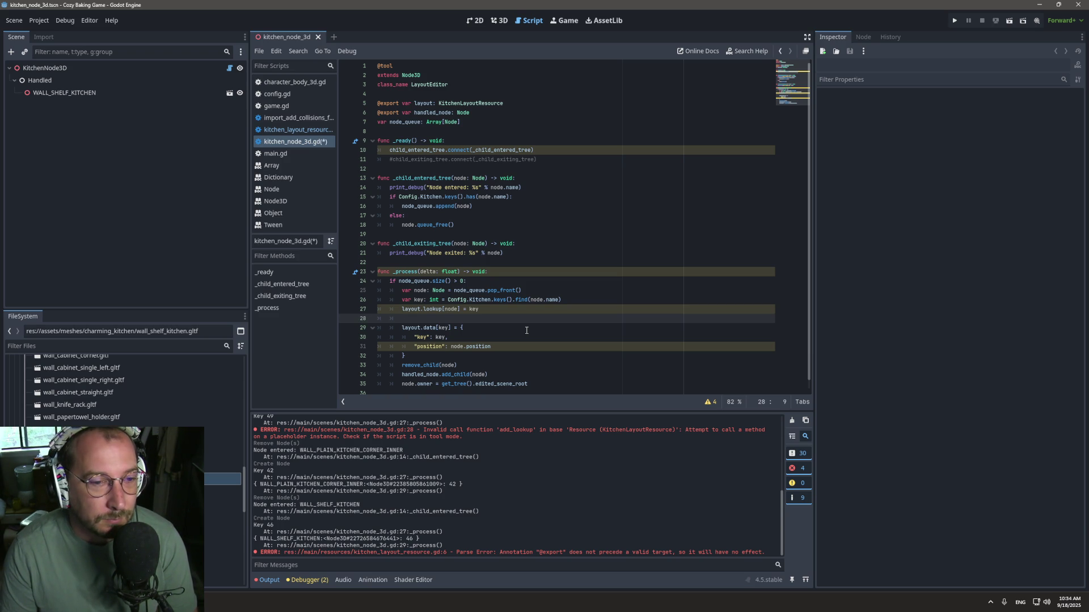
pyautogui.press('BackSpace')
pyautogui.press('BackSpace')
pyautogui.press('BackSpace')
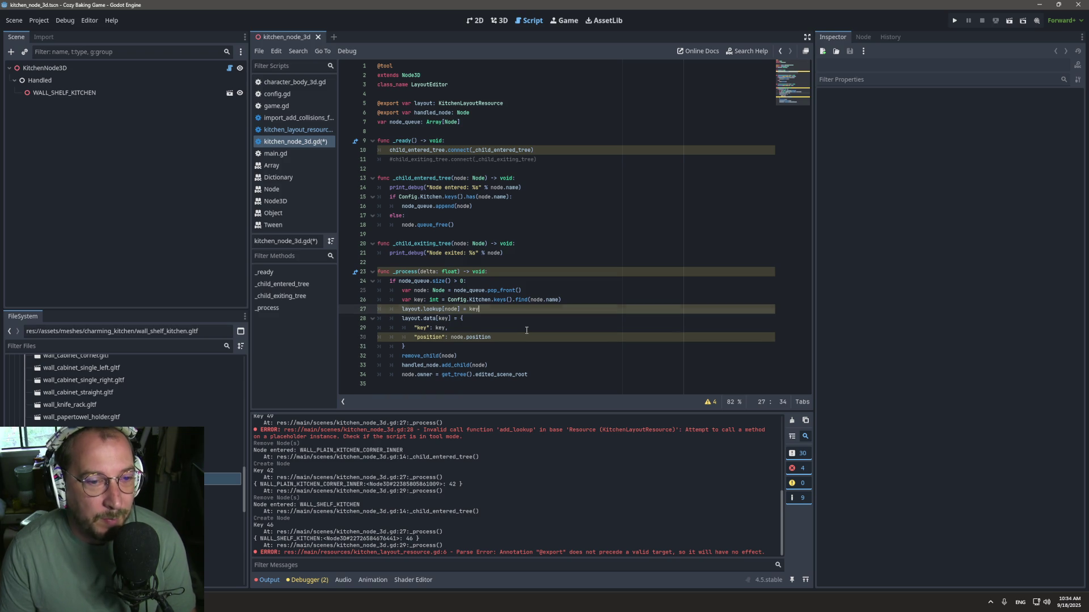
pyautogui.hotkey('ctrl', 's')
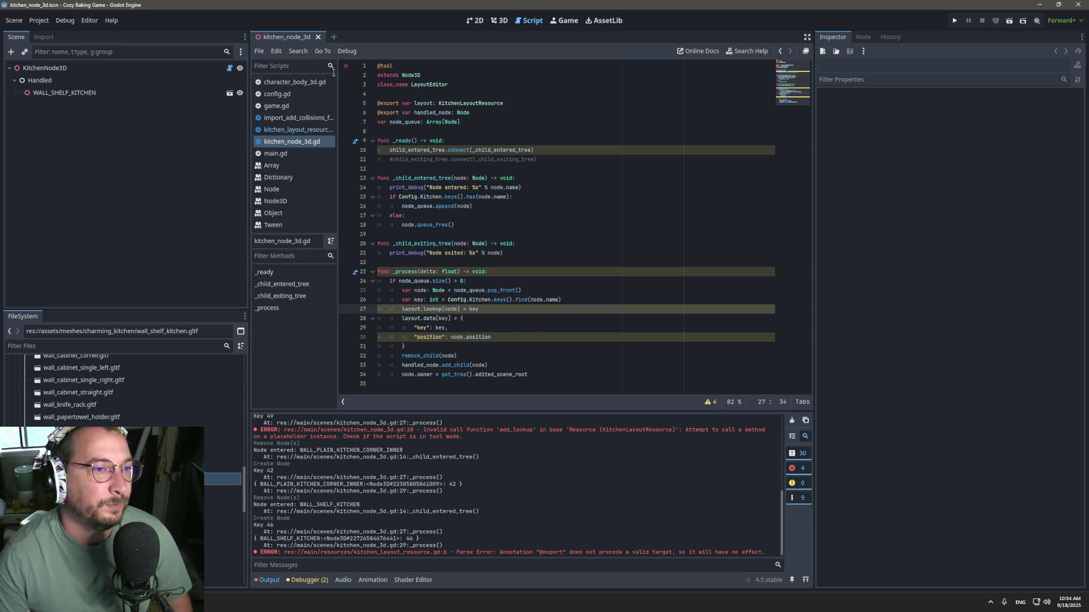
pyautogui.click(296, 129)
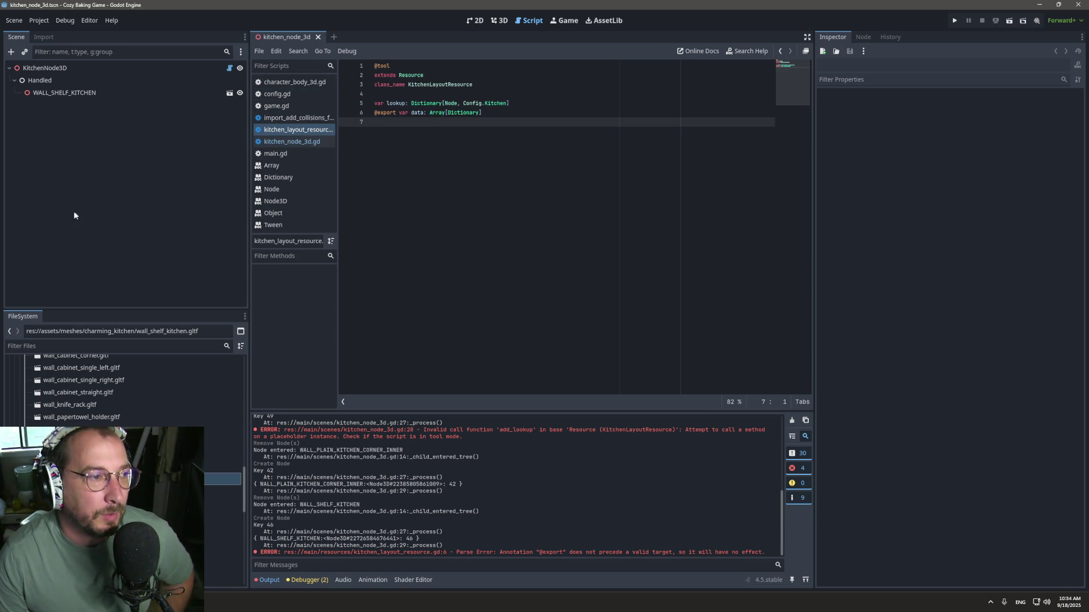
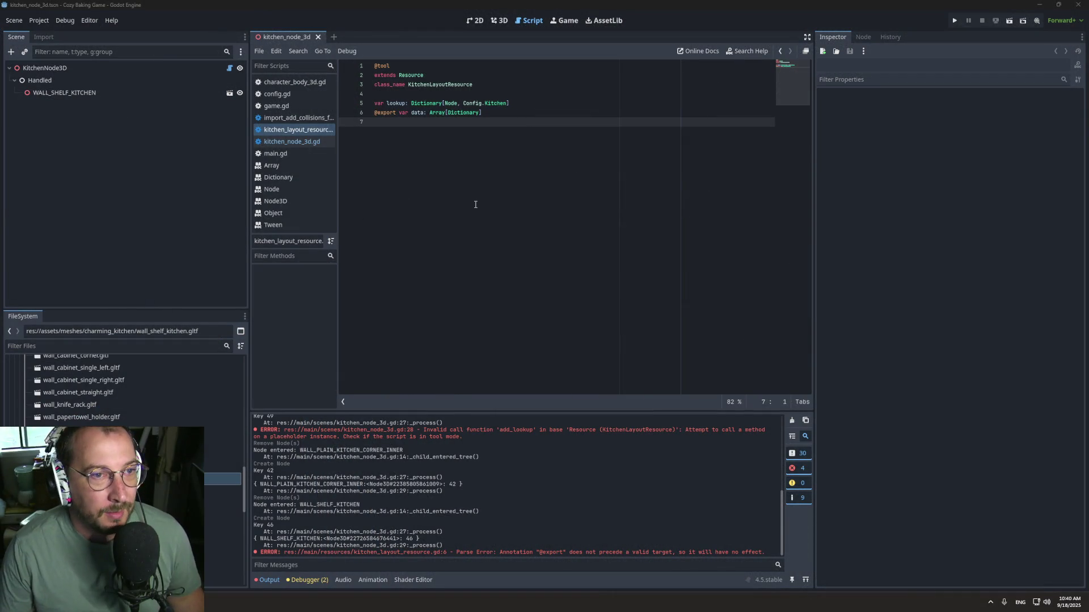
# Tidy the blank lines in kitchen_layout_resource.gd, save it, and clear the Output log
pyautogui.press('Return')
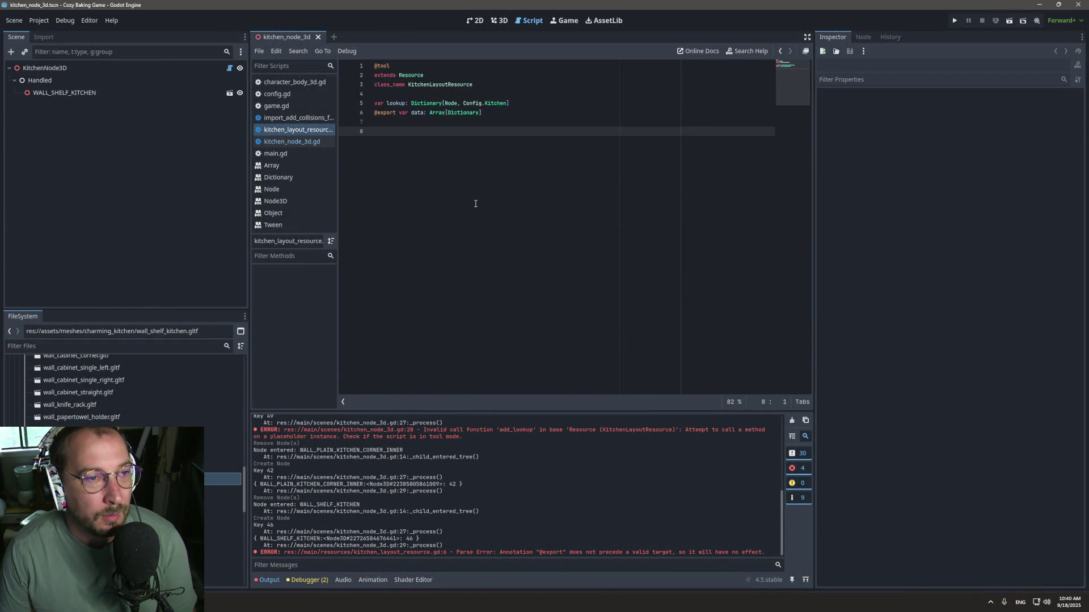
pyautogui.press('BackSpace')
pyautogui.press('BackSpace')
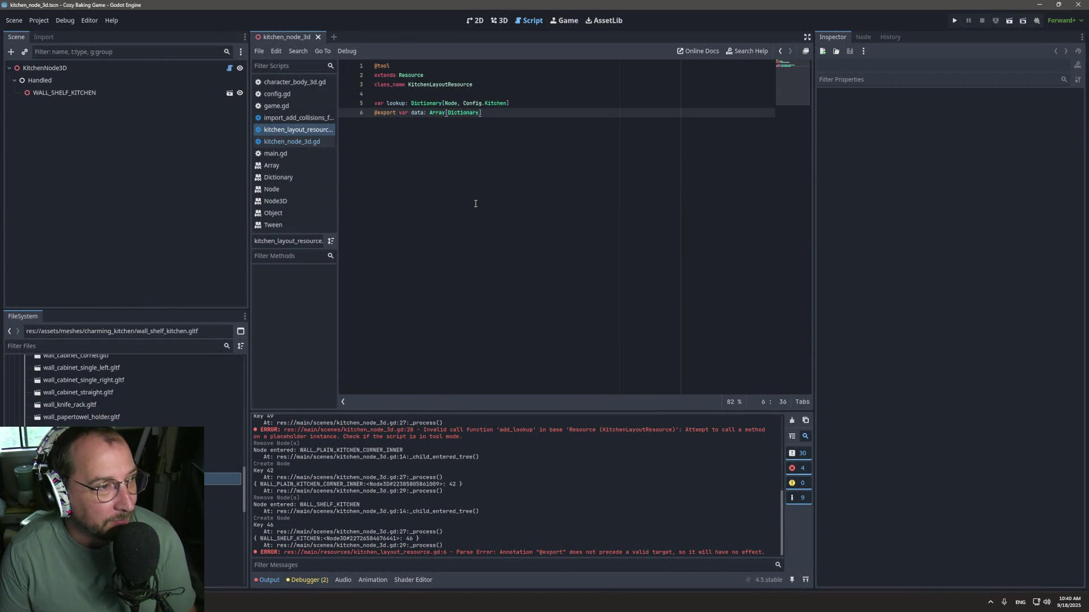
pyautogui.press('Return')
pyautogui.hotkey('ctrl', 's')
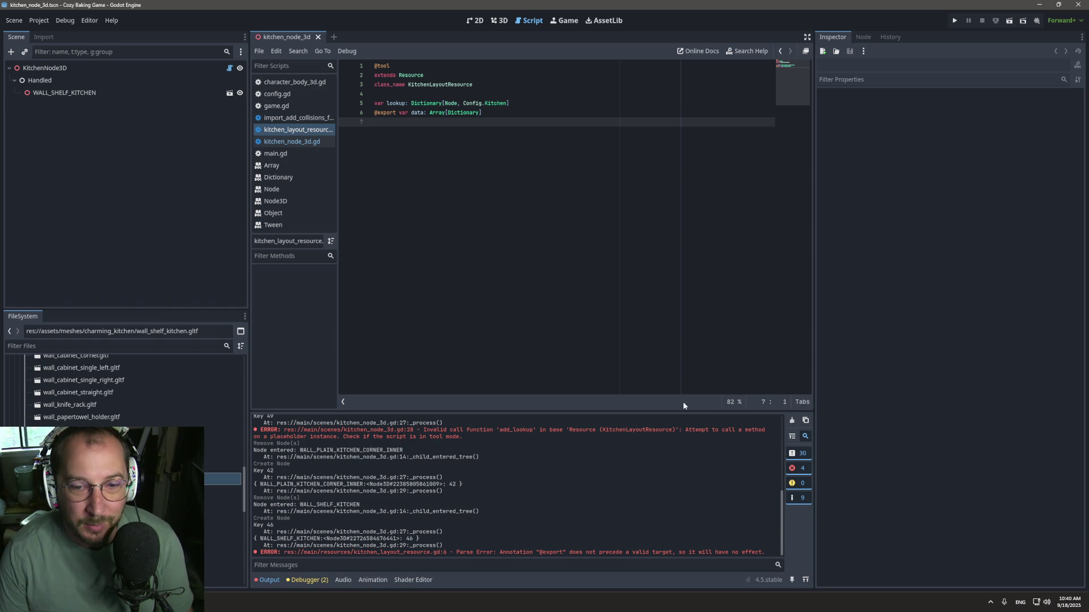
pyautogui.click(791, 420)
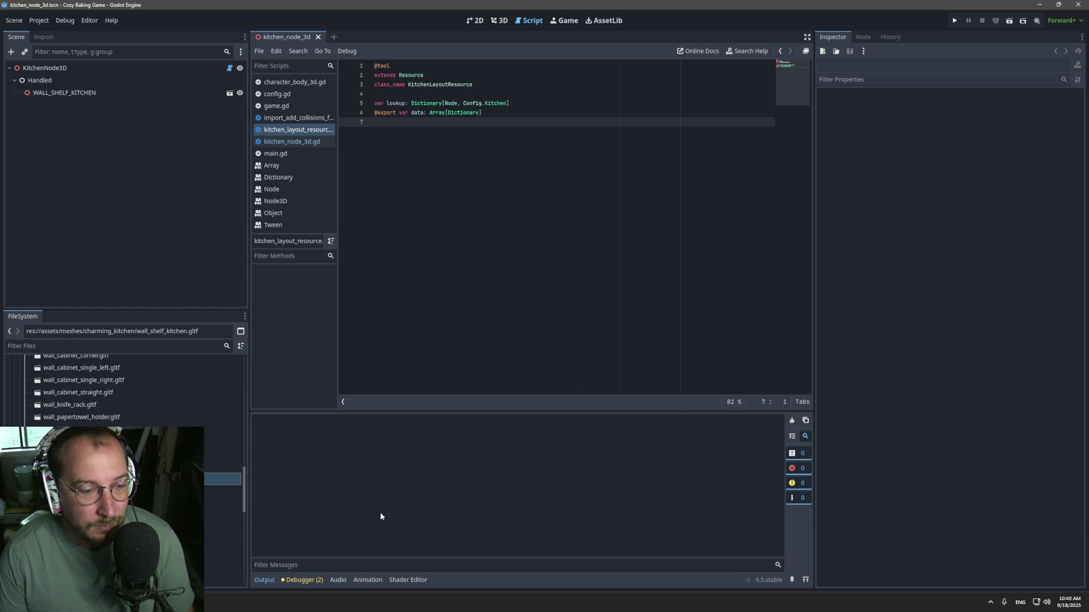
# Check the Debugger tab, return to the Output panel, and adjust the empty lines 7-8
pyautogui.click(304, 580)
pyautogui.click(265, 581)
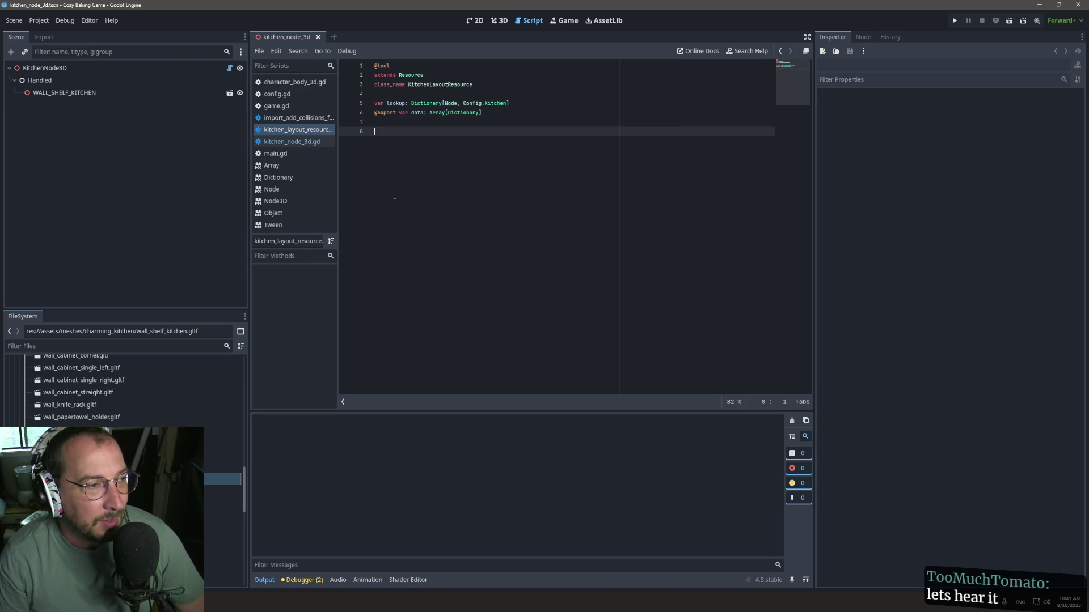
pyautogui.press('BackSpace')
pyautogui.press('Return')
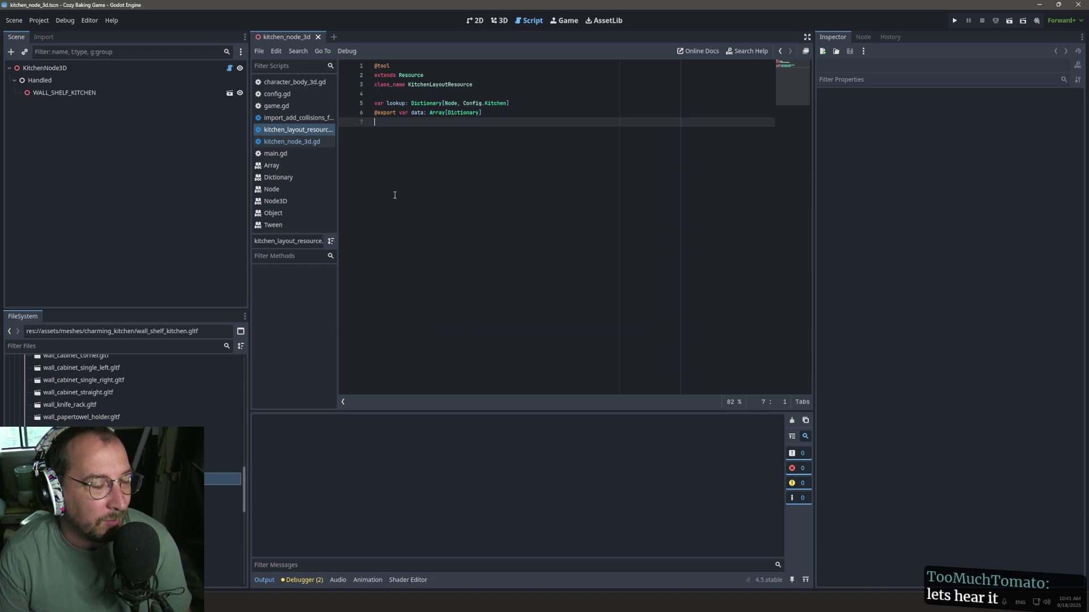
pyautogui.press('Return')
pyautogui.press('BackSpace')
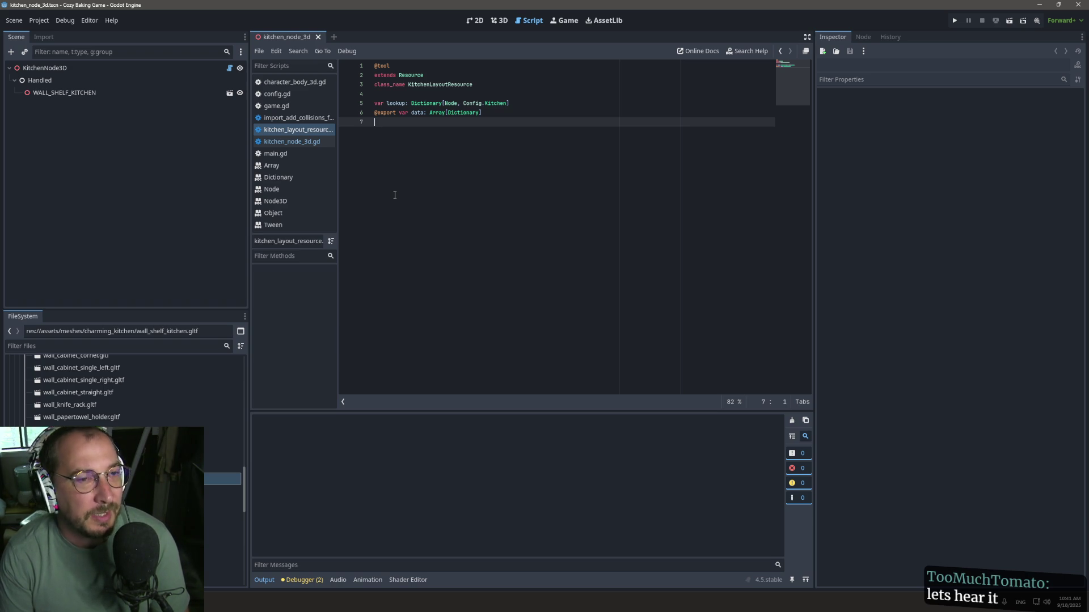
pyautogui.press('Return')
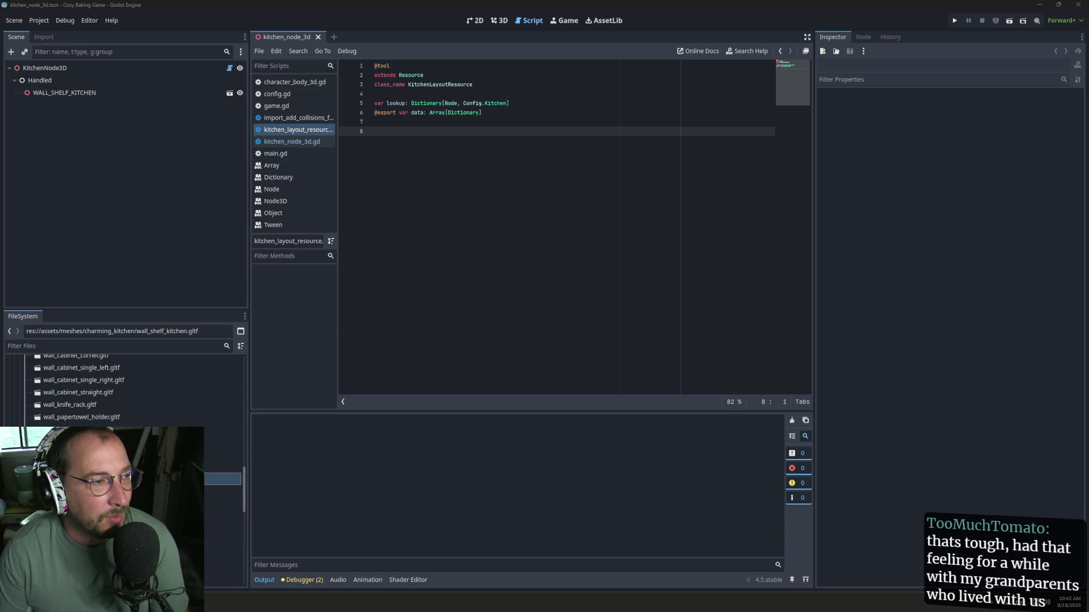
# Back in the script editor, remove the extra empty line 8
pyautogui.hotkey('alt', 'Tab')
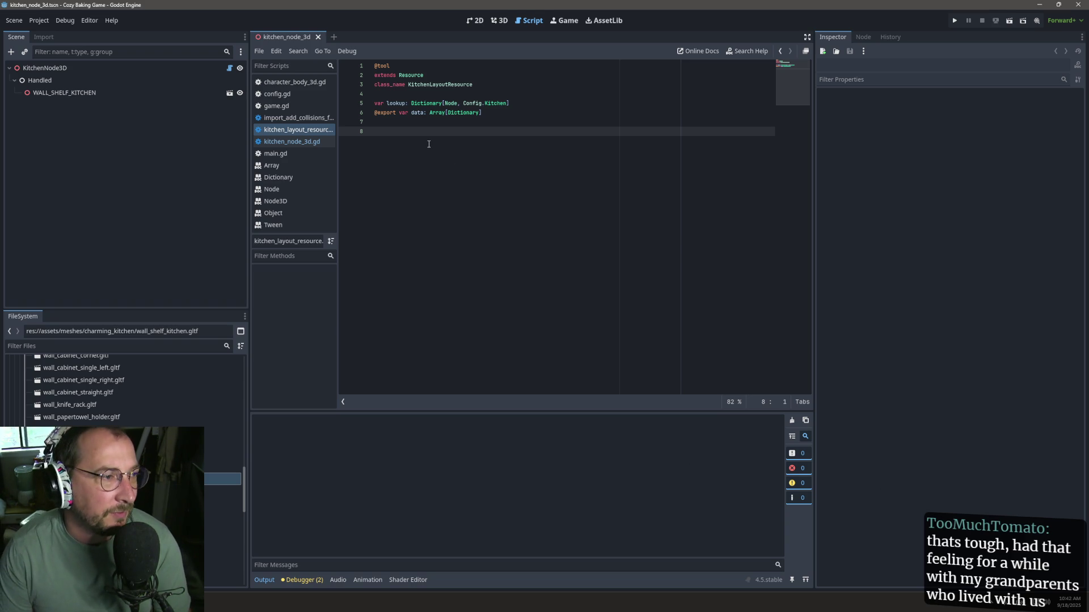
pyautogui.press('Up')
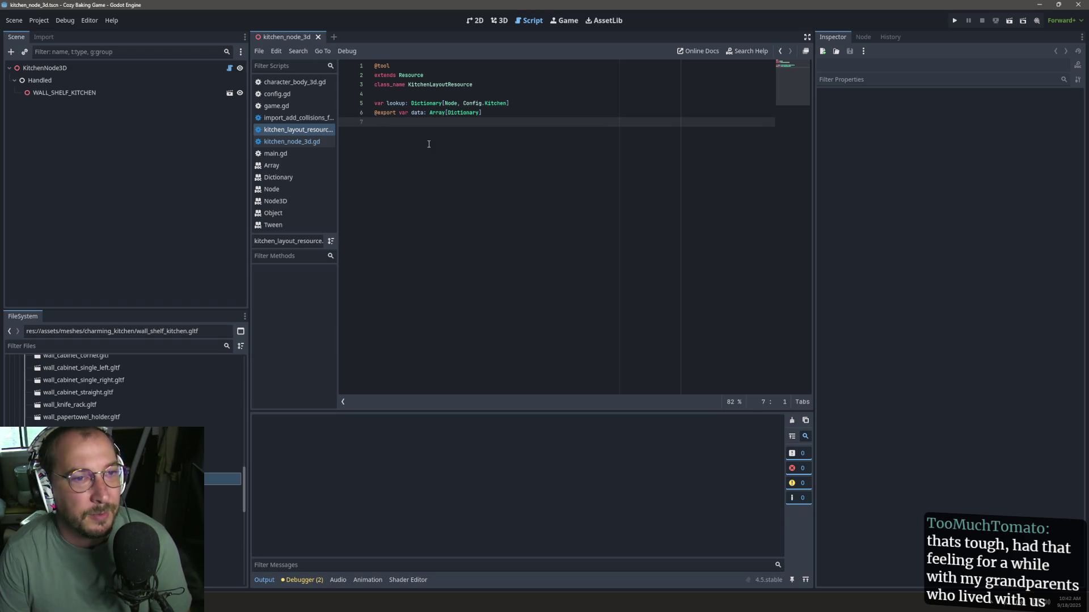
pyautogui.press('Down')
pyautogui.press('BackSpace')
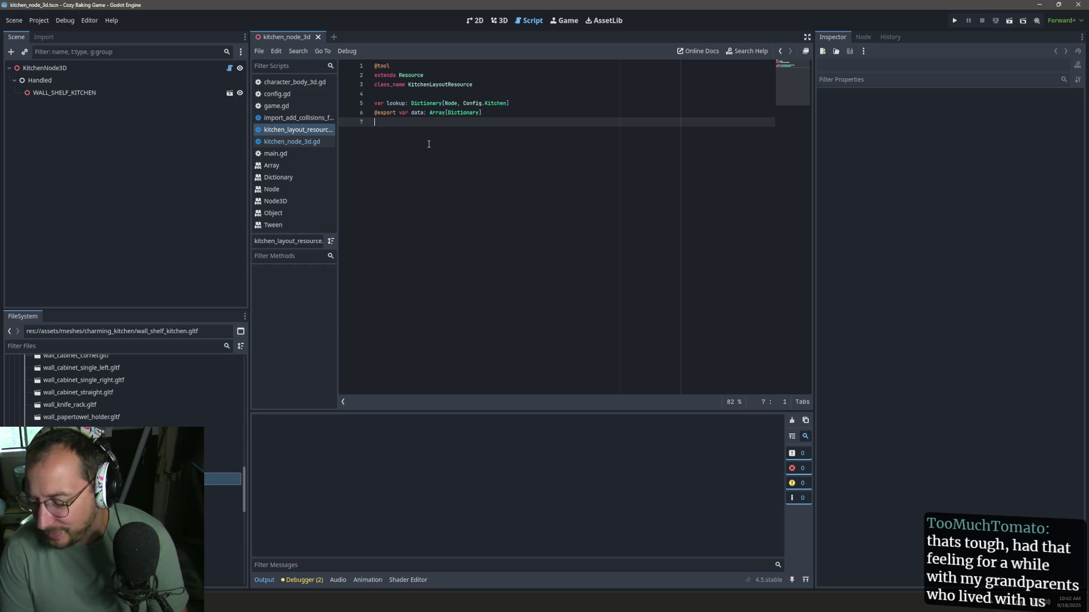
pyautogui.press('Return')
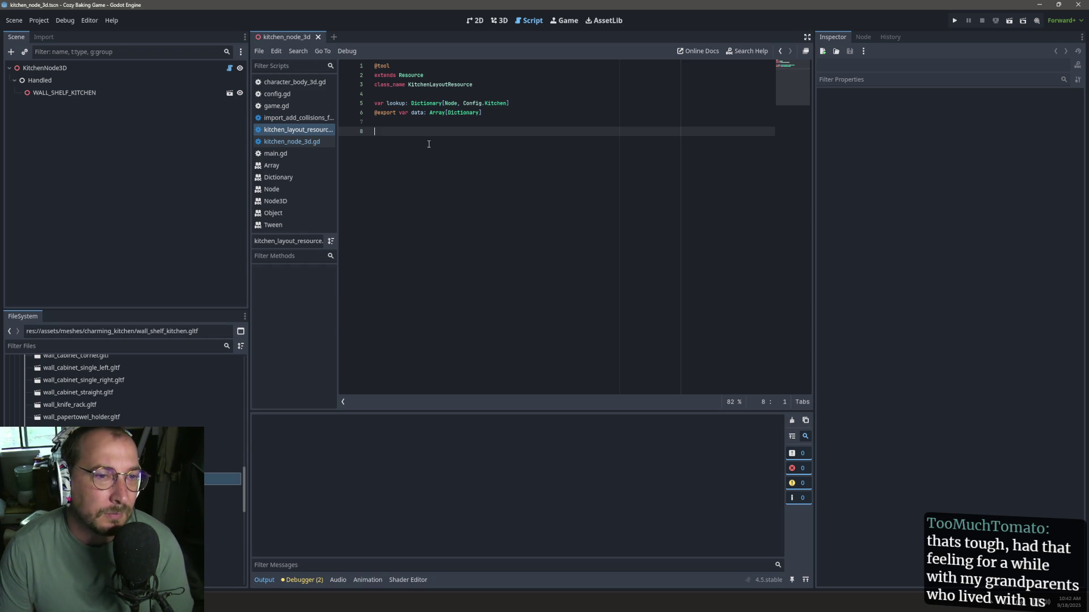
pyautogui.press('BackSpace')
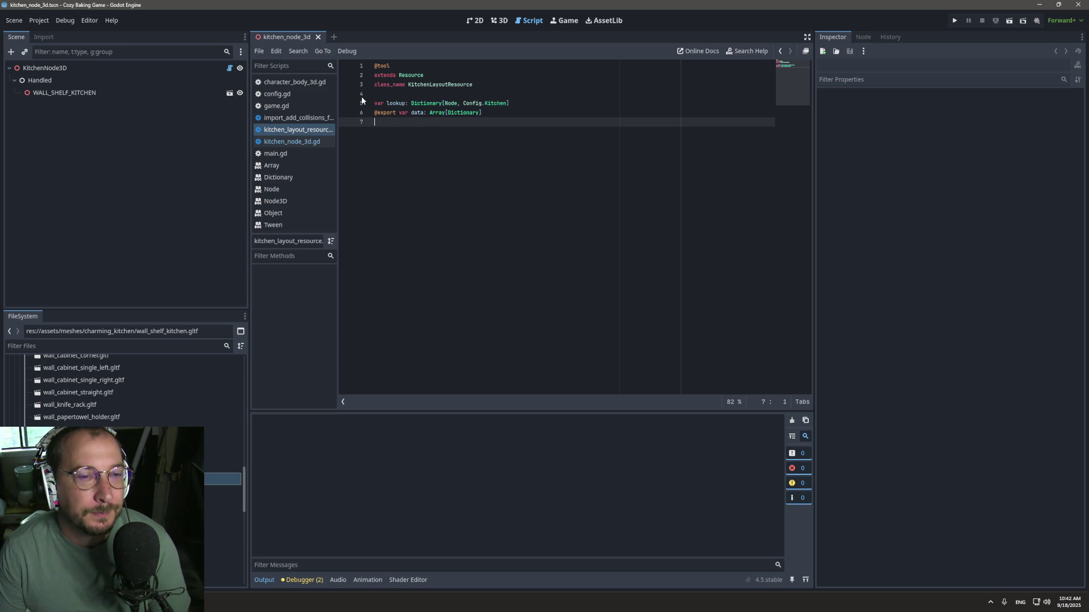
# Scroll the Dictionary docs to the Methods list and select keys, then return to kitchen_layout_resource
pyautogui.keyDown('ctrl'); pyautogui.click(427, 103); pyautogui.keyUp('ctrl')
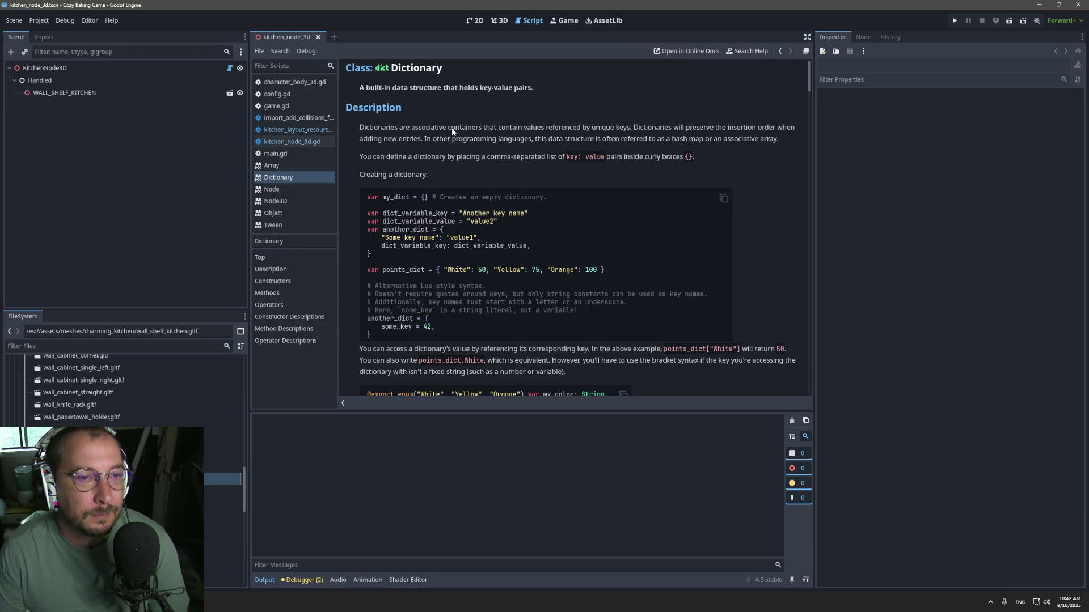
pyautogui.scroll(-4, 455, 182)
pyautogui.scroll(-10, 454, 185)
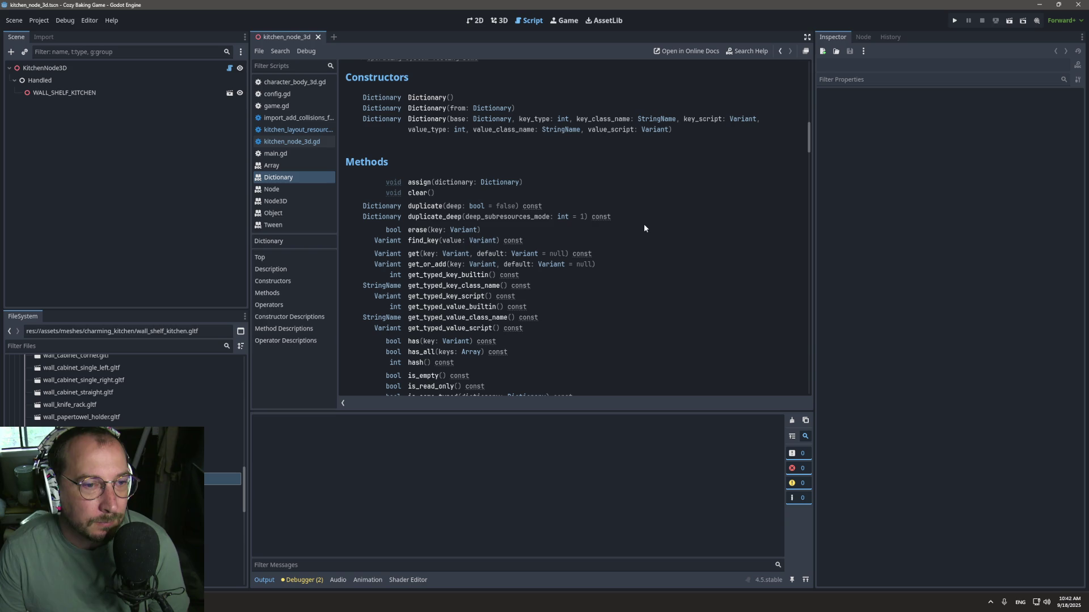
pyautogui.scroll(-3, 644, 228)
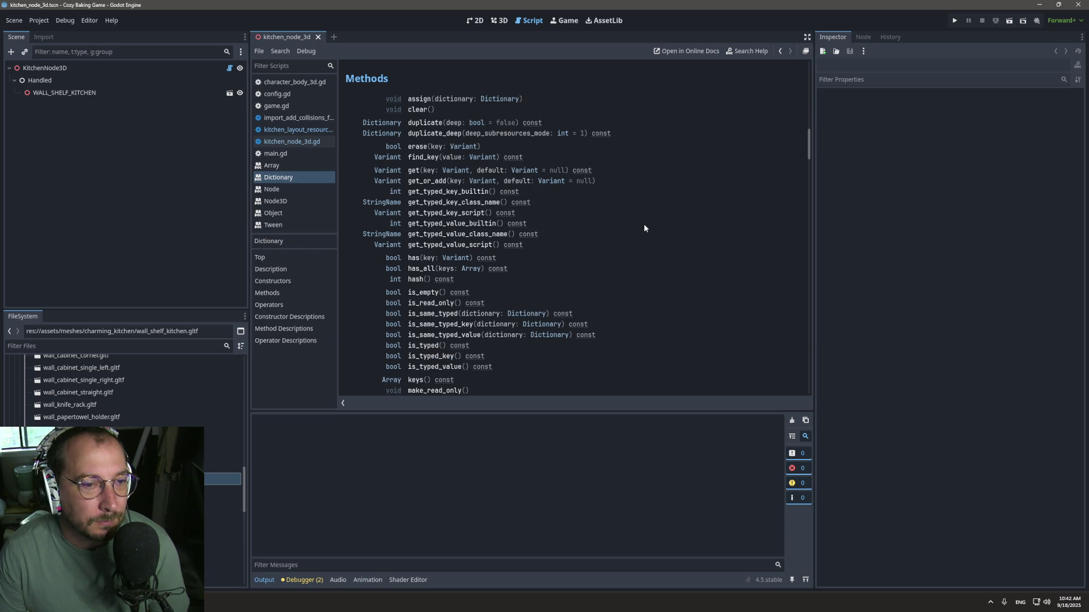
pyautogui.scroll(-2, 645, 227)
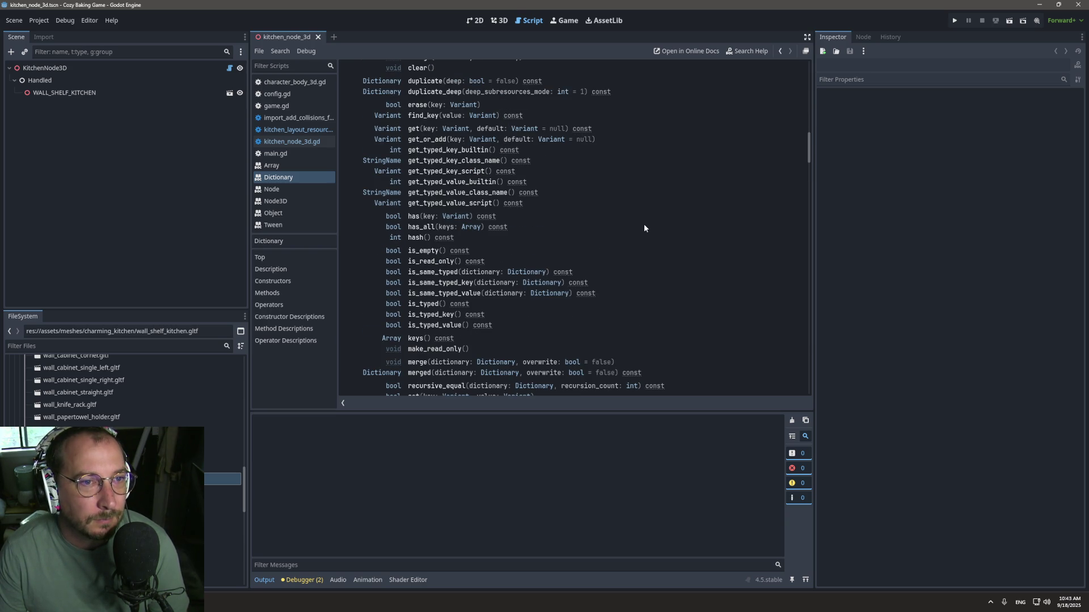
pyautogui.scroll(2, 495, 141)
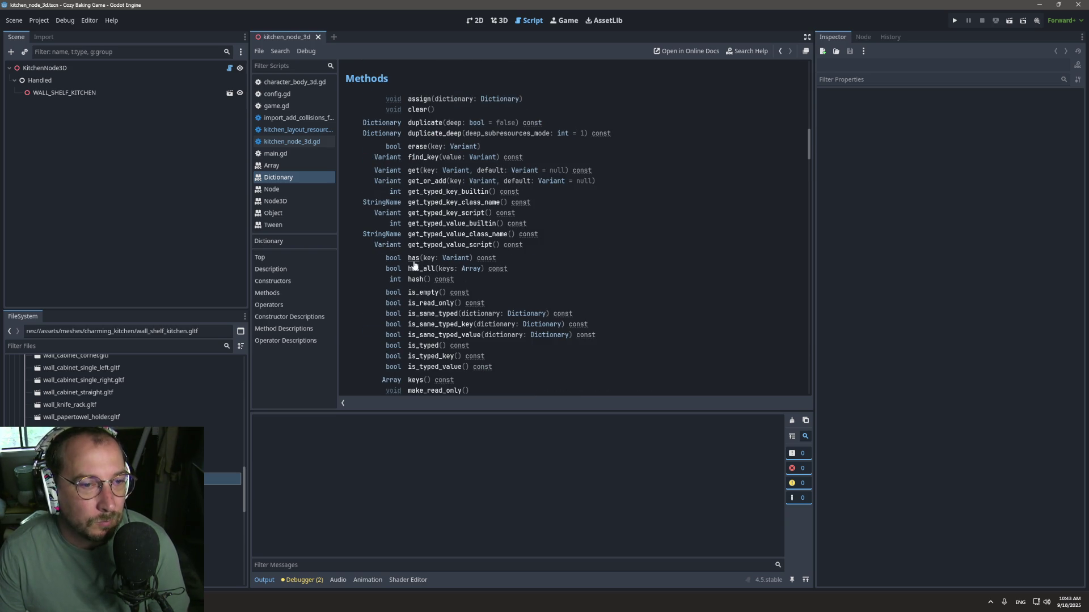
pyautogui.scroll(-4, 624, 257)
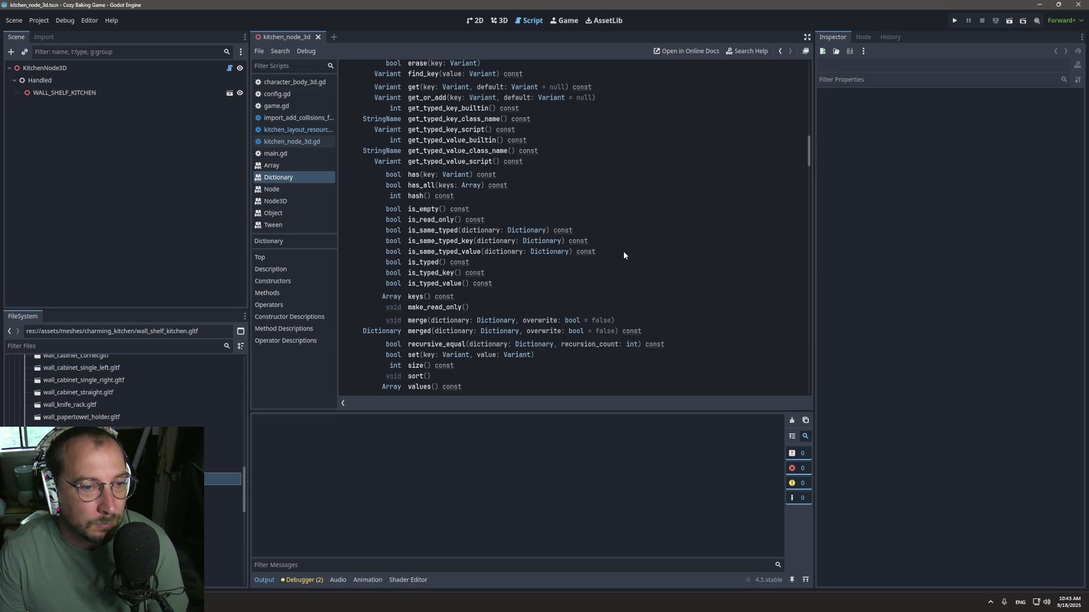
pyautogui.scroll(-2, 646, 261)
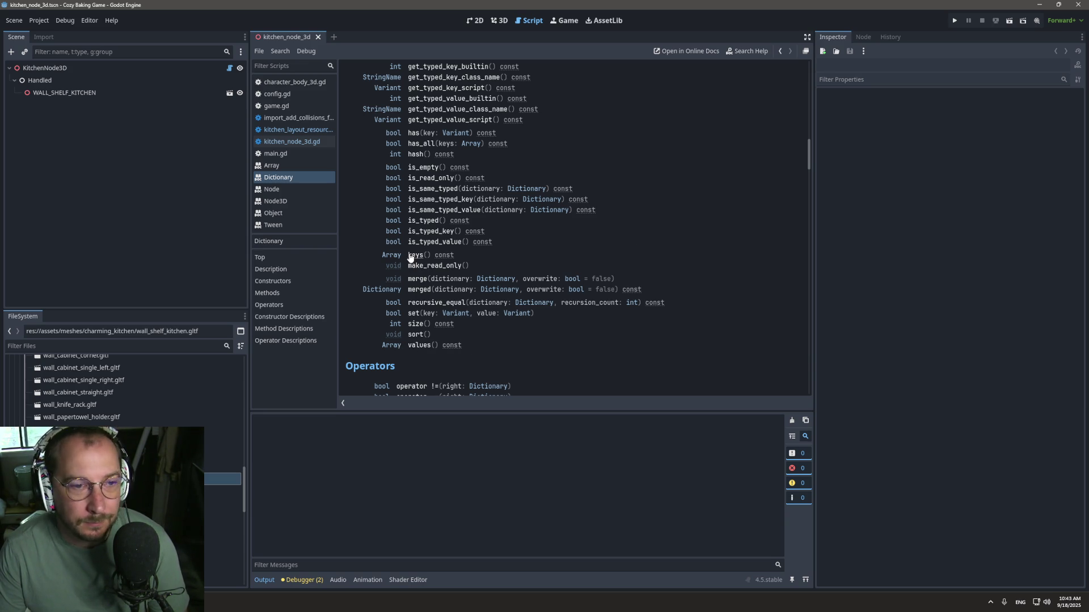
pyautogui.moveTo(406, 256); pyautogui.dragTo(424, 257)
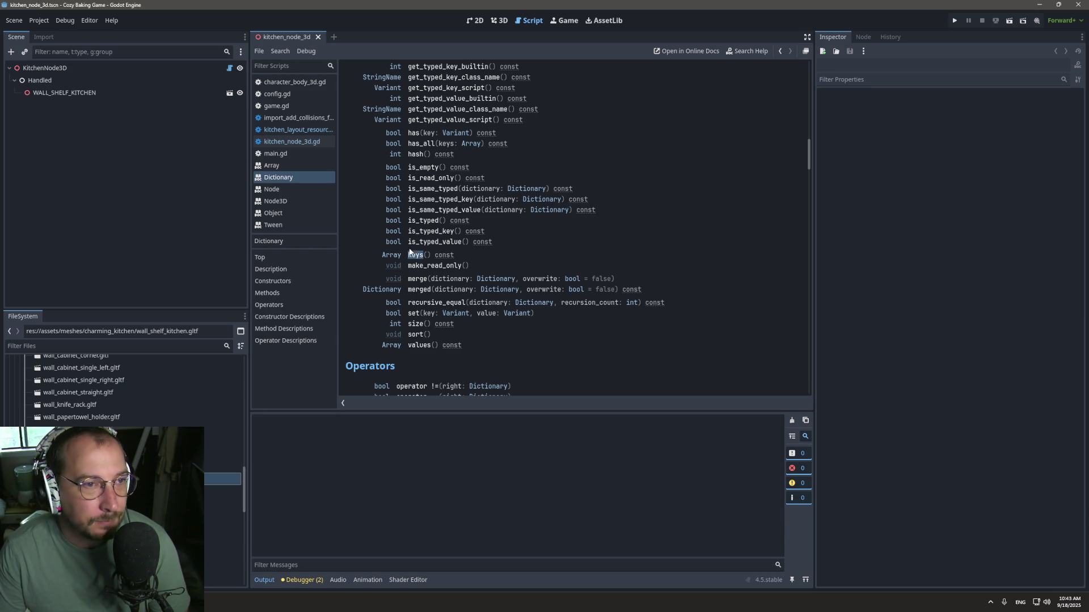
pyautogui.click(303, 130)
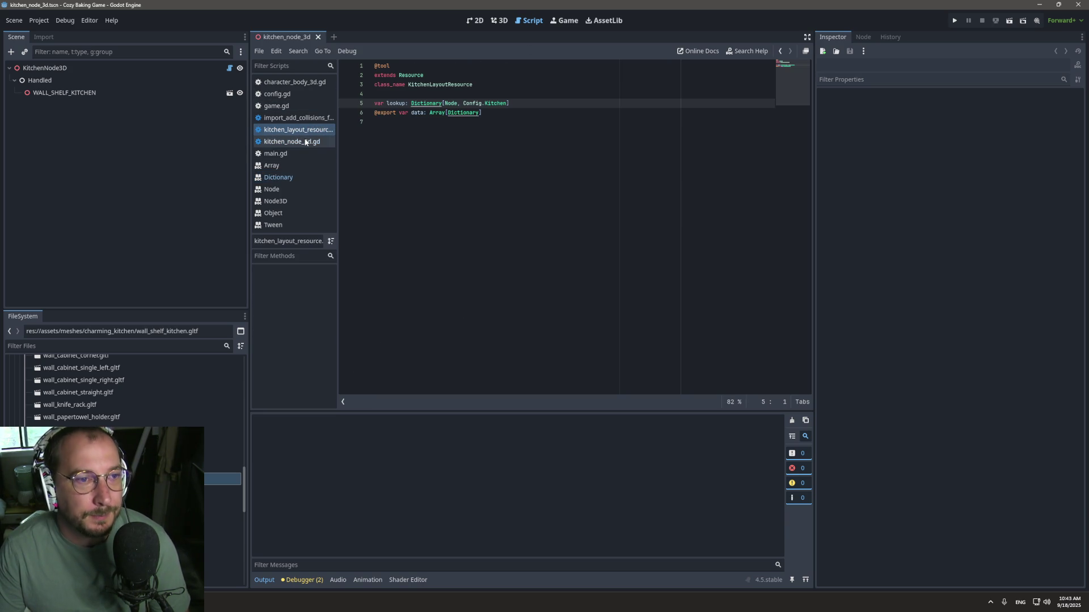
# Open kitchen_node_3d.gd from the script list
pyautogui.click(305, 142)
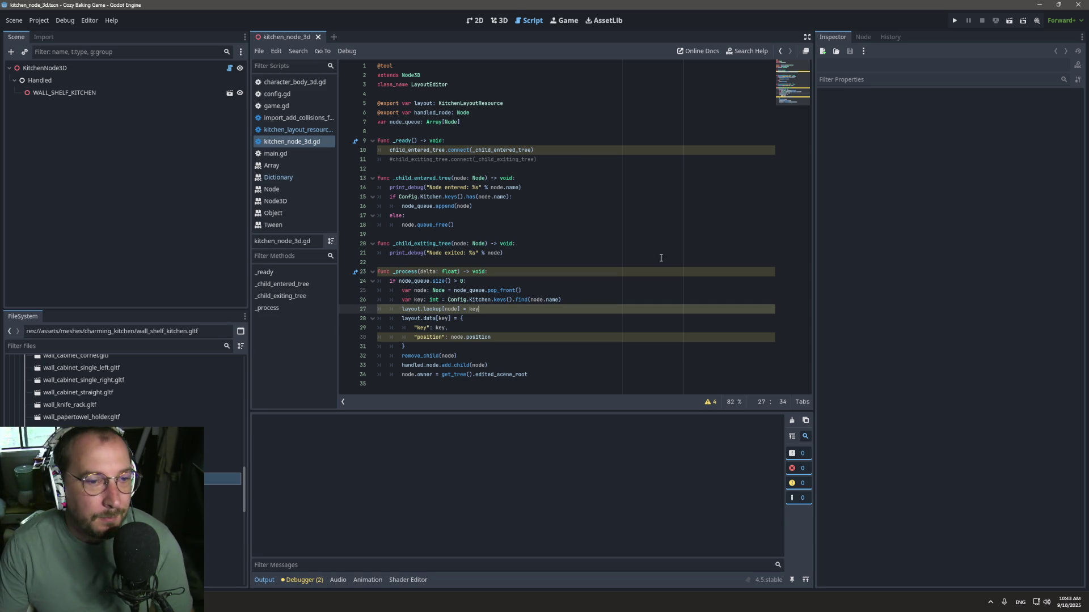
# Copy Config.Kitchen.keys() from line 26 and open a new line above the key assignment
pyautogui.click(571, 303)
pyautogui.click(494, 309)
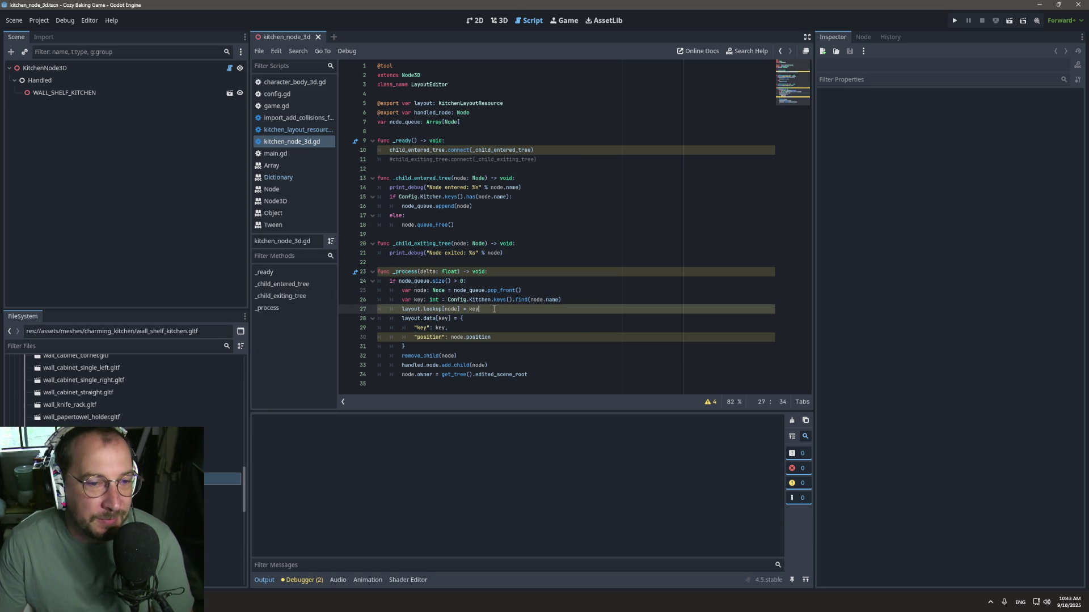
pyautogui.press('Return')
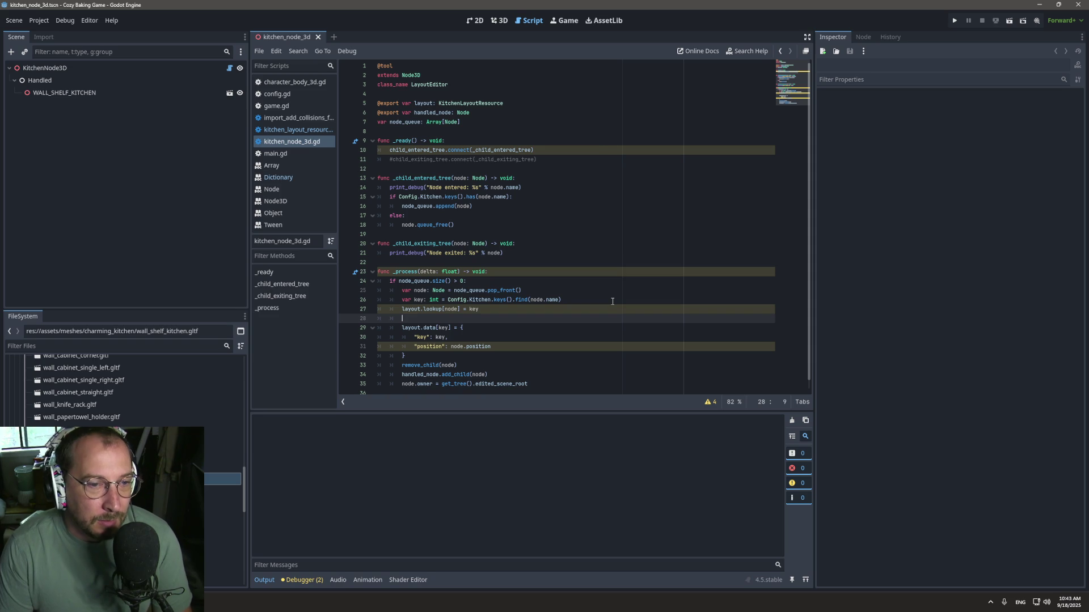
pyautogui.moveTo(448, 299); pyautogui.dragTo(510, 300)
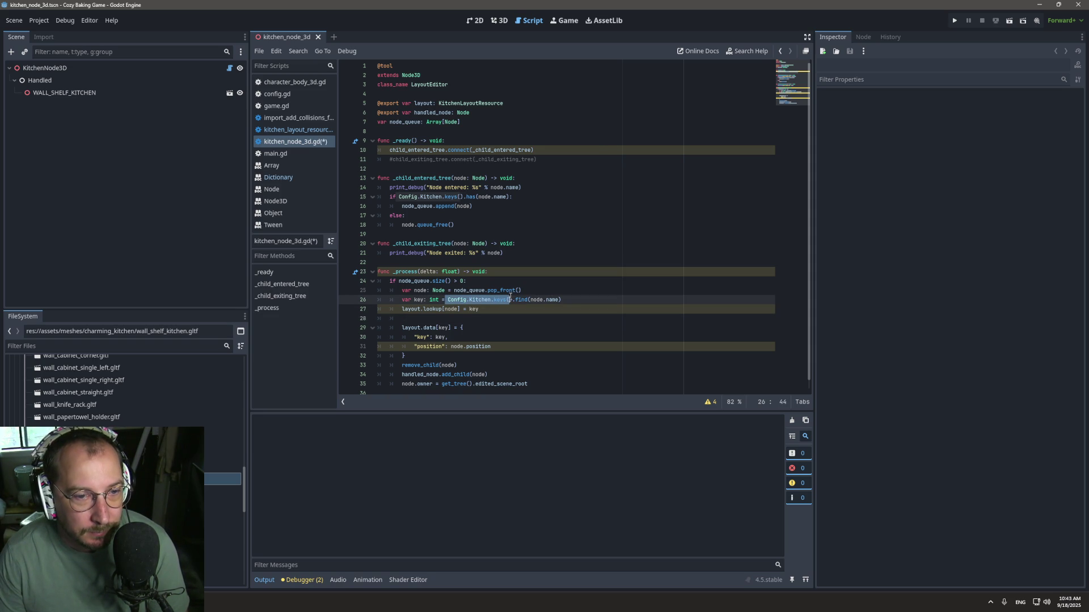
pyautogui.click(458, 299)
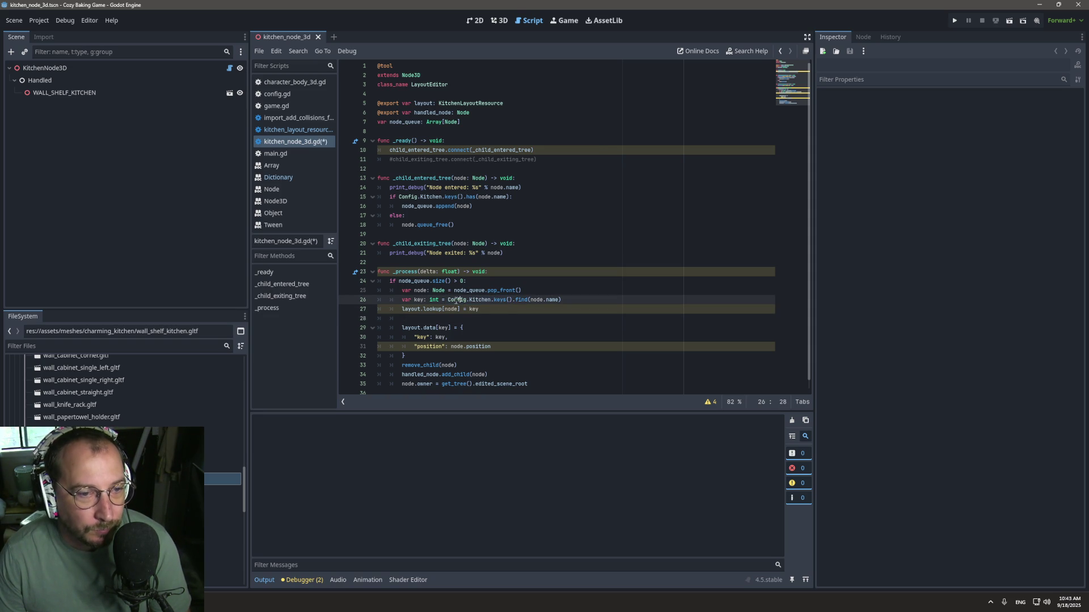
pyautogui.moveTo(449, 300); pyautogui.dragTo(515, 300)
pyautogui.hotkey('ctrl', 'c')
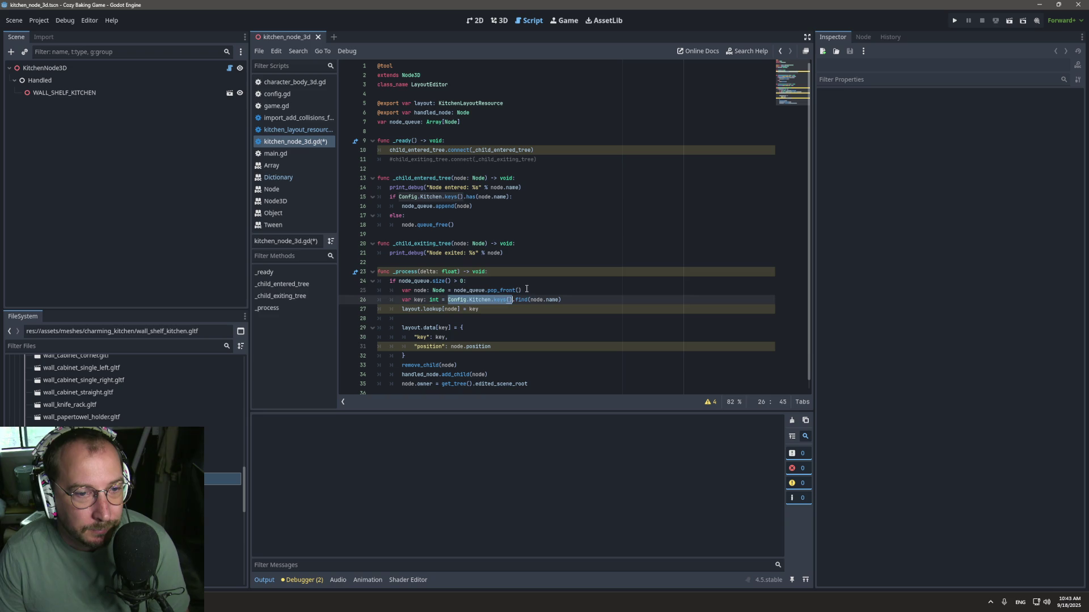
pyautogui.press('Up')
pyautogui.press('End')
pyautogui.press('Return')
# Draft a var key_index line using Config.Kitchen.keys().find(, then clear it again
pyautogui.write('var ')
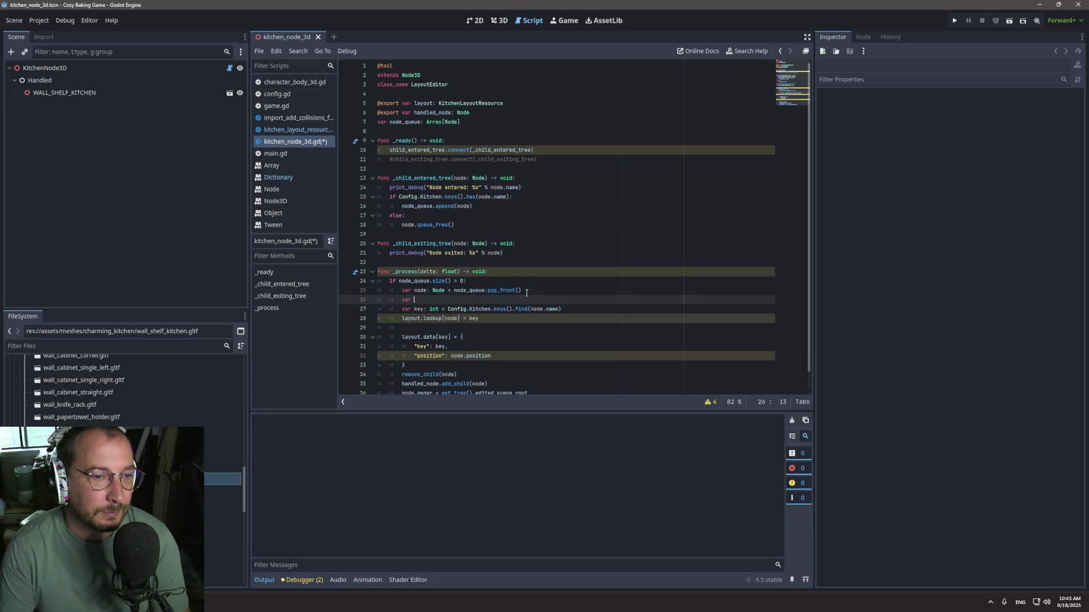
pyautogui.write('key_index: int =')
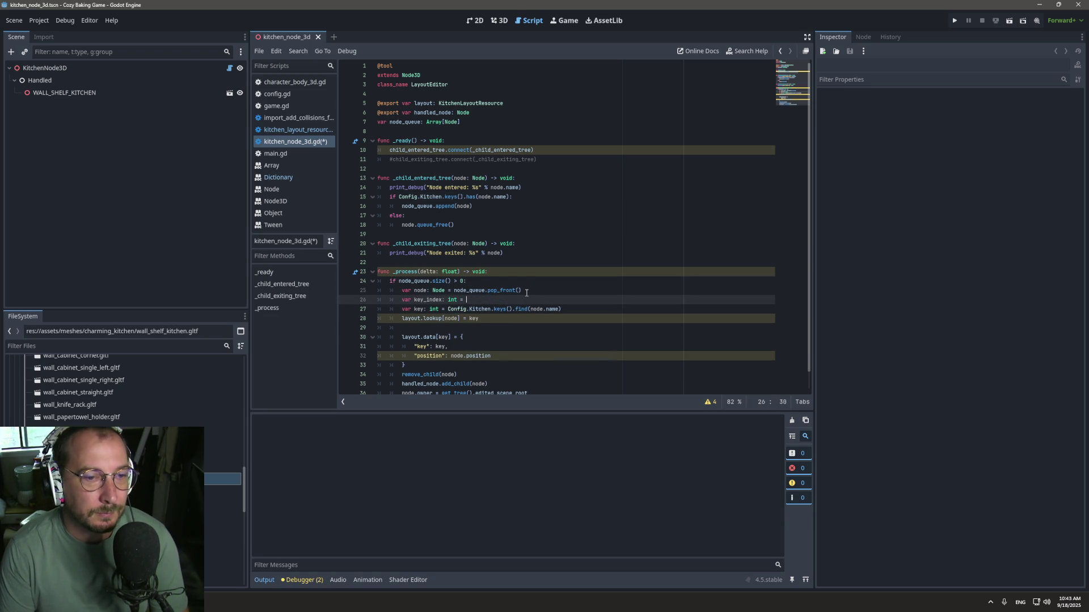
pyautogui.hotkey('ctrl', 'v')
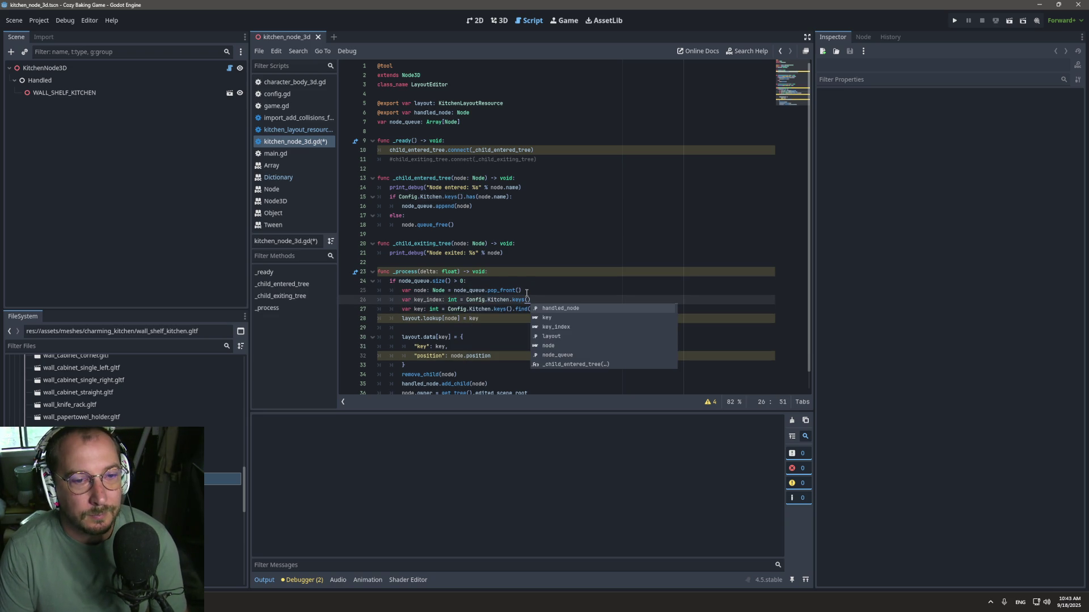
pyautogui.press('Escape')
pyautogui.write('find(')
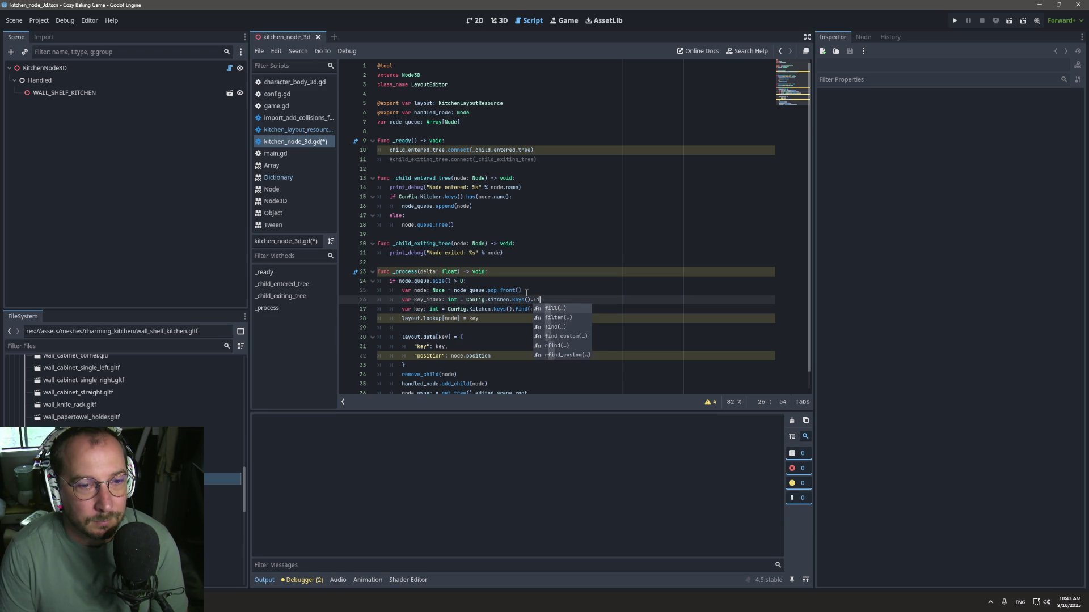
pyautogui.press('Escape')
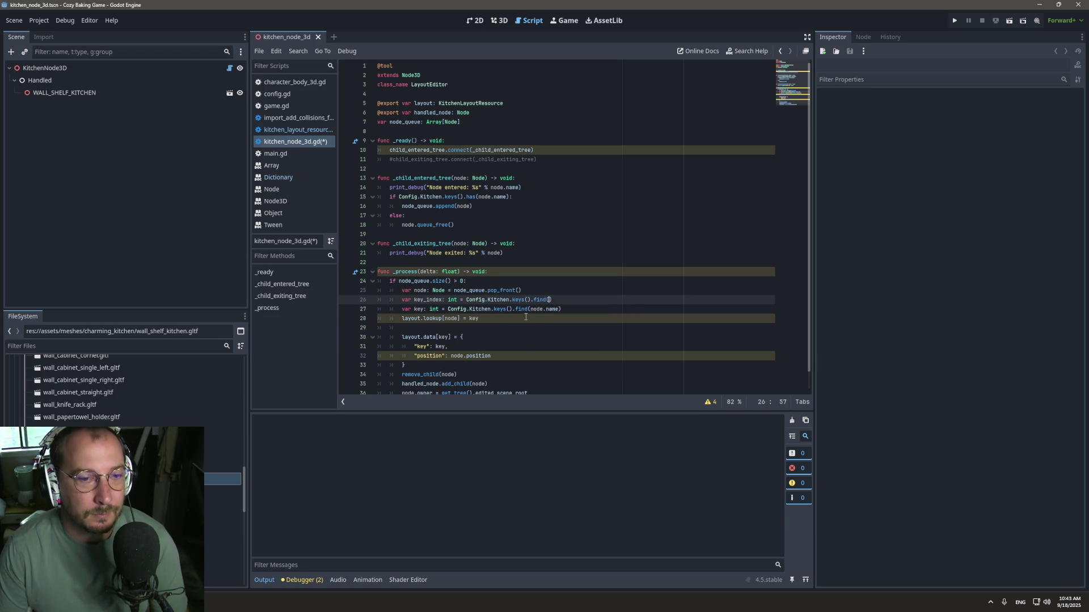
pyautogui.hotkey('ctrl', 'BackSpace')
pyautogui.hotkey('ctrl', 'BackSpace')
pyautogui.hotkey('ctrl', 'BackSpace')
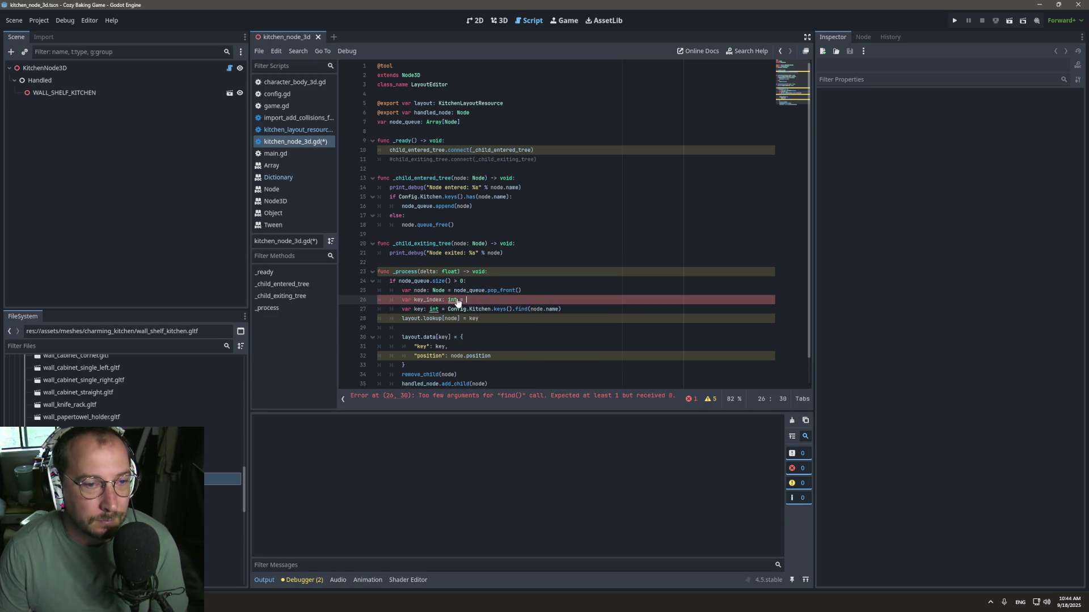
pyautogui.press('BackSpace')
pyautogui.press('BackSpace')
pyautogui.press('BackSpace')
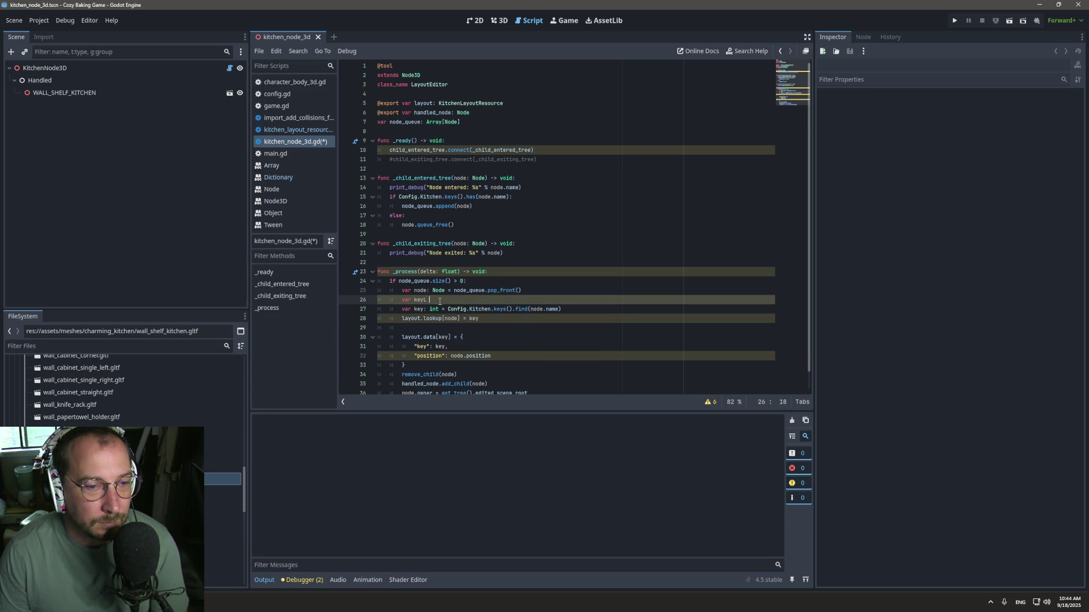
pyautogui.hotkey('ctrl', 'BackSpace')
pyautogui.hotkey('ctrl', 'BackSpace')
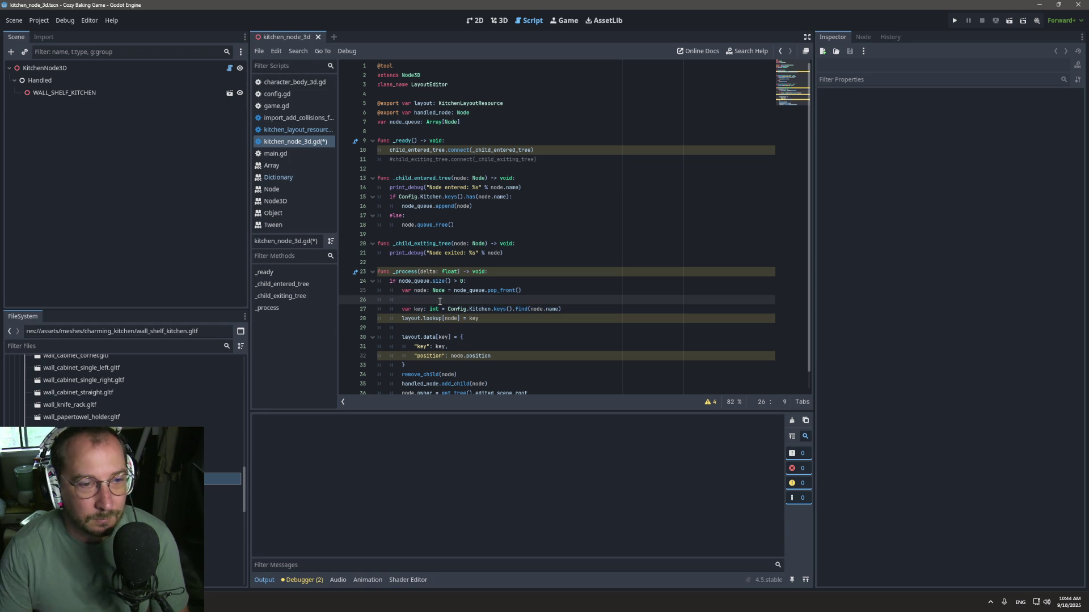
# Declare var index on the new line and save the script
pyautogui.write('var keyL ')
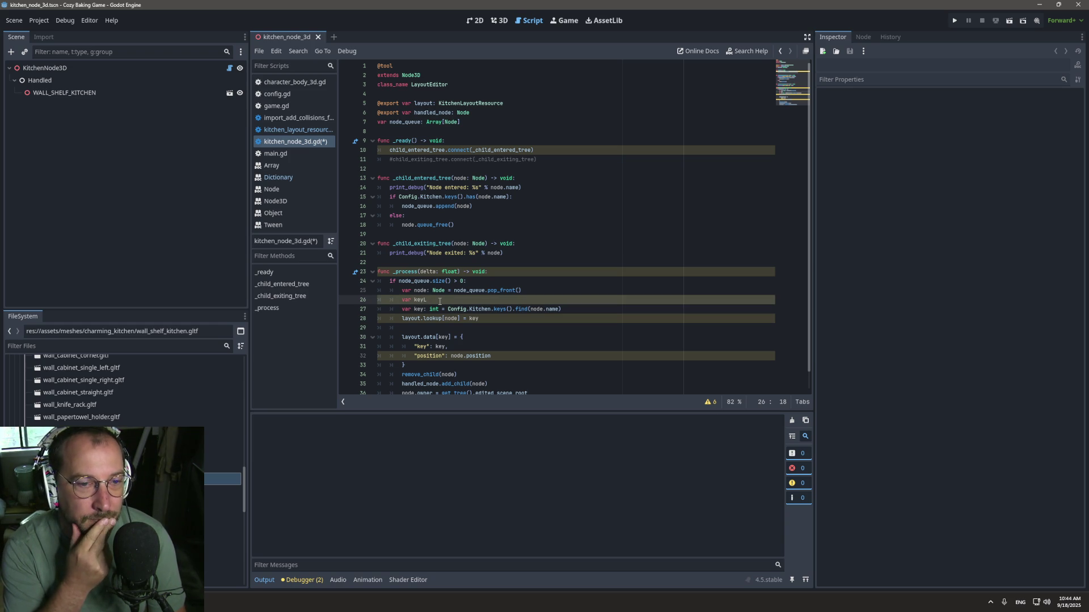
pyautogui.write('index: int =')
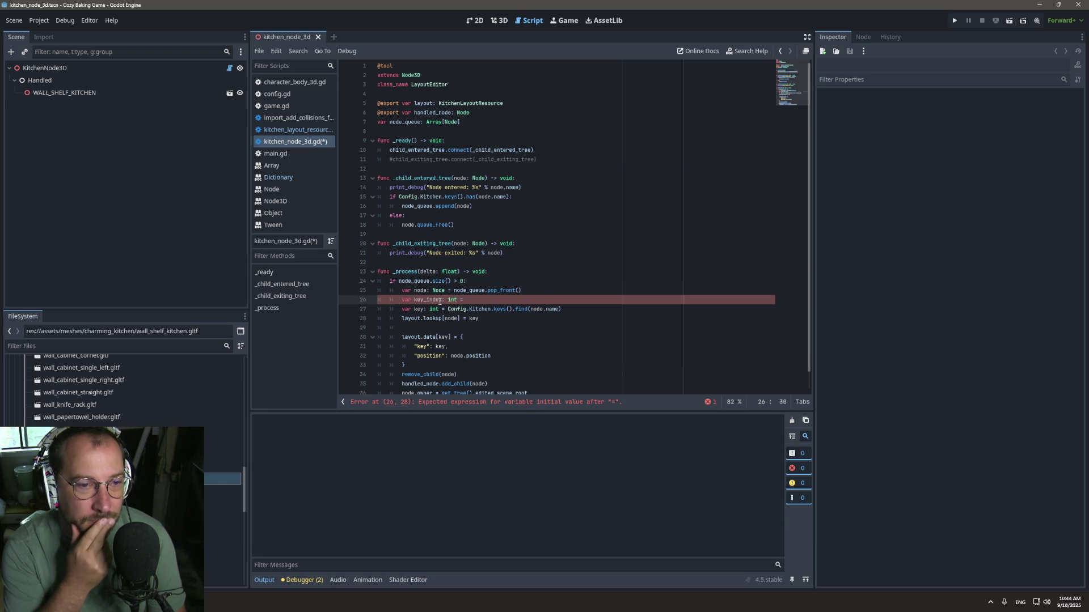
pyautogui.click(427, 299)
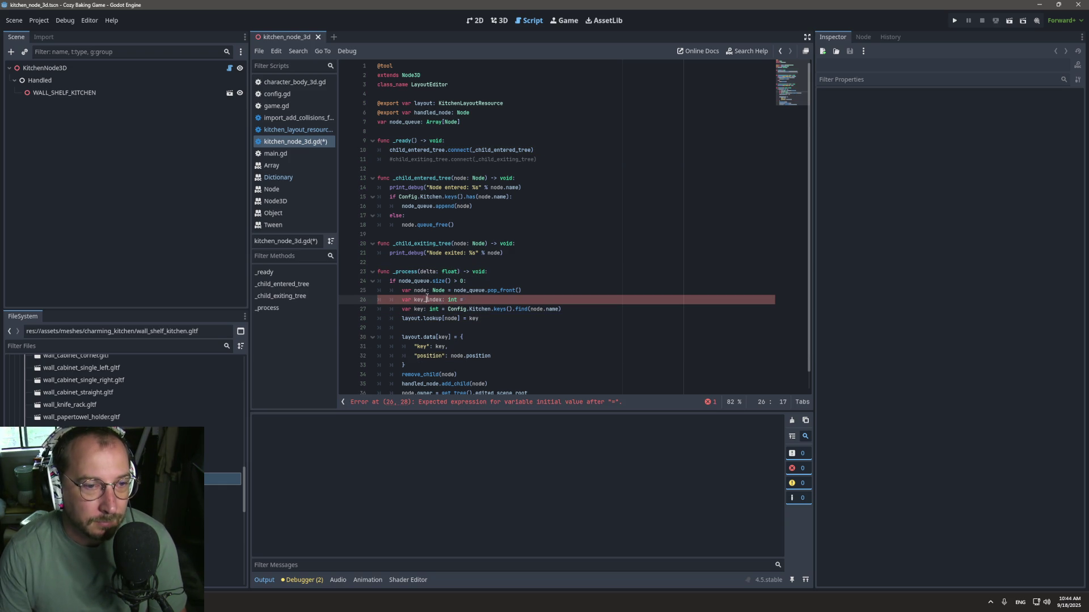
pyautogui.press('BackSpace')
pyautogui.press('BackSpace')
pyautogui.press('BackSpace')
pyautogui.hotkey('ctrl', 's')
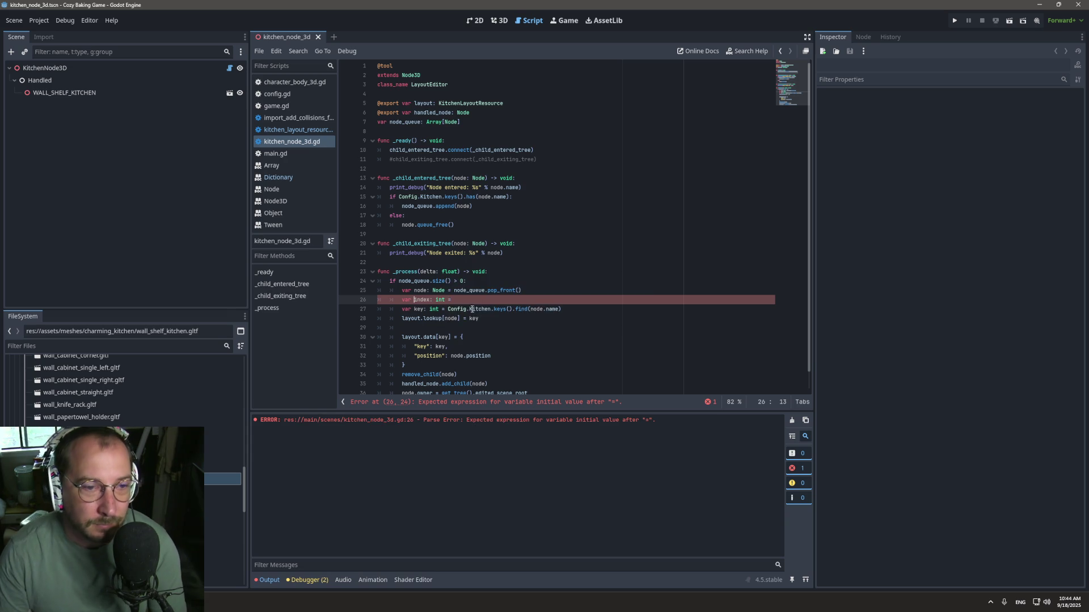
# Move the var index line below the layout.lookup assignment
pyautogui.click(468, 300)
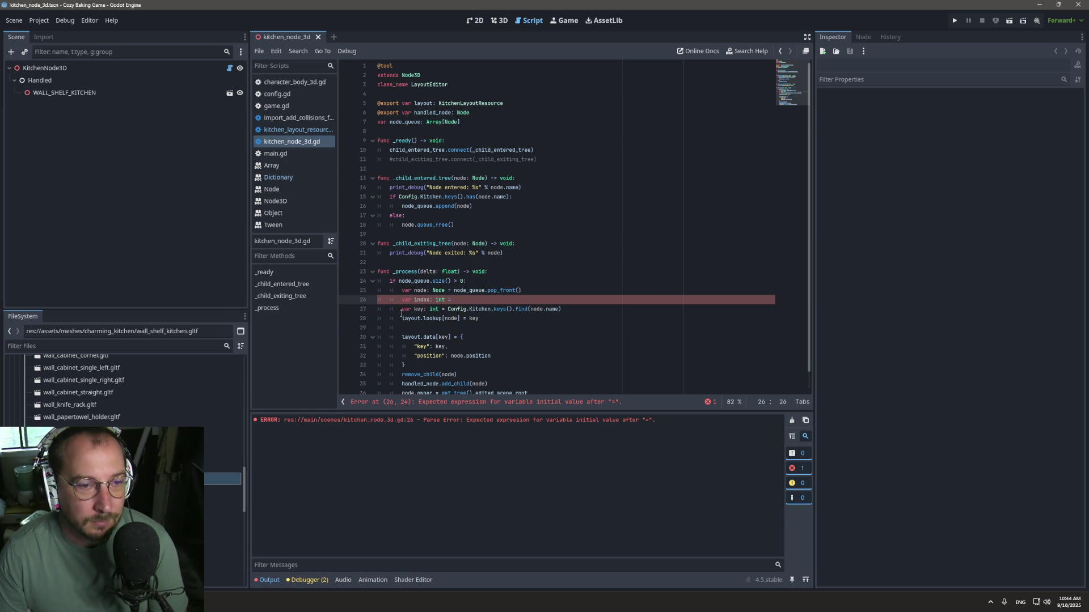
pyautogui.click(435, 310)
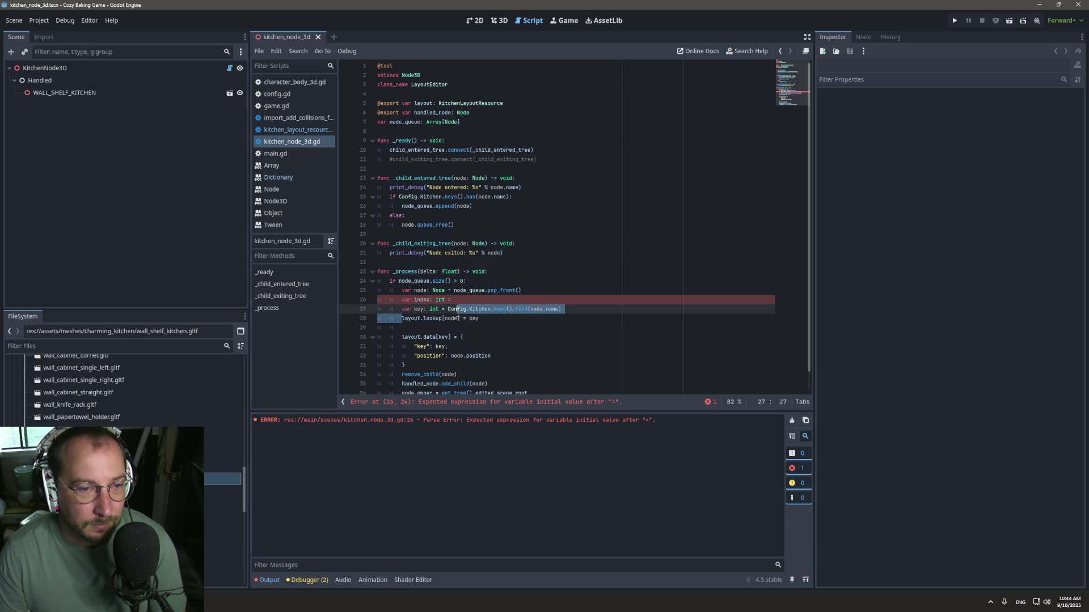
pyautogui.click(438, 299)
pyautogui.hotkey('ctrl', 'x')
pyautogui.press('Down')
pyautogui.press('Down')
pyautogui.hotkey('ctrl', 'v')
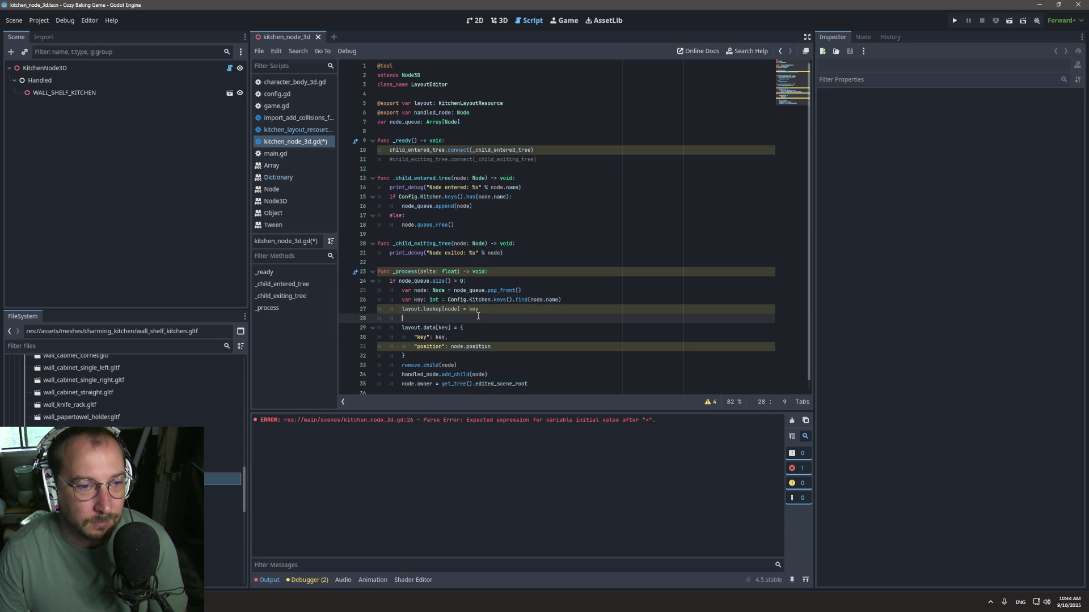
pyautogui.press('BackSpace')
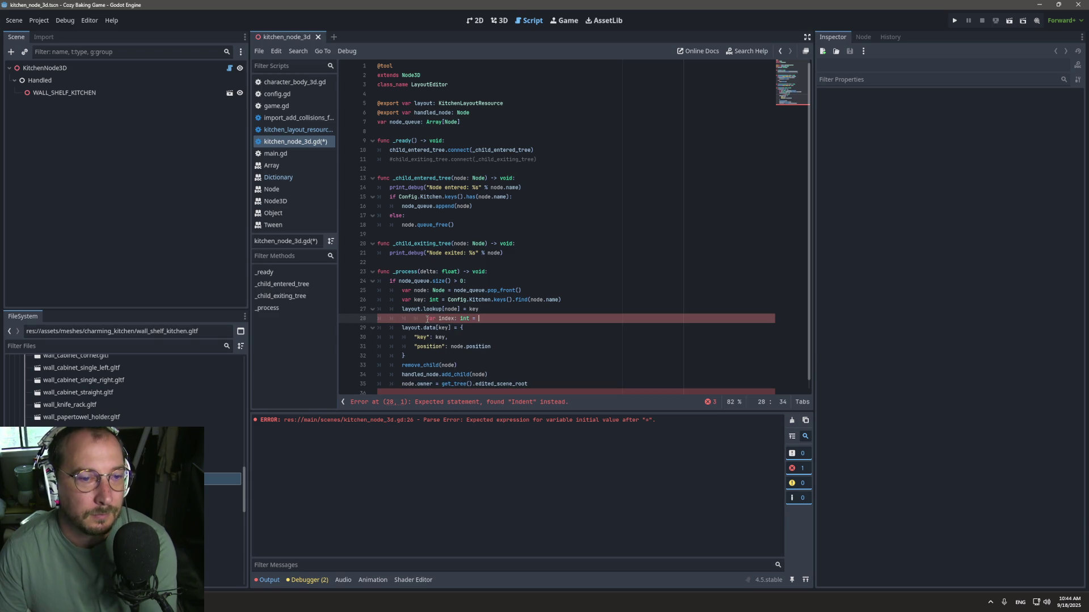
pyautogui.click(428, 318)
pyautogui.press('BackSpace')
pyautogui.press('BackSpace')
pyautogui.press('End')
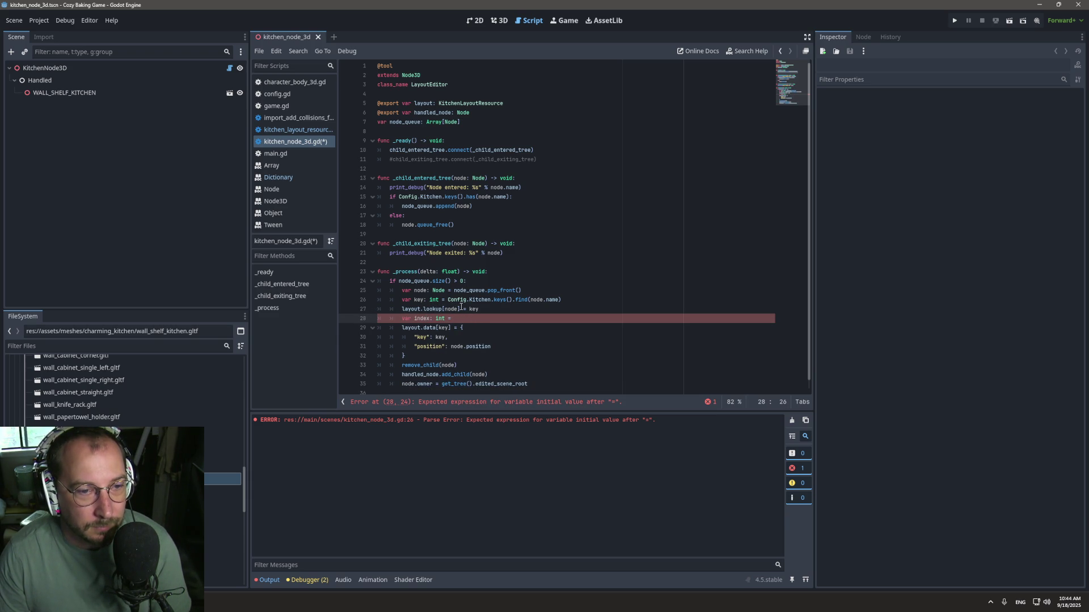
# Look up the Array find() and Dictionary documentation, then return to kitchen_node_3d.gd
pyautogui.doubleClick(431, 309)
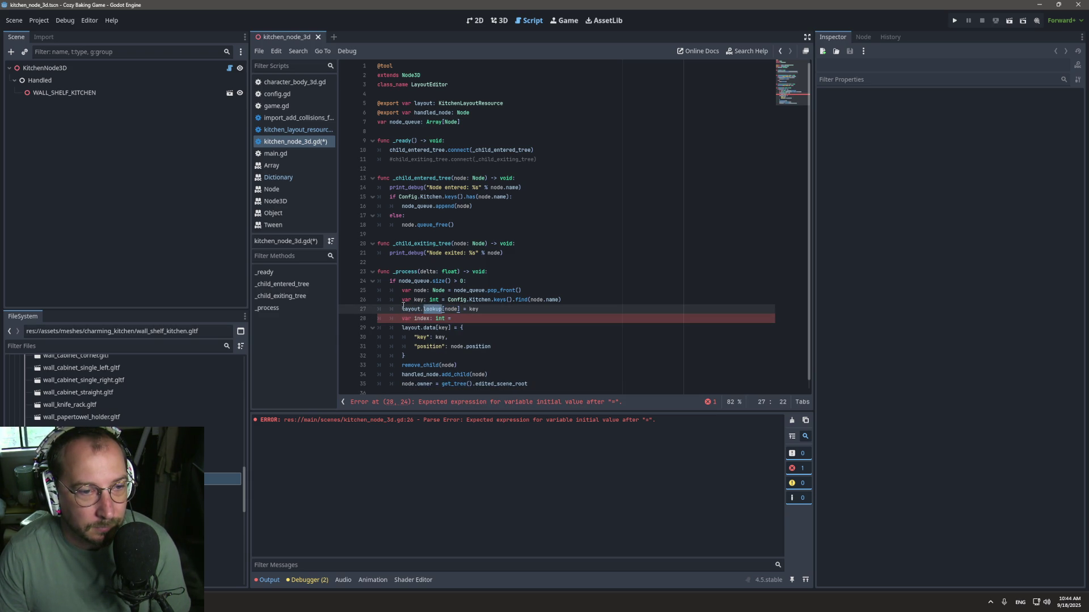
pyautogui.moveTo(403, 309); pyautogui.dragTo(443, 309)
pyautogui.keyDown('ctrl'); pyautogui.click(521, 299); pyautogui.keyUp('ctrl')
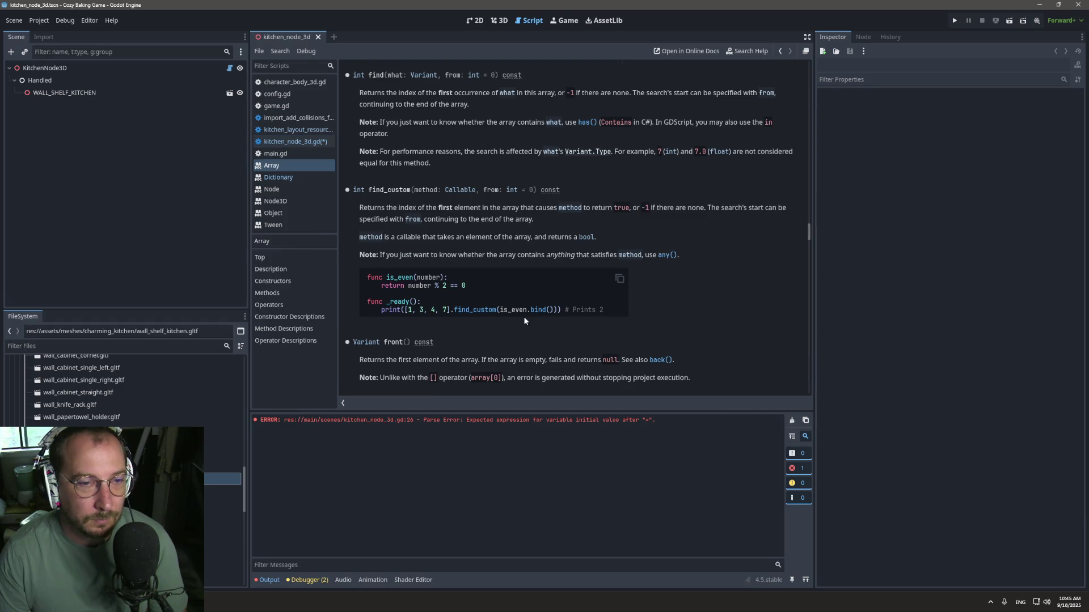
pyautogui.click(780, 51)
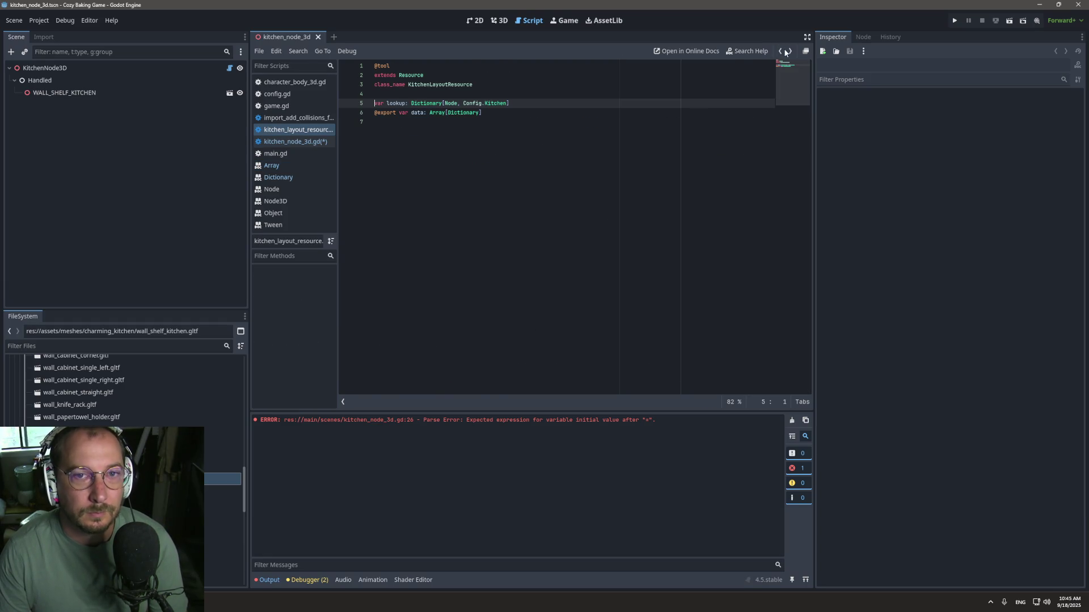
pyautogui.click(788, 51)
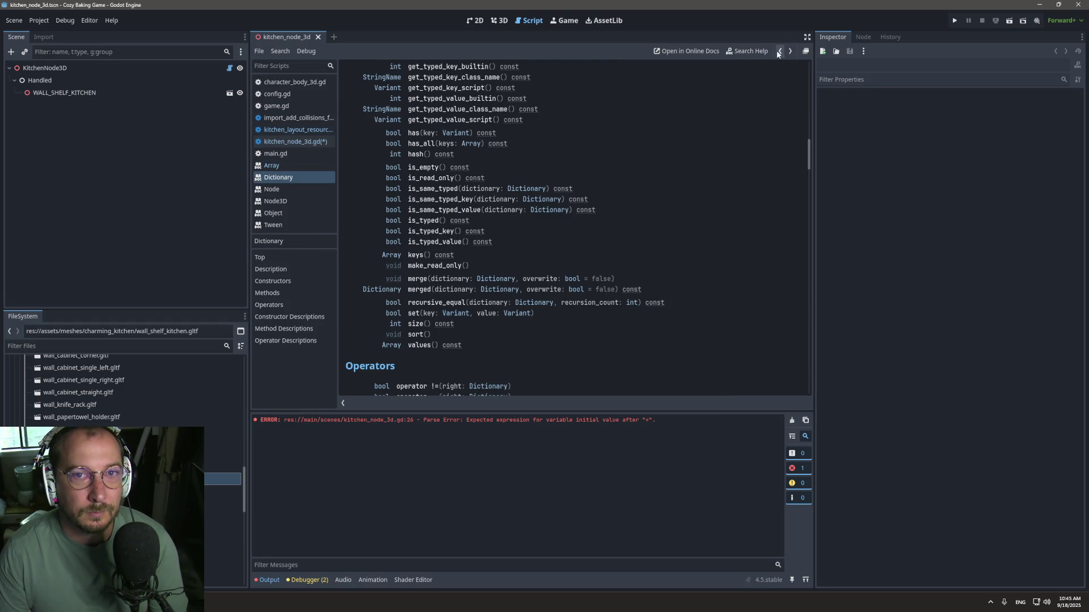
pyautogui.click(276, 141)
# Save, then change layout.data[key] to layout.data[index]
pyautogui.press('Up')
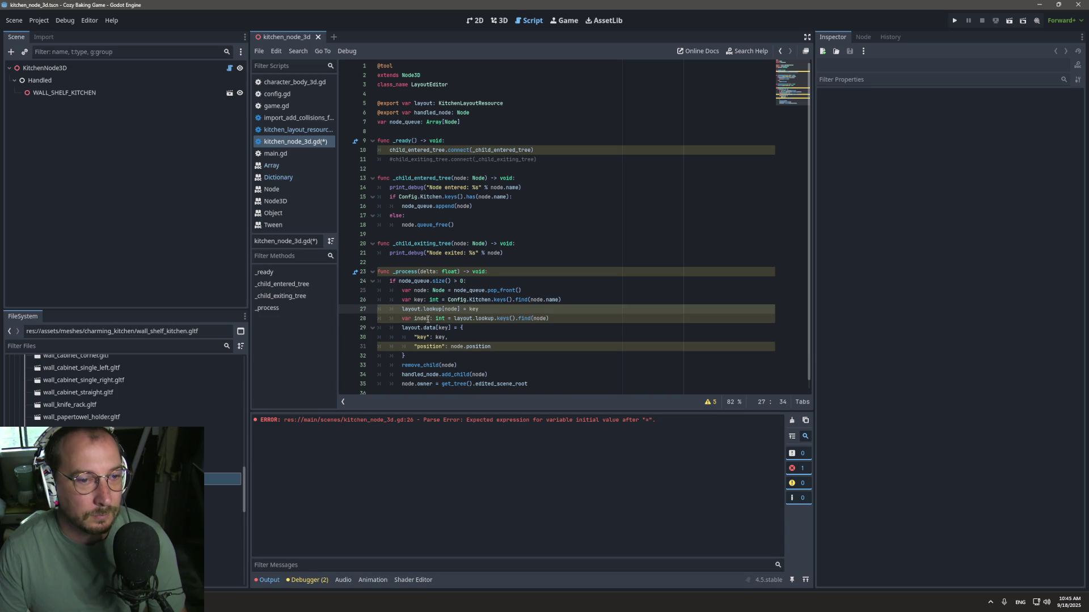
pyautogui.click(428, 319)
pyautogui.hotkey('ctrl', 's')
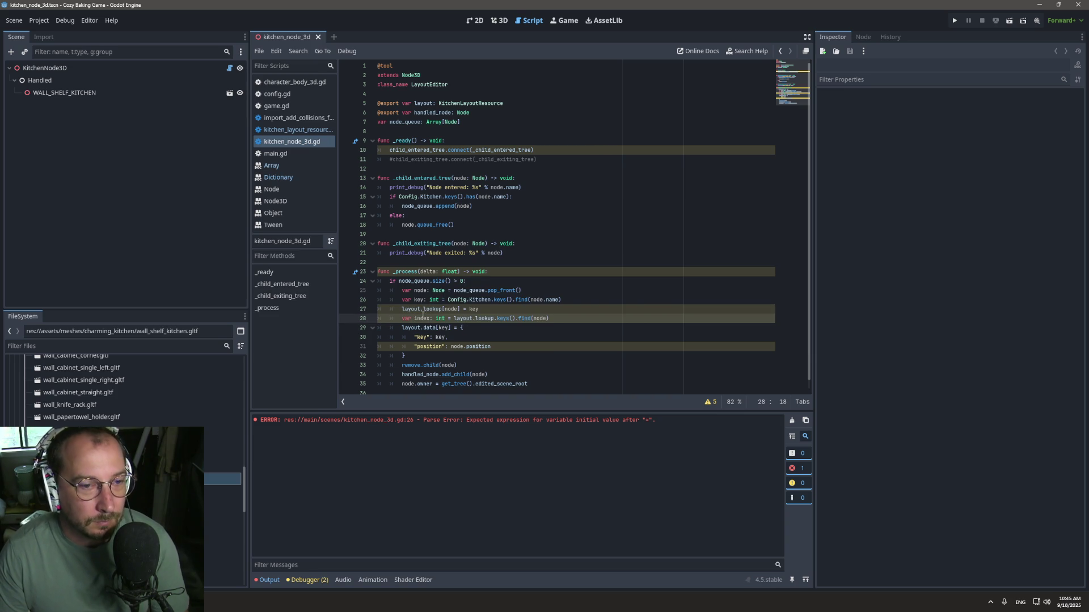
pyautogui.doubleClick(422, 318)
pyautogui.doubleClick(443, 328)
pyautogui.write('index')
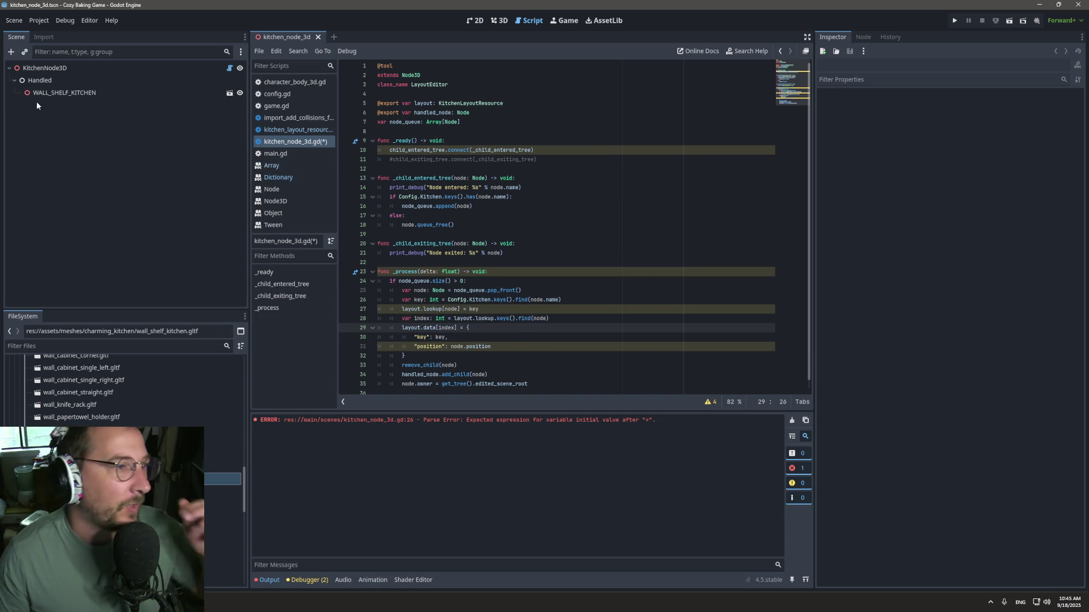
# Delete the WALL_SHELF_KITCHEN node from the scene
pyautogui.rightClick(57, 89)
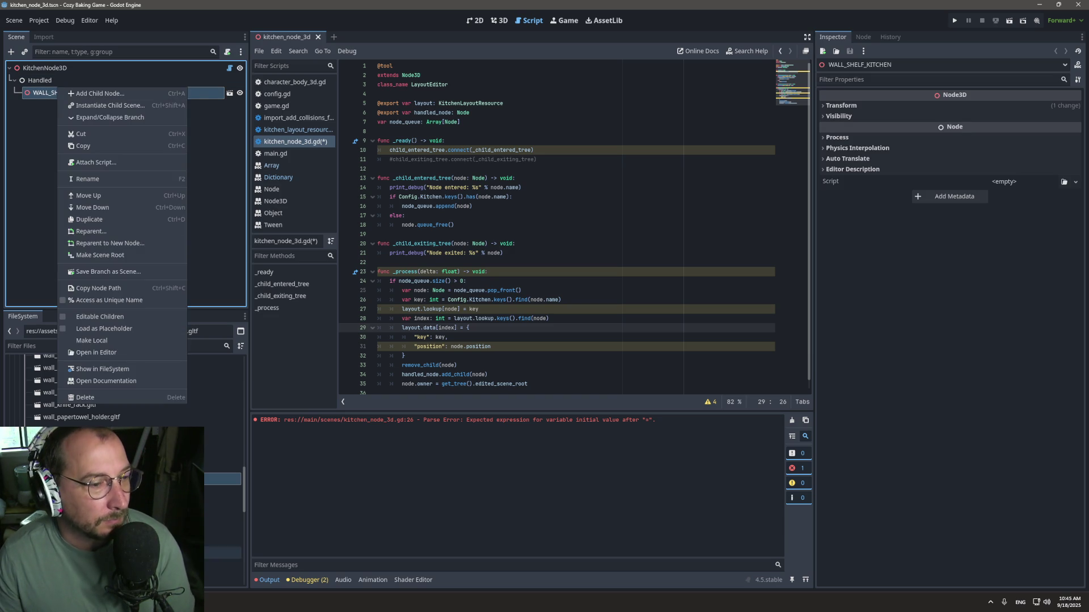
pyautogui.click(85, 397)
pyautogui.click(517, 314)
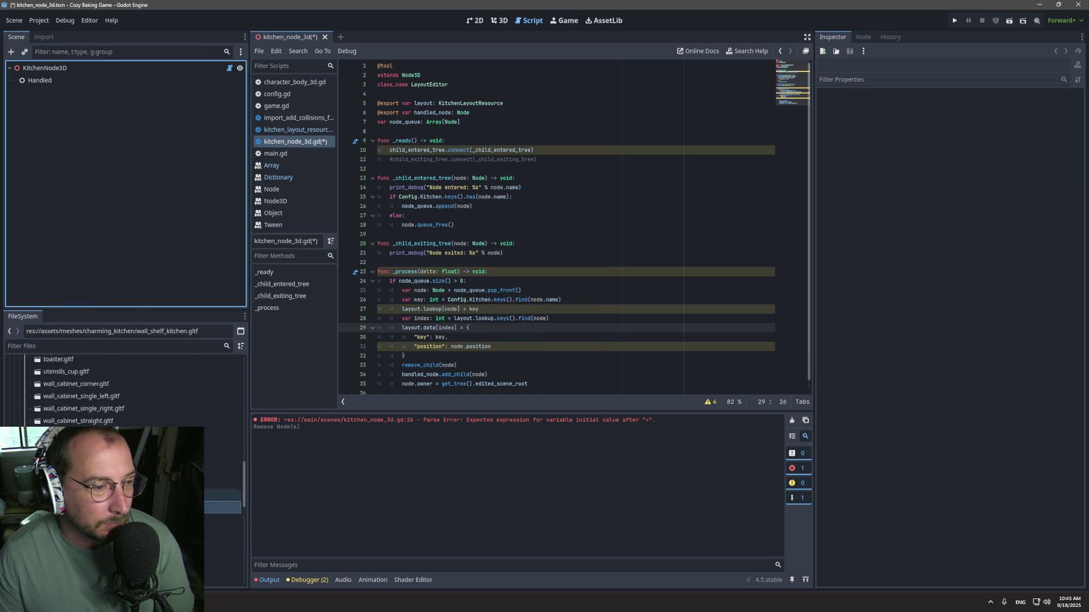
# Initialize kitchen_a.tres Data as an empty Array[Dictionary], then save the script
pyautogui.scroll(10, 125, 471)
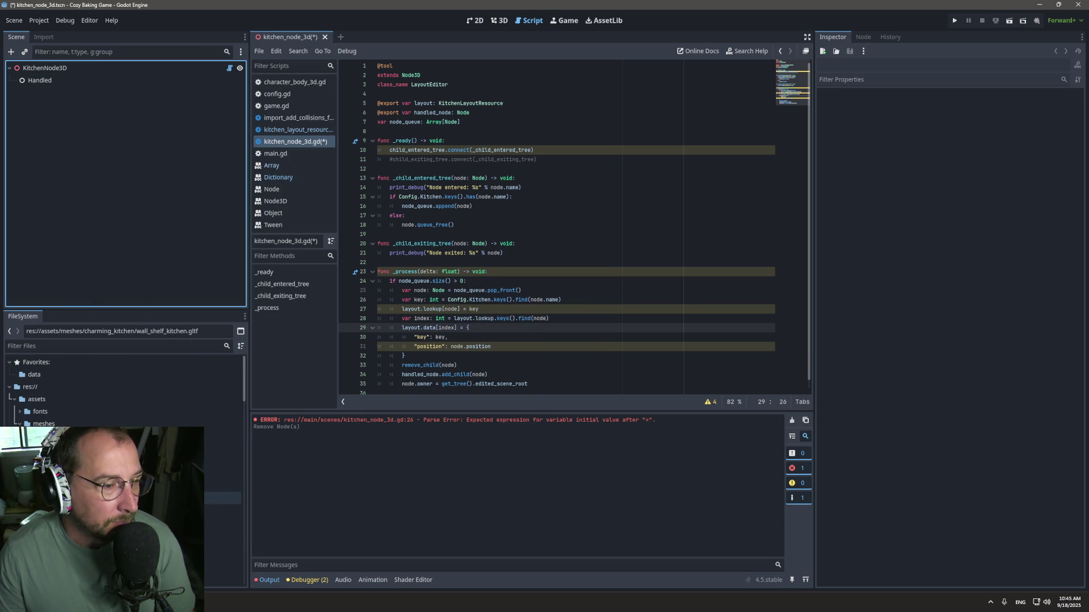
pyautogui.click(223, 485)
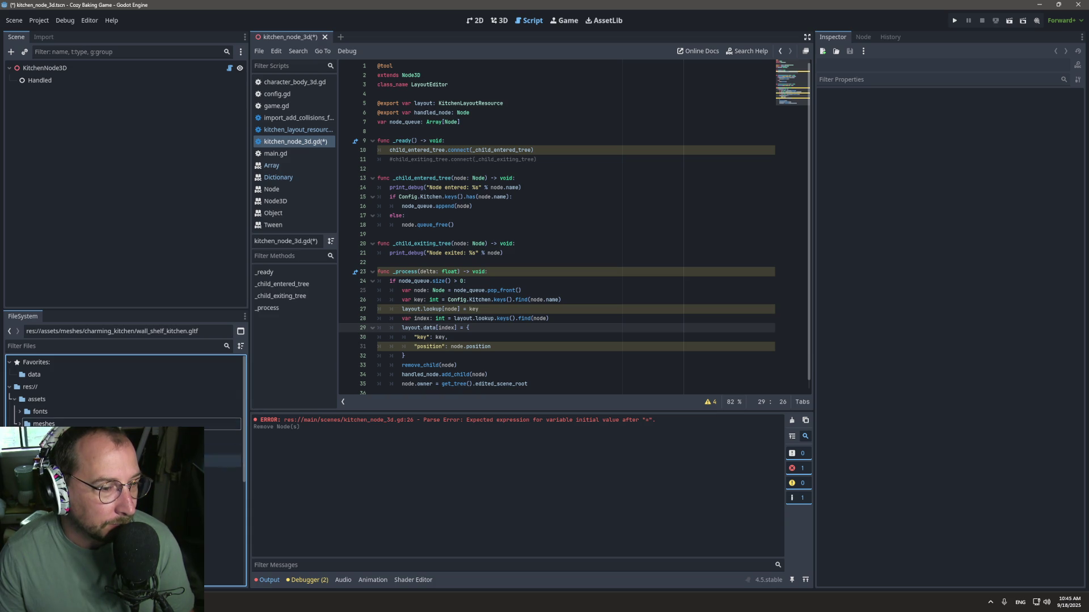
pyautogui.click(221, 485)
pyautogui.click(998, 105)
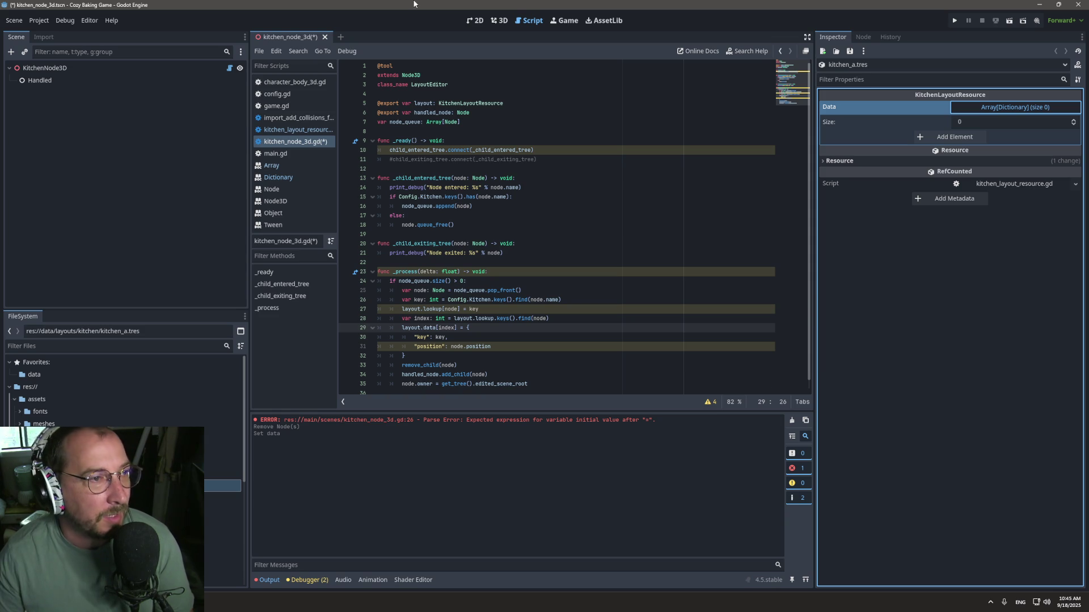
pyautogui.click(136, 175)
pyautogui.click(487, 274)
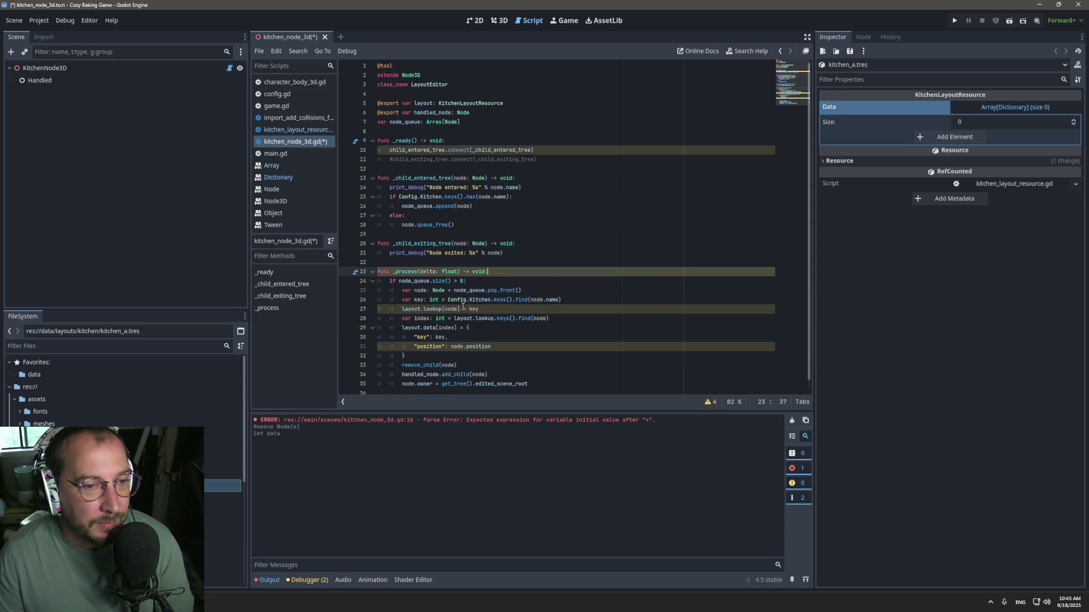
pyautogui.hotkey('ctrl', 's')
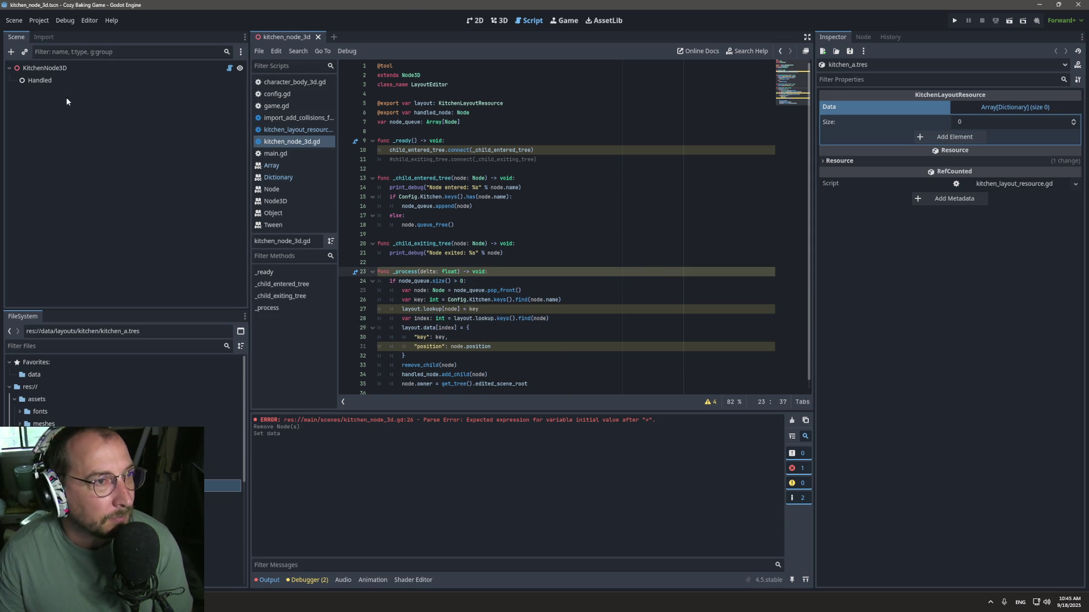
# Select KitchenNode3D to view its layout properties, then switch to the 3D view
pyautogui.click(40, 80)
pyautogui.click(54, 71)
pyautogui.click(53, 82)
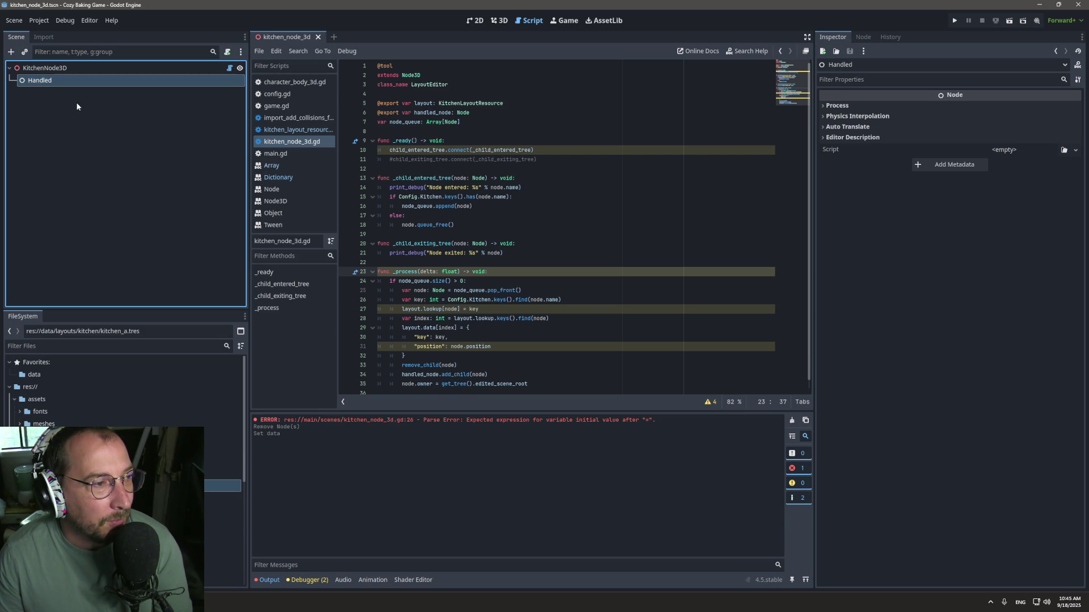
pyautogui.click(57, 68)
pyautogui.click(65, 78)
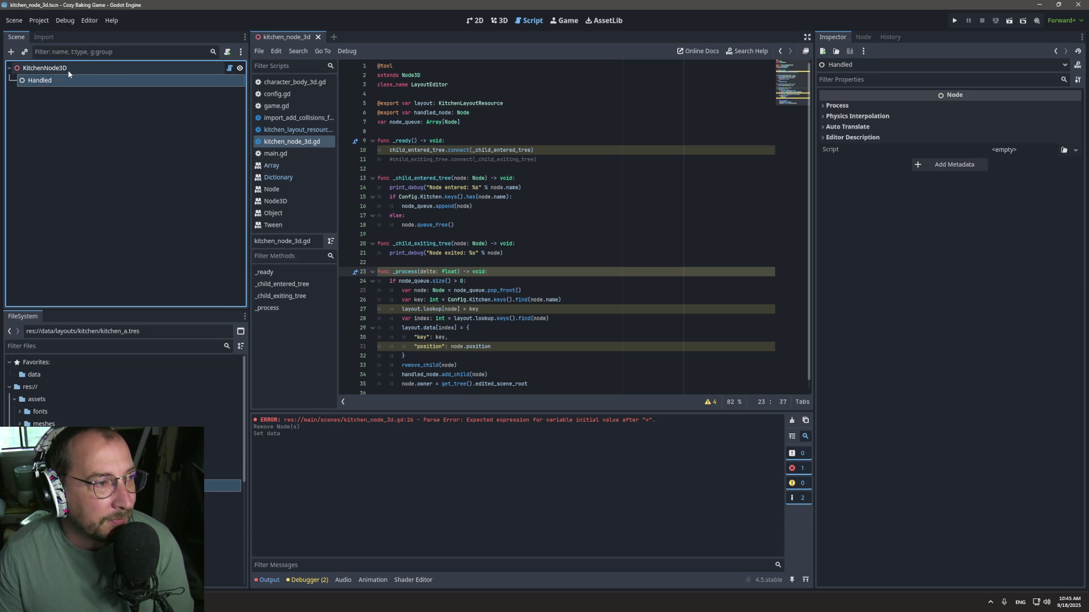
pyautogui.click(46, 68)
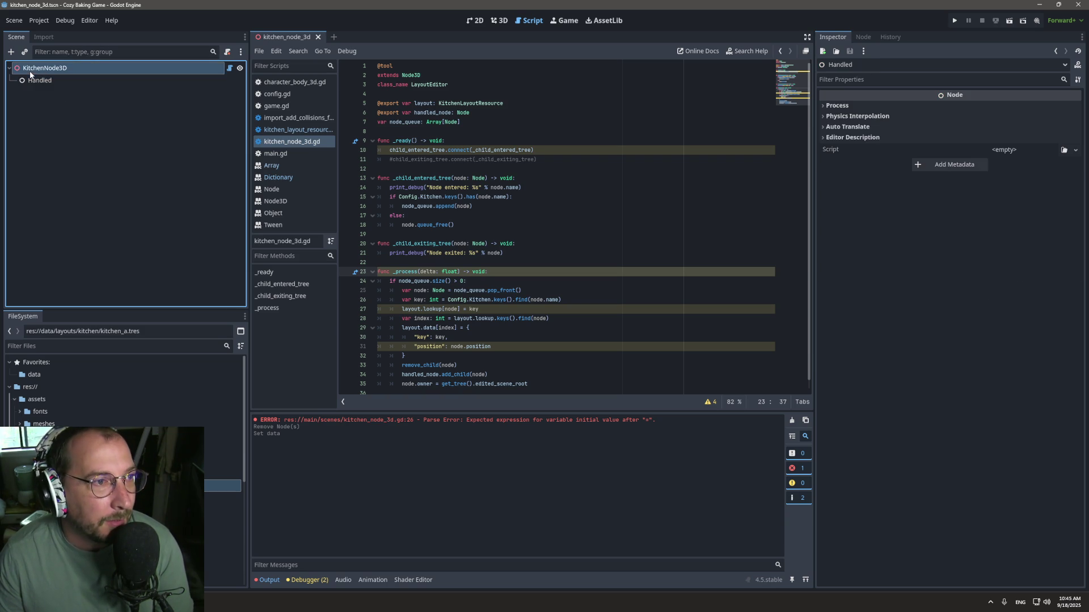
pyautogui.click(39, 70)
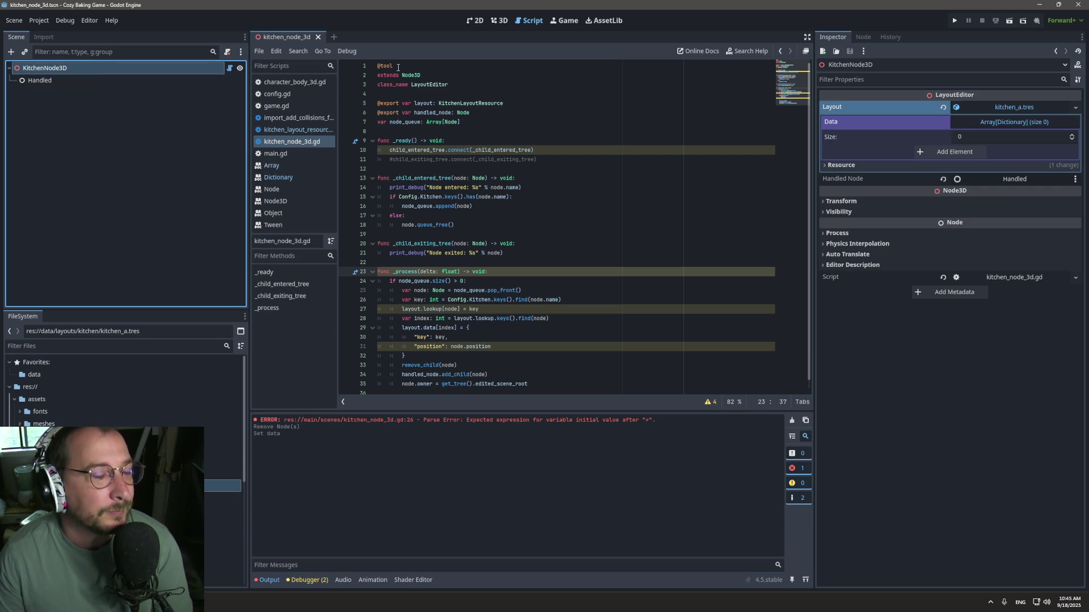
pyautogui.click(507, 20)
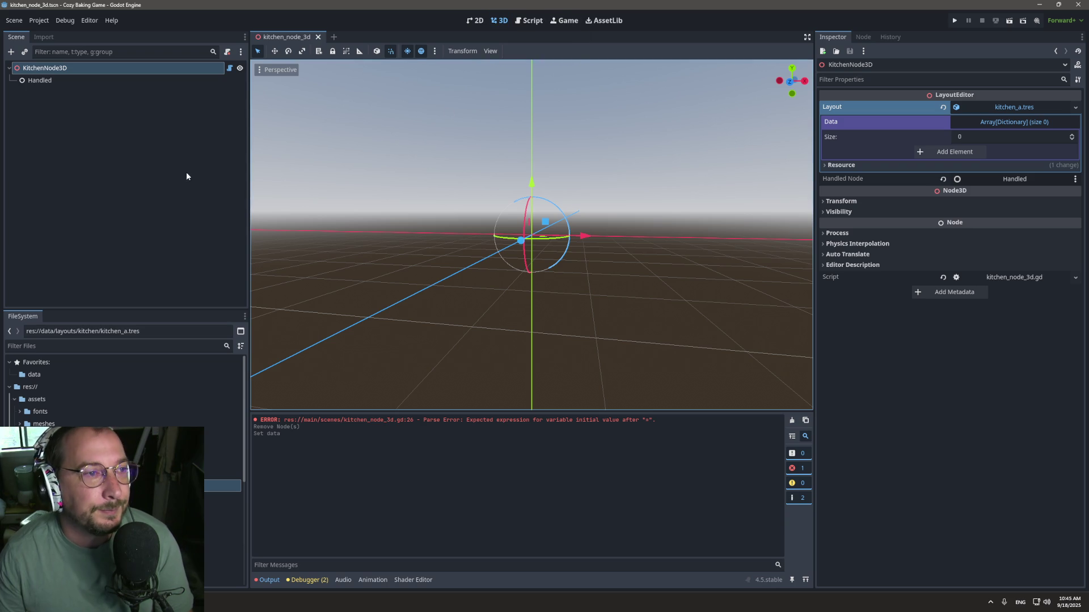
# Drag blinds_kitchen.gltf from assets/meshes into the 3D viewport as BLINDS_KITCHEN
pyautogui.moveTo(455, 142); pyautogui.dragTo(397, 238)
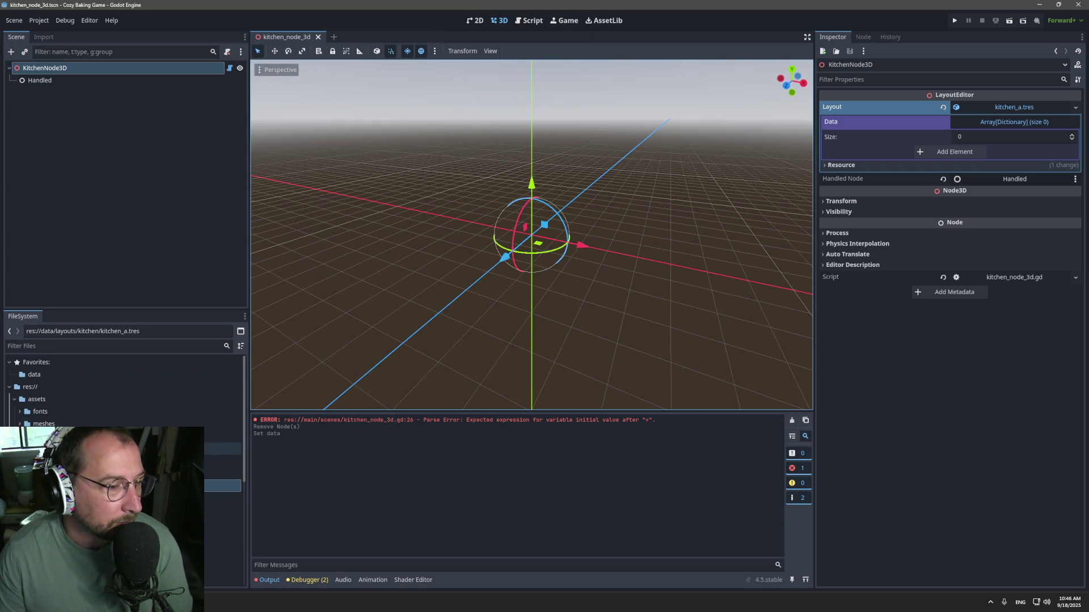
pyautogui.click(18, 412)
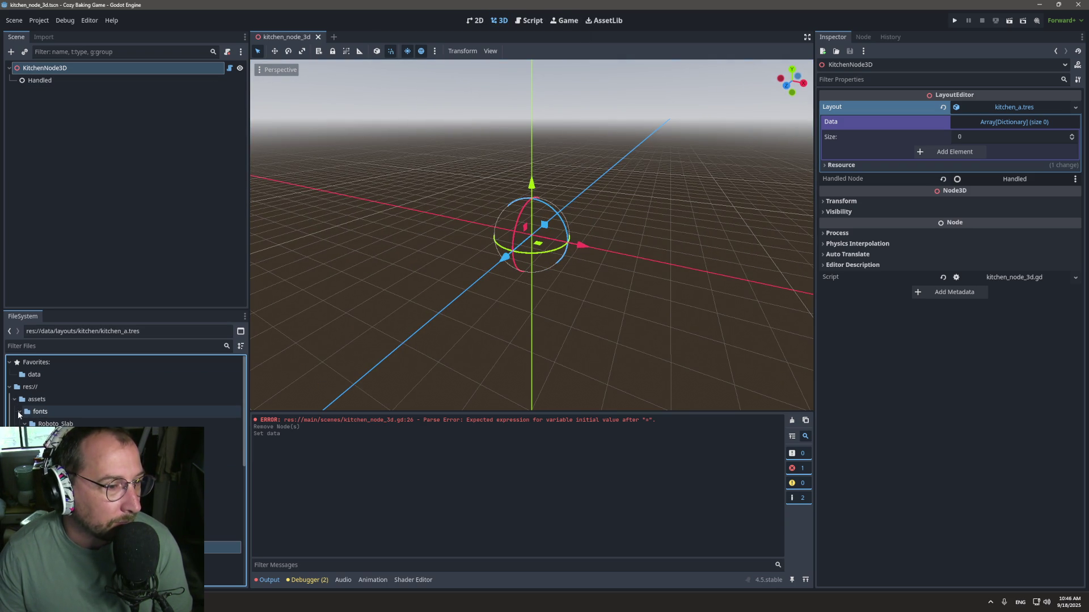
pyautogui.click(19, 412)
pyautogui.click(20, 424)
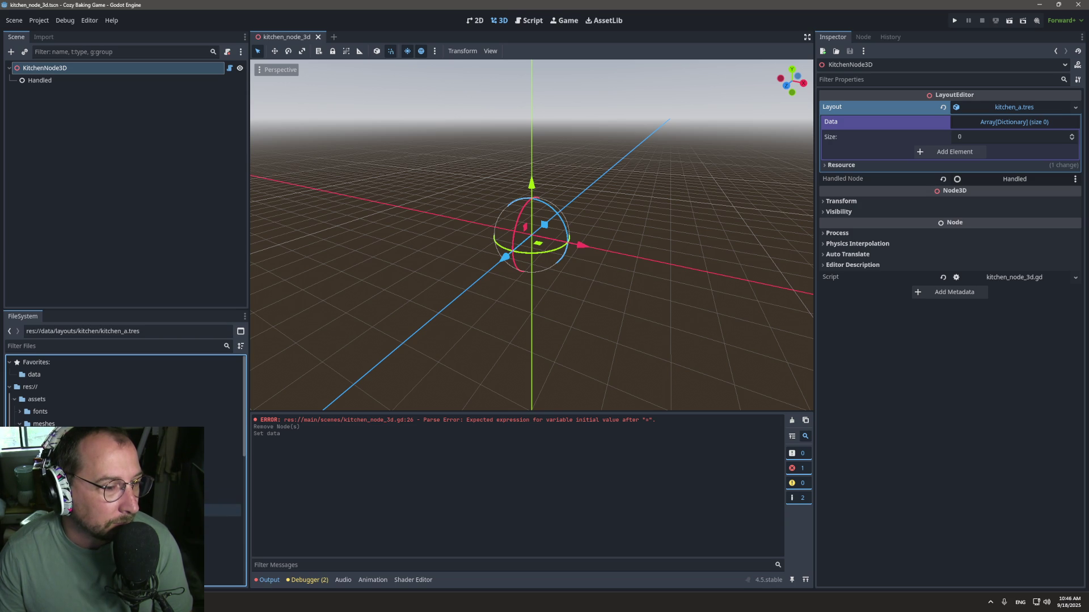
pyautogui.moveTo(221, 497)
pyautogui.mouseDown()
pyautogui.moveTo(499, 261)
pyautogui.moveTo(508, 220)
pyautogui.mouseUp()
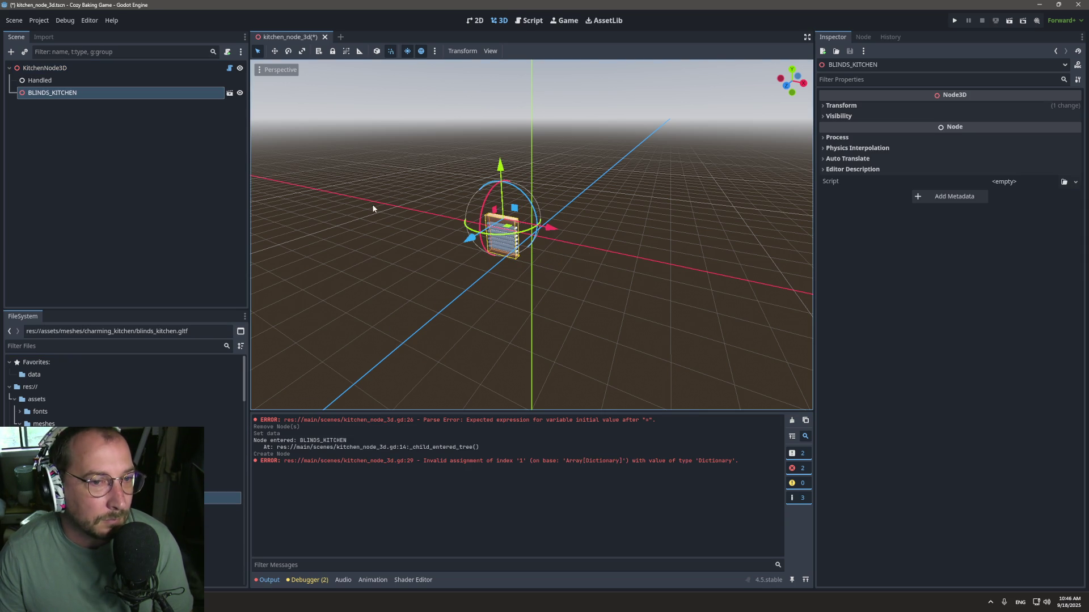
# Review the Array find() docs, return to kitchen_node_3d.gd, and delete the BLINDS_KITCHEN node
pyautogui.click(530, 21)
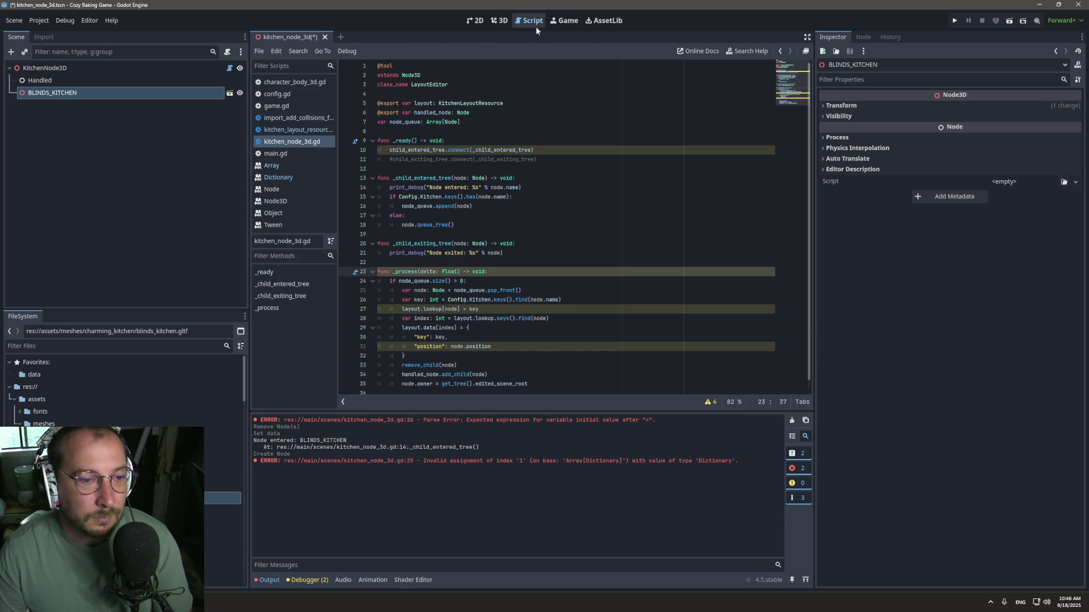
pyautogui.doubleClick(502, 318)
pyautogui.keyDown('ctrl'); pyautogui.click(522, 321); pyautogui.keyUp('ctrl')
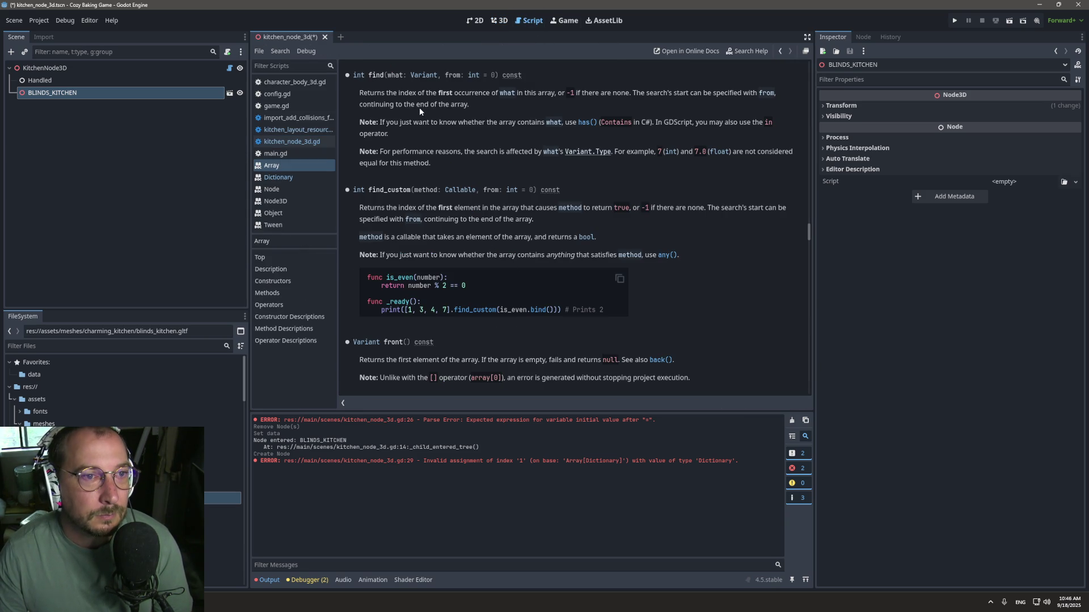
pyautogui.click(781, 51)
pyautogui.click(780, 52)
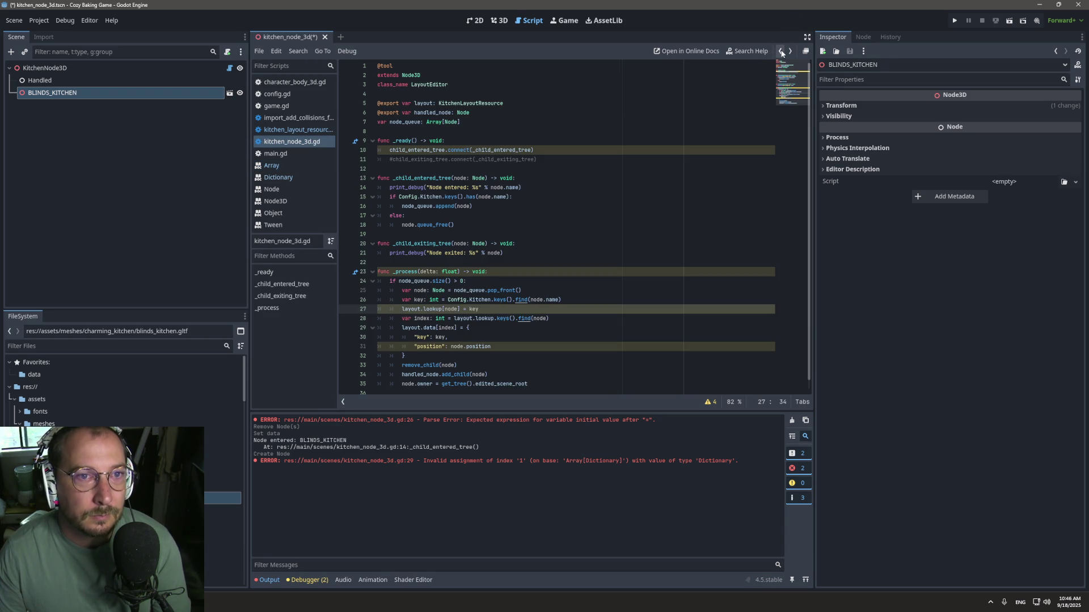
pyautogui.click(565, 281)
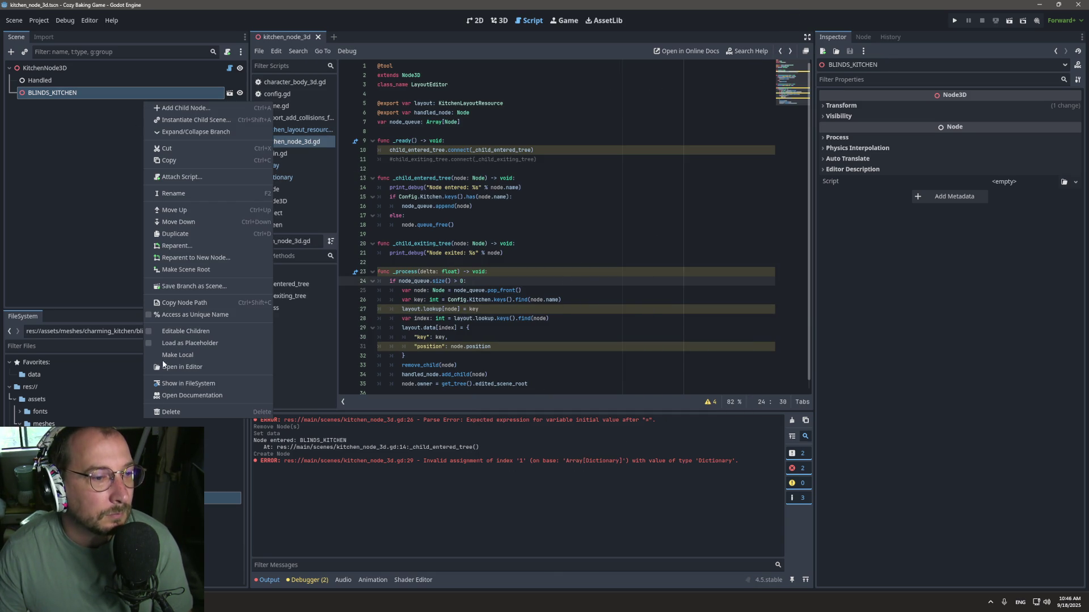
pyautogui.click(171, 411)
pyautogui.click(504, 312)
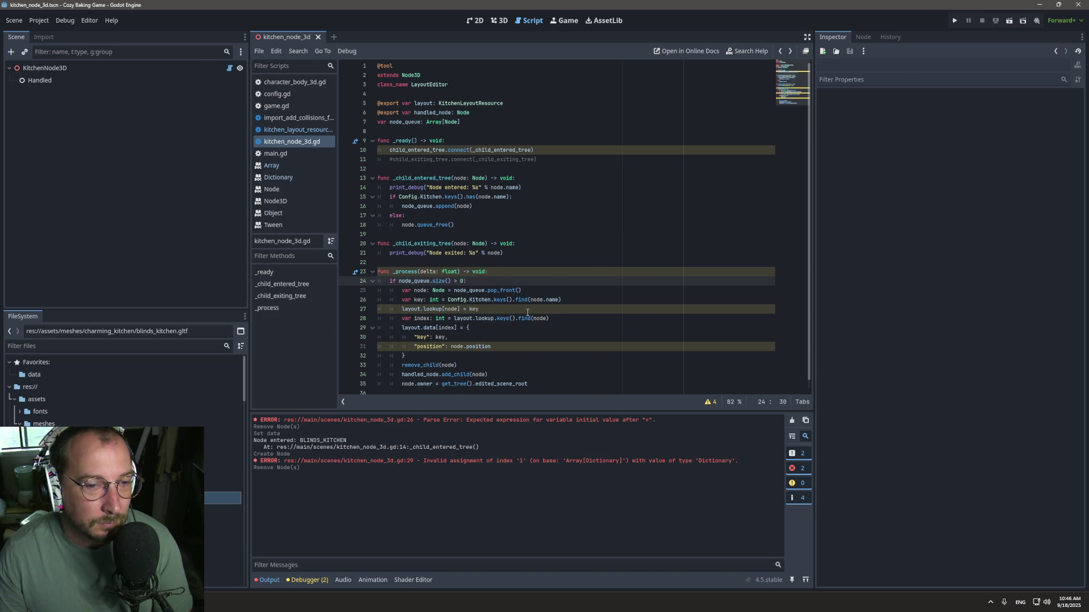
# Inspect the lookup, index and layout.data[index] lines, leaving the caret on line 28
pyautogui.doubleClick(432, 309)
pyautogui.doubleClick(422, 319)
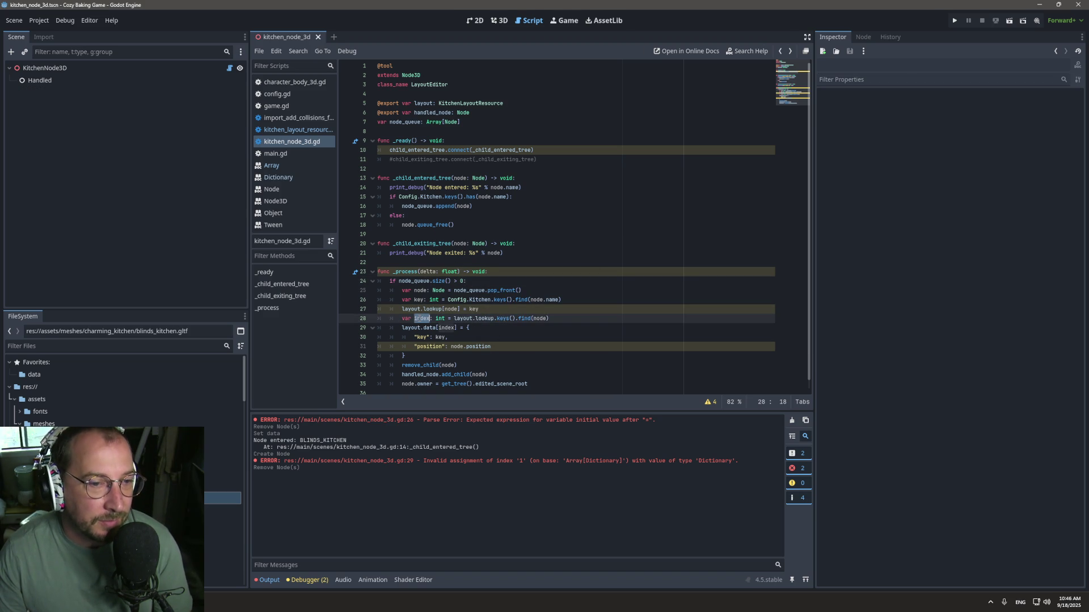
pyautogui.doubleClick(447, 328)
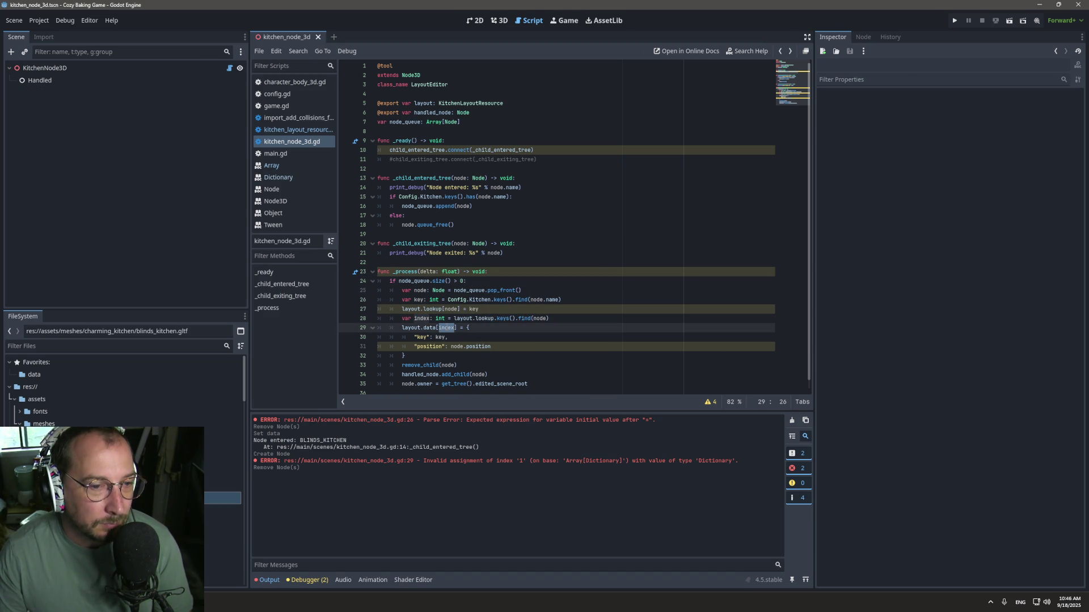
pyautogui.click(563, 318)
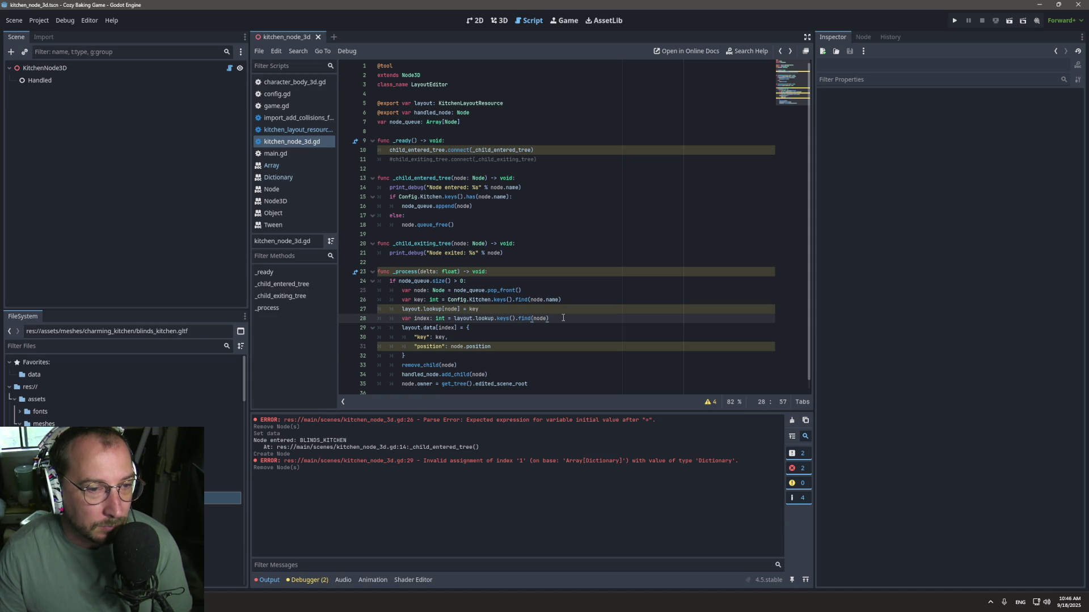
pyautogui.doubleClick(405, 328)
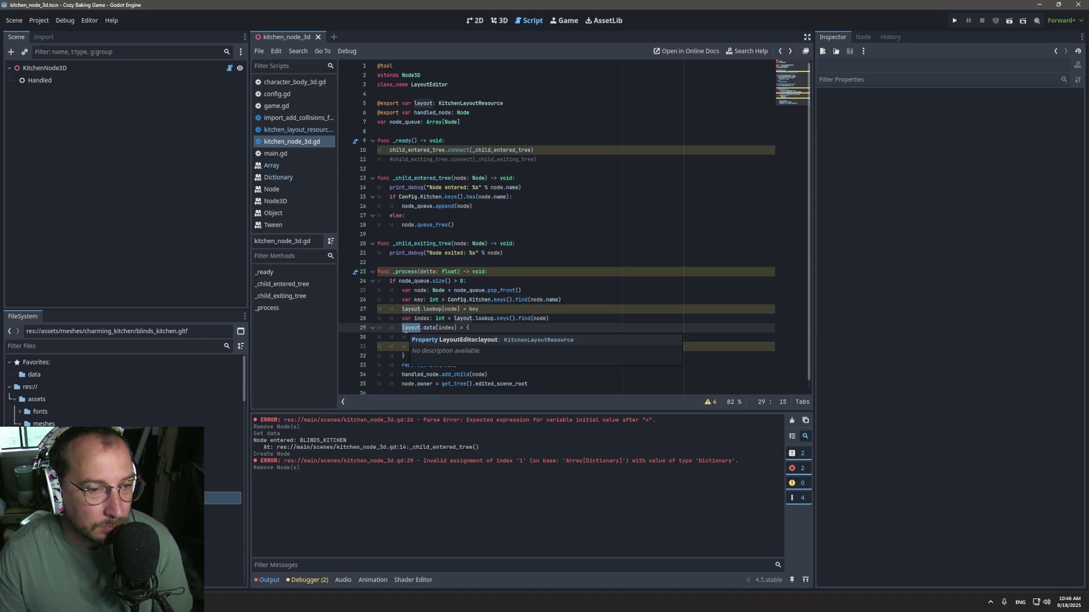
pyautogui.click(418, 318)
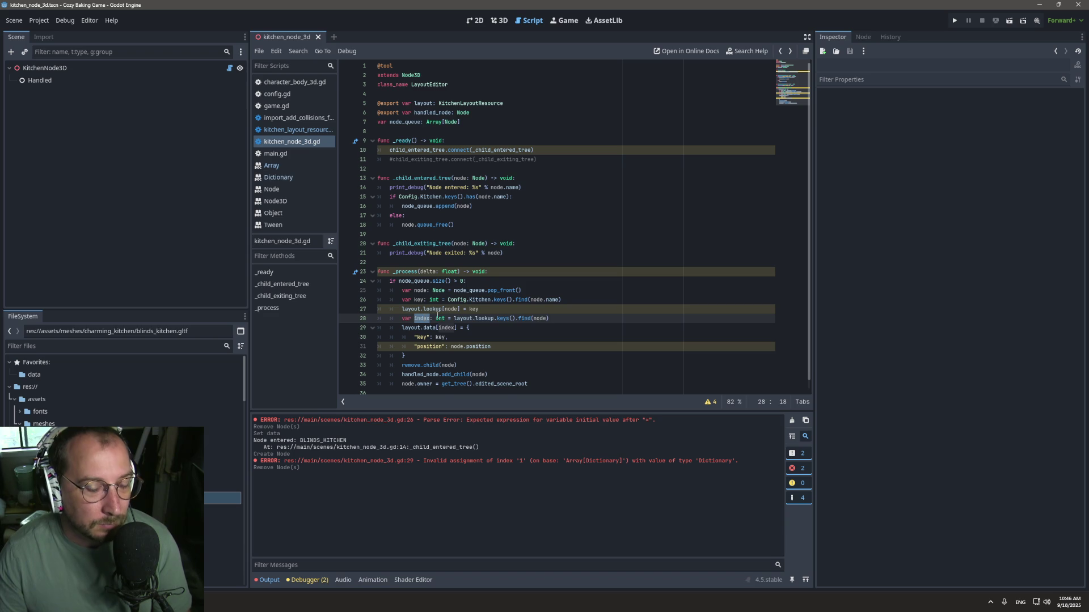
pyautogui.moveTo(437, 316)
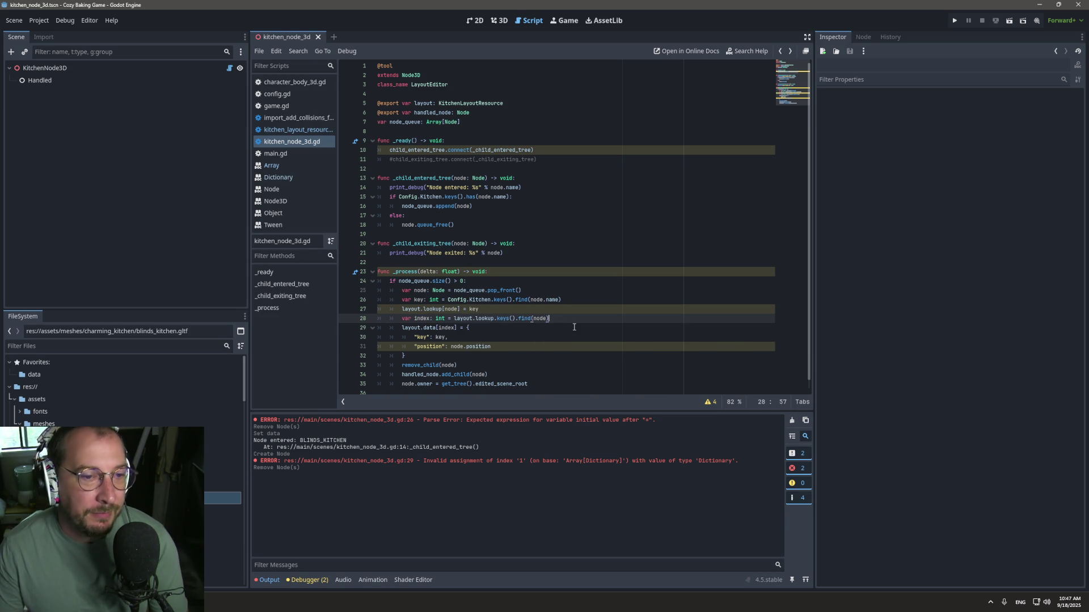
# Insert layout.data.resize(index) after line 28, save, and return to the 3D view
pyautogui.press('Return')
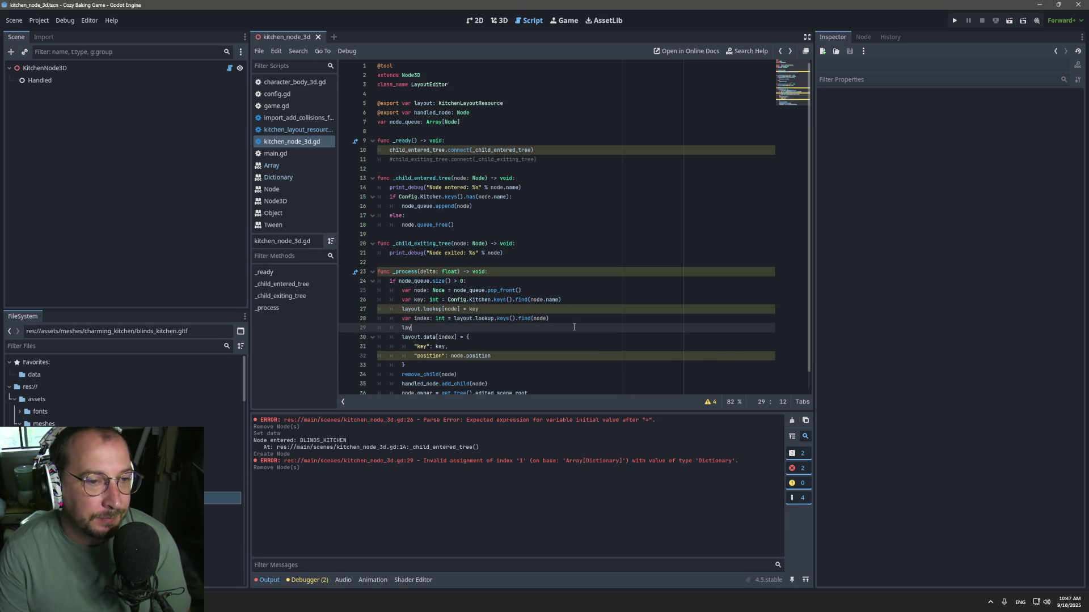
pyautogui.write('out.data')
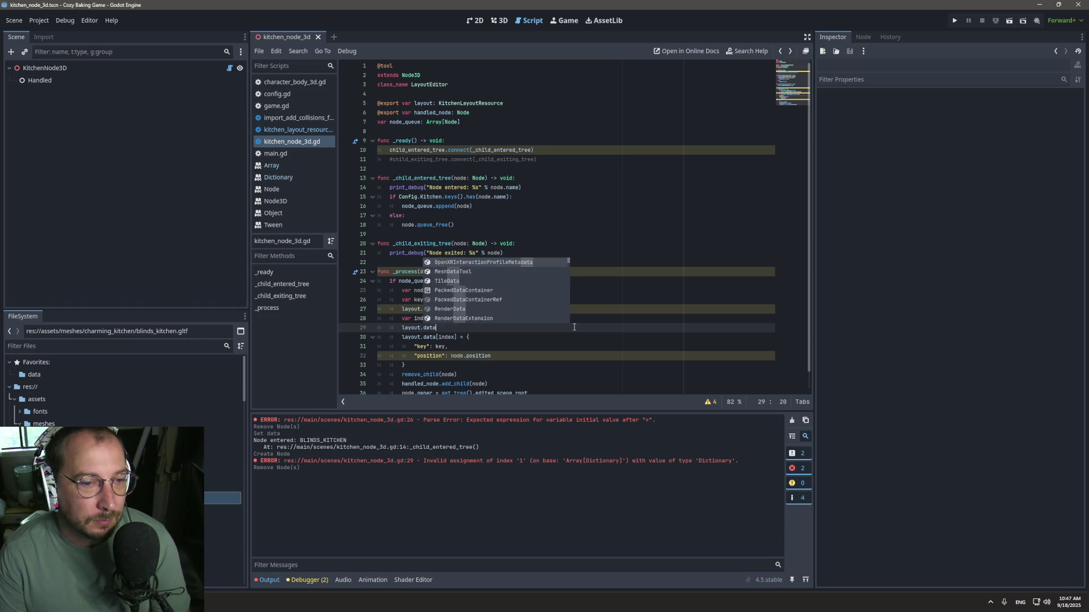
pyautogui.write('[')
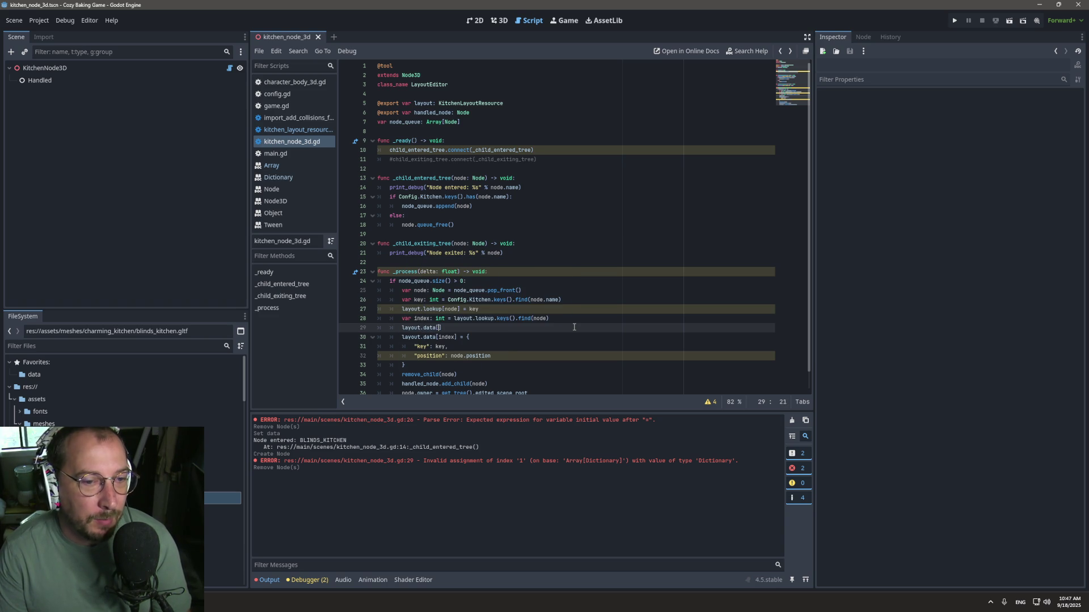
pyautogui.write('.resoze(')
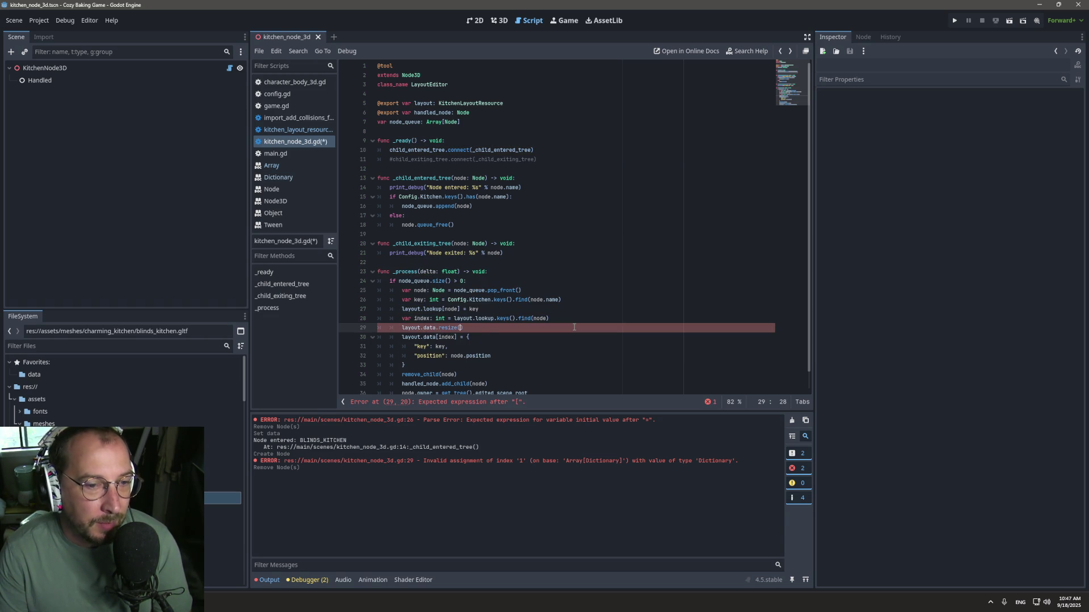
pyautogui.write('index')
pyautogui.hotkey('ctrl', 's')
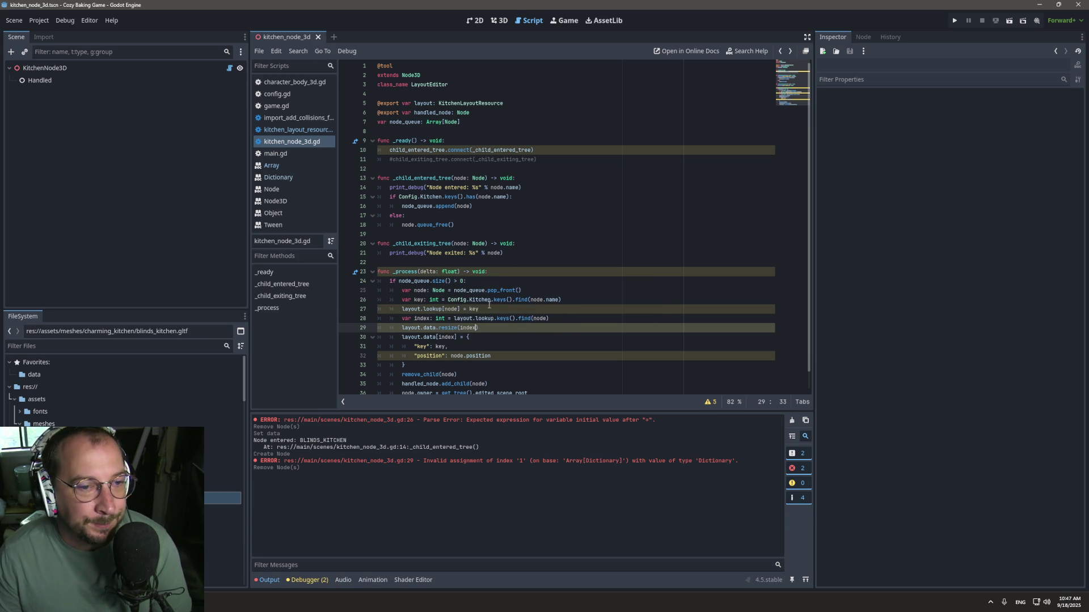
pyautogui.scroll(-1, 452, 307)
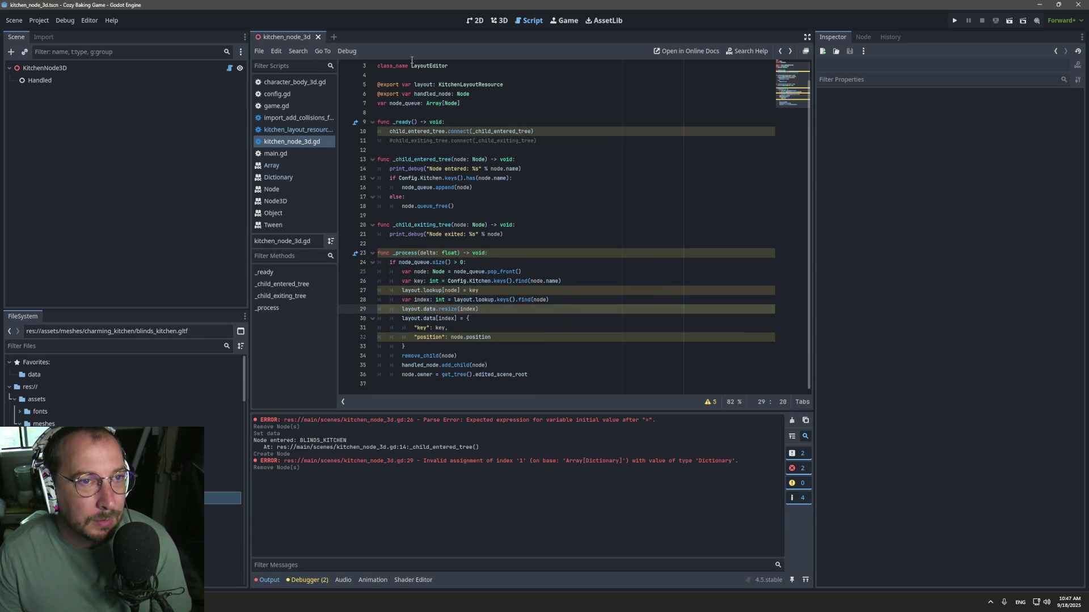
pyautogui.click(499, 21)
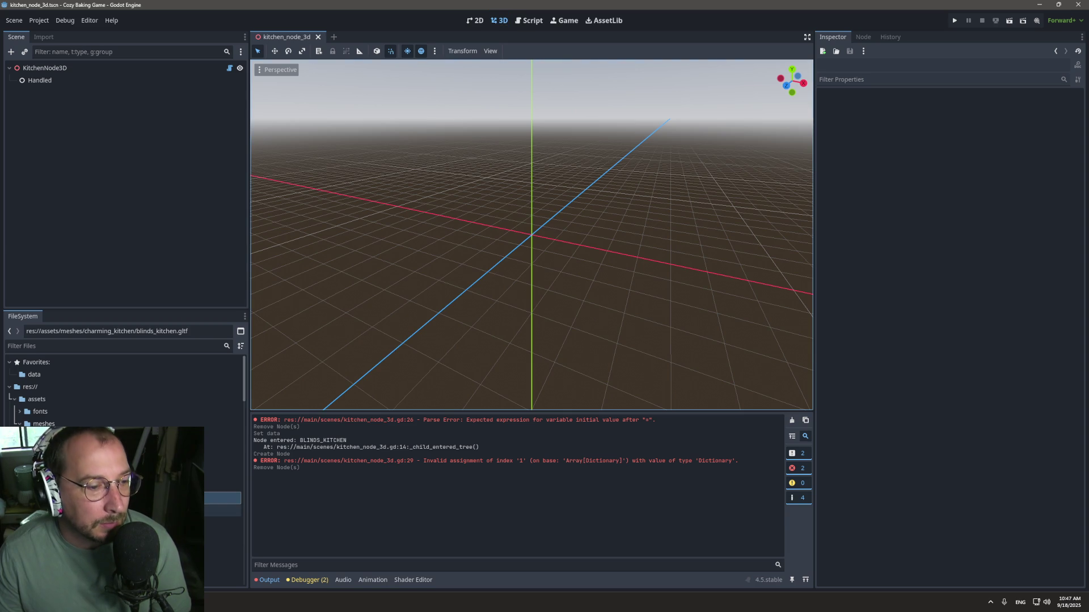
# Test-drop container_kitchen_A_blue.gltf, undo it, then save and close kitchen_node_3d
pyautogui.moveTo(222, 511); pyautogui.dragTo(495, 257)
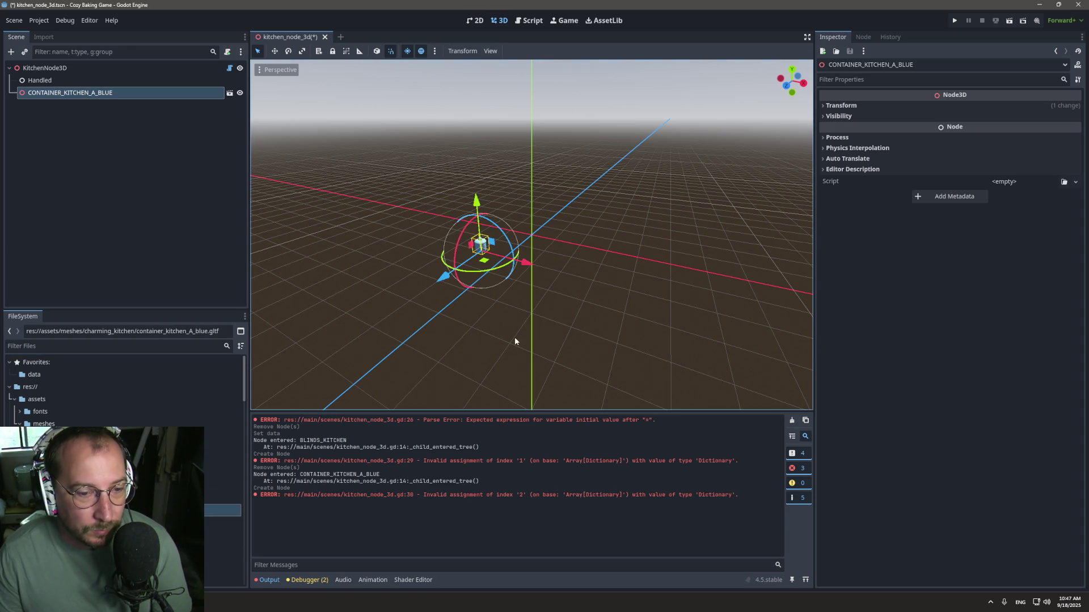
pyautogui.hotkey('ctrl', 'z')
pyautogui.hotkey('ctrl', 's')
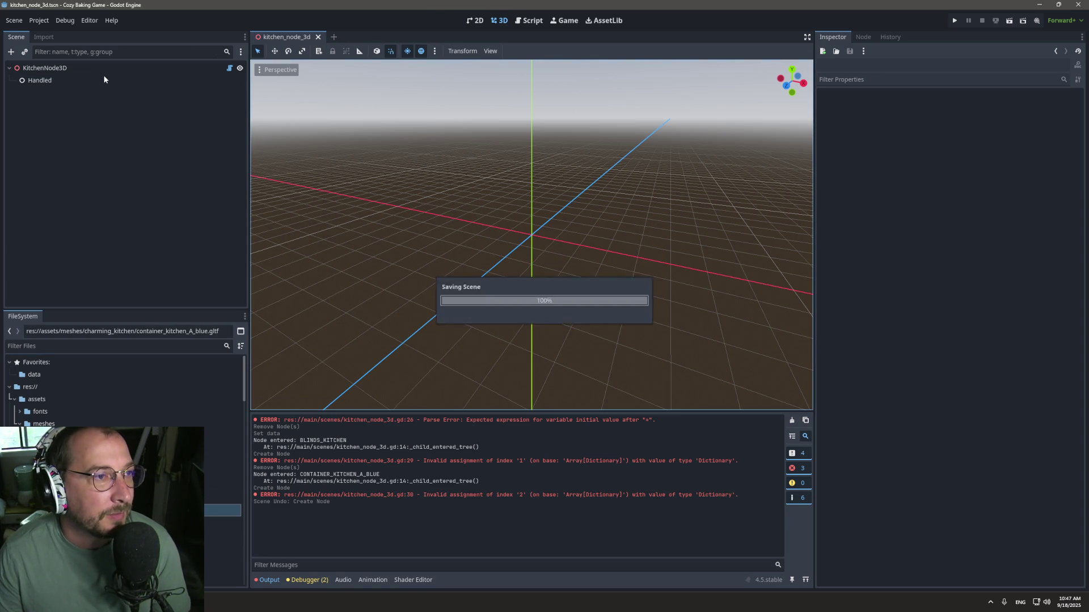
pyautogui.click(318, 37)
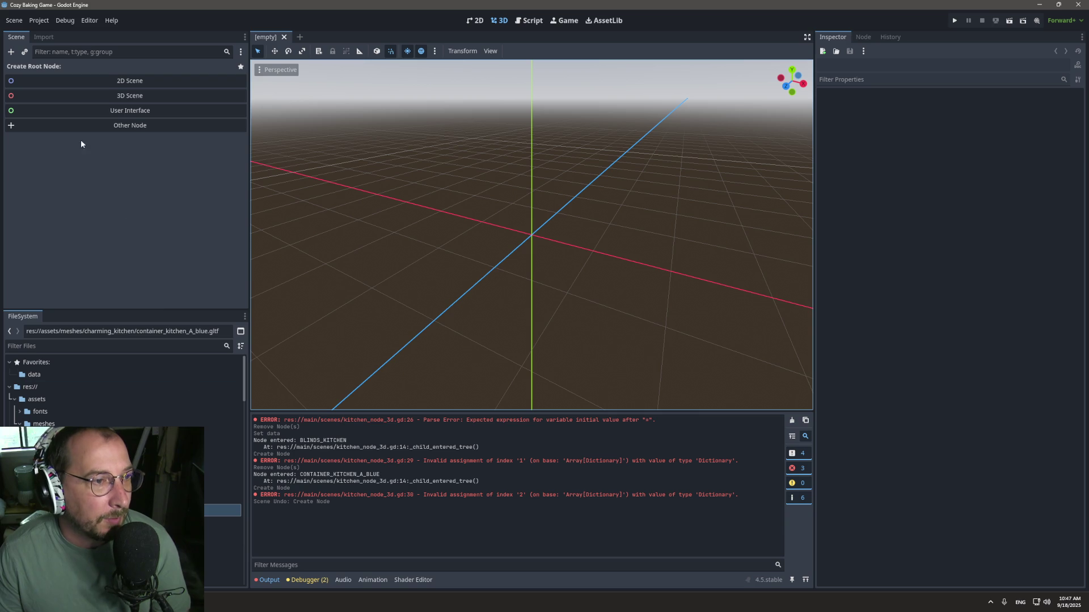
# Open kitchen_a.tres, delete both Data array elements, and save the resource
pyautogui.click(113, 498)
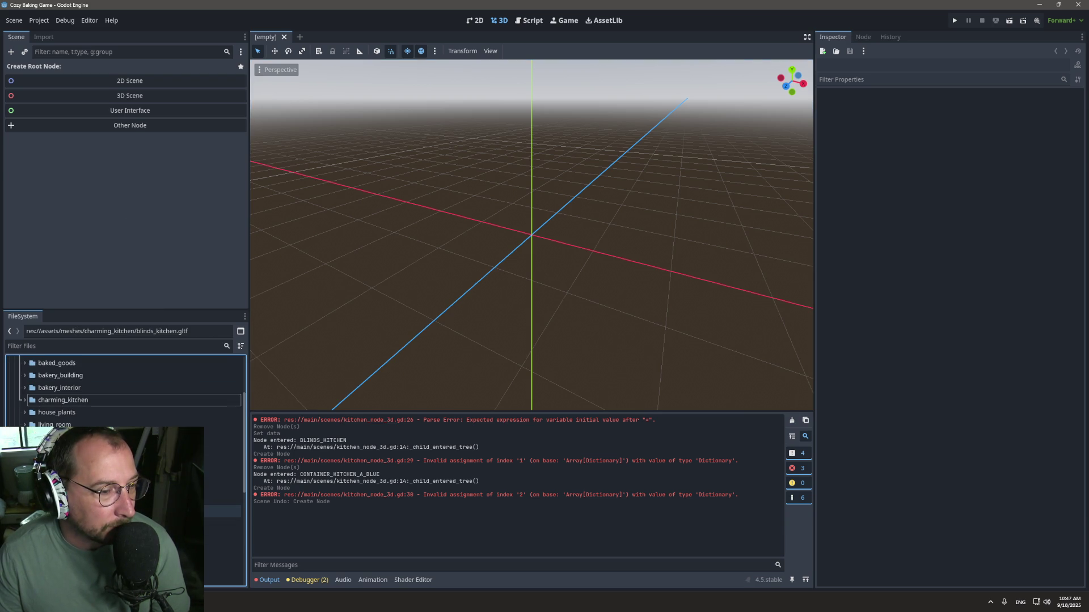
pyautogui.doubleClick(114, 511)
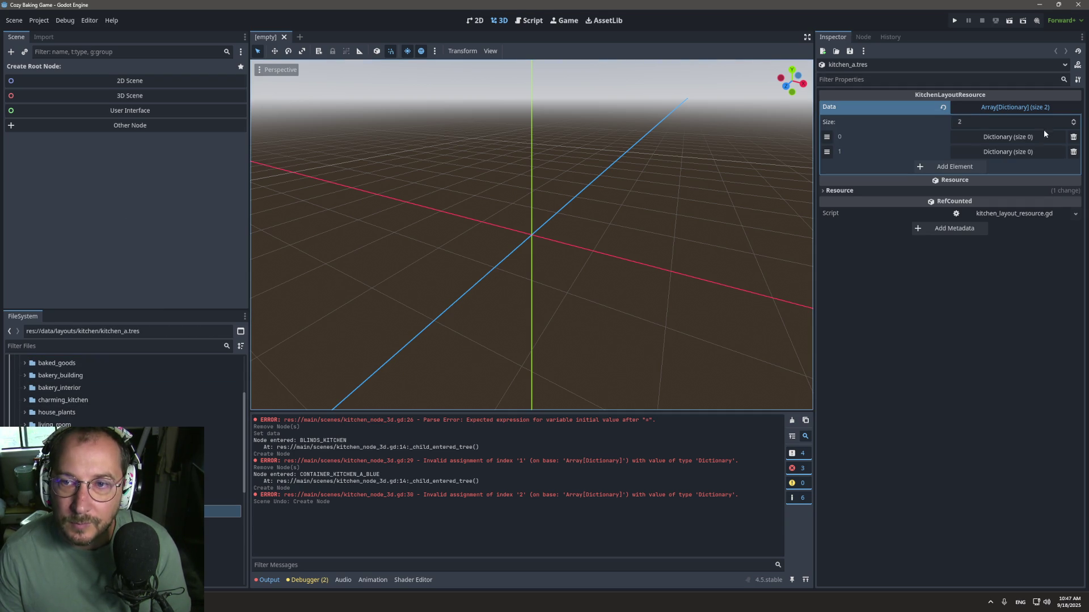
pyautogui.click(1072, 136)
pyautogui.click(1071, 136)
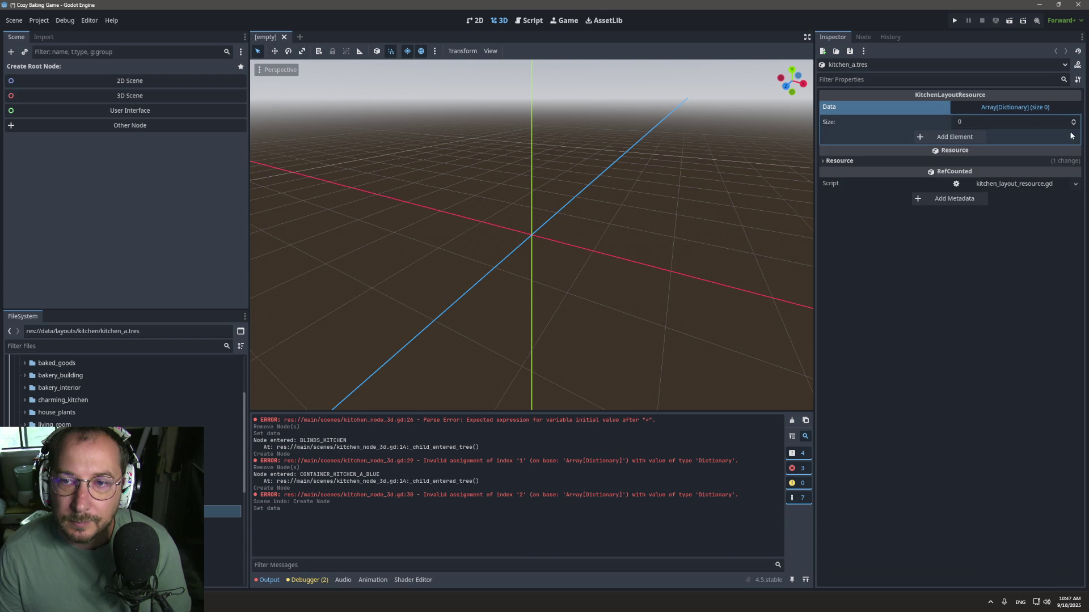
pyautogui.hotkey('ctrl', 's')
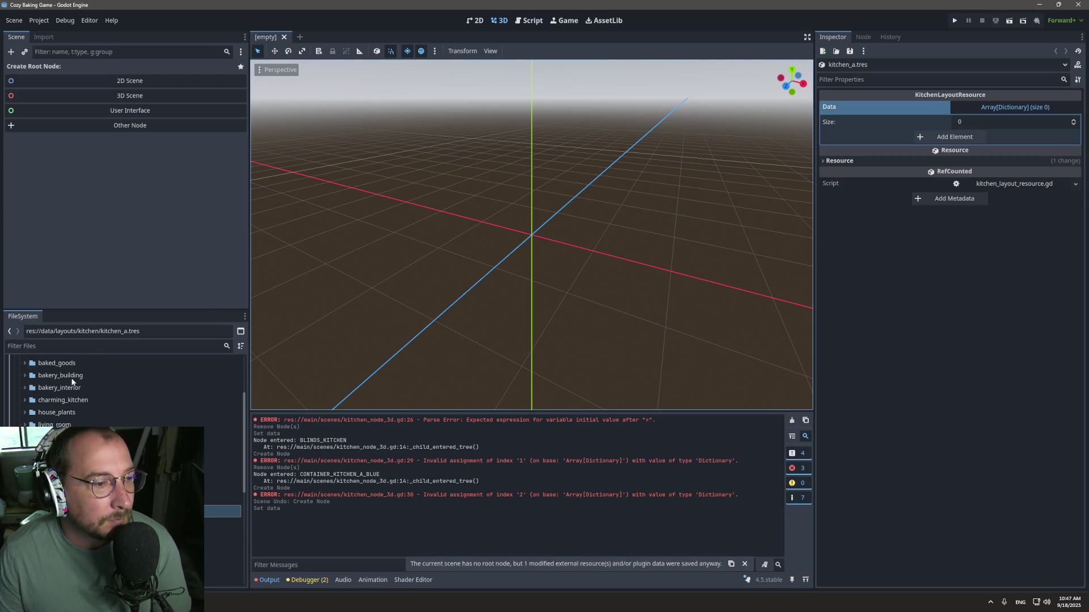
# Filter the FileSystem by 'node' and open kitchen_node_3d.tscn
pyautogui.click(53, 362)
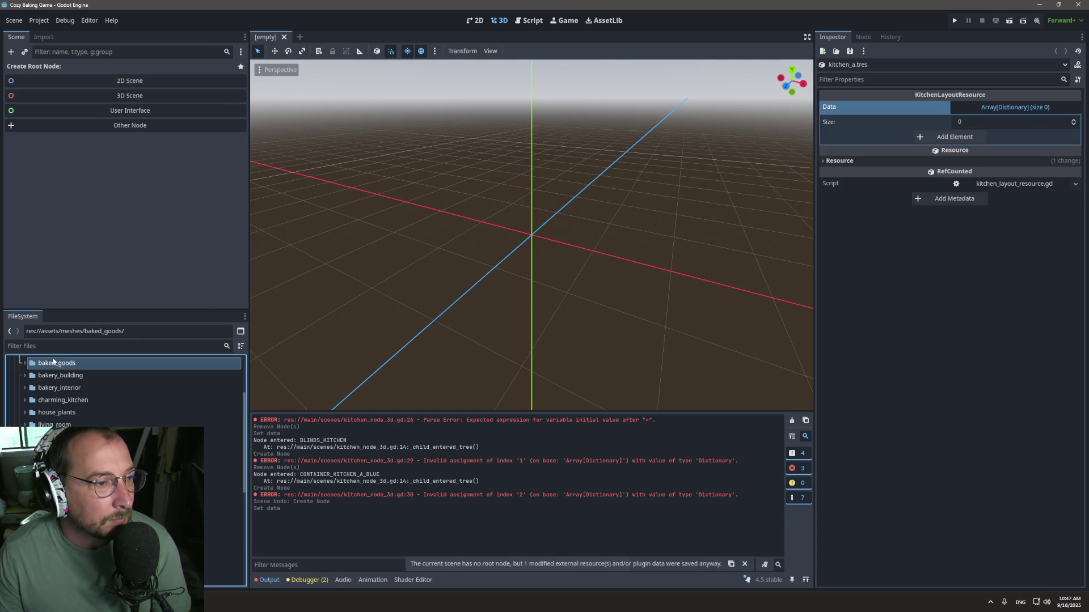
pyautogui.hotkey('ctrl', 'f')
pyautogui.write('node')
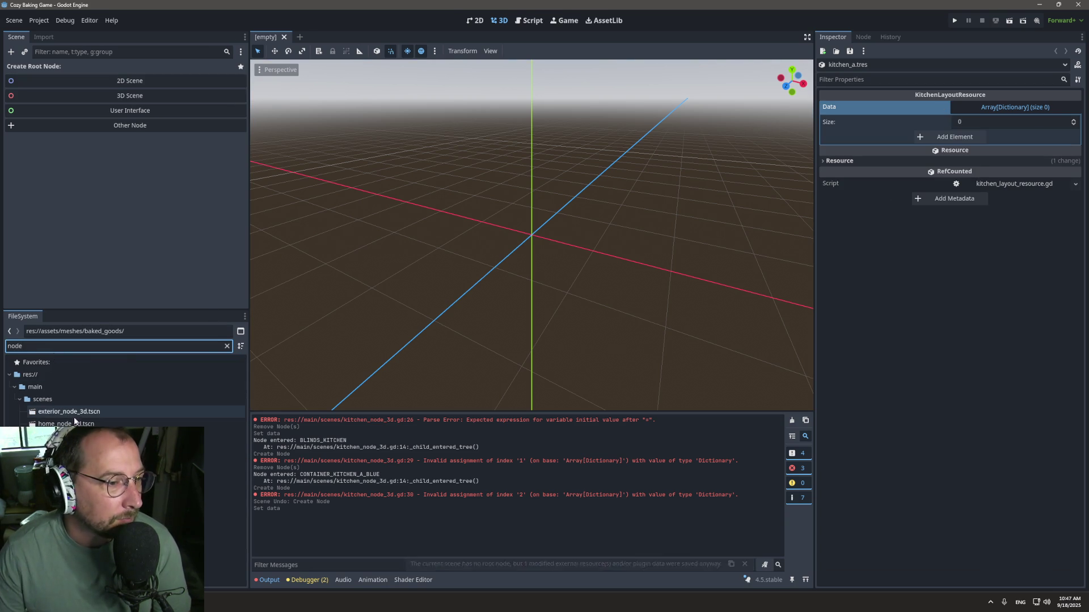
pyautogui.doubleClick(74, 449)
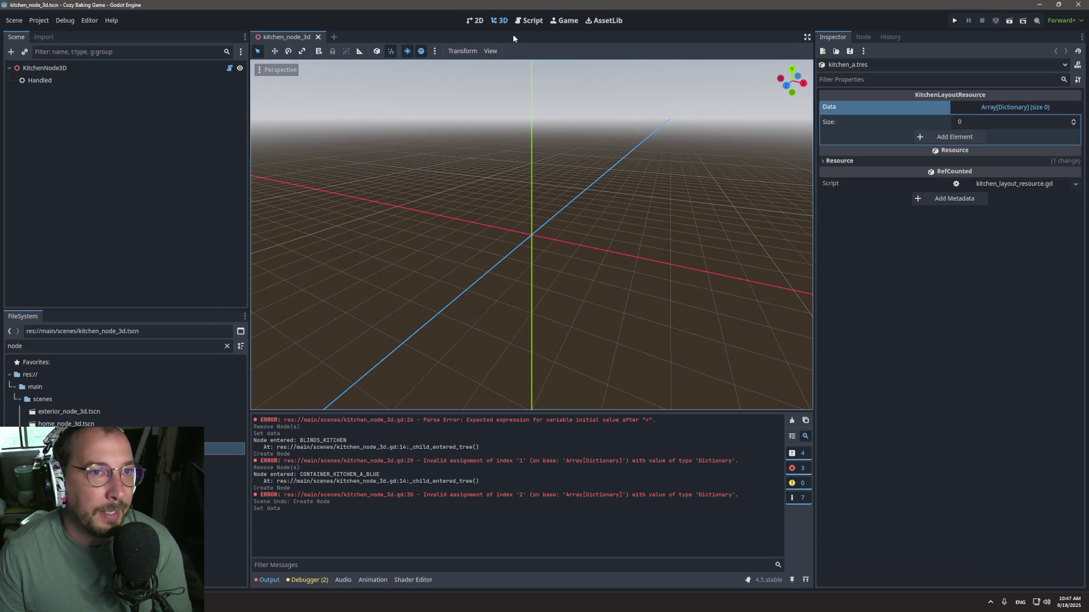
# Drop blinds_kitchen.gltf into the scene as a test, then delete the BLINDS_KITCHEN node
pyautogui.click(227, 346)
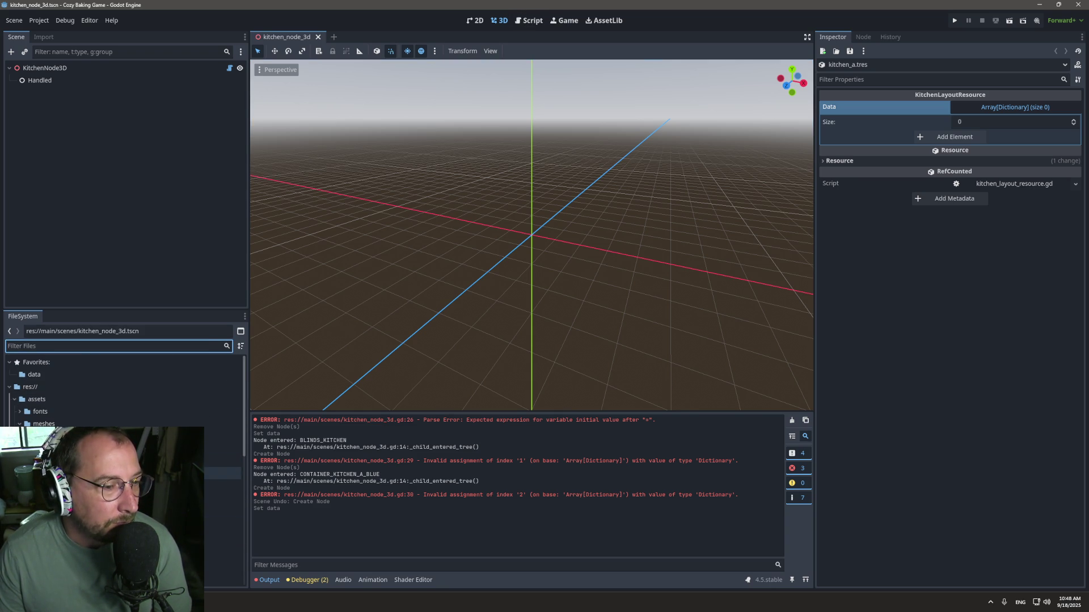
pyautogui.click(223, 486)
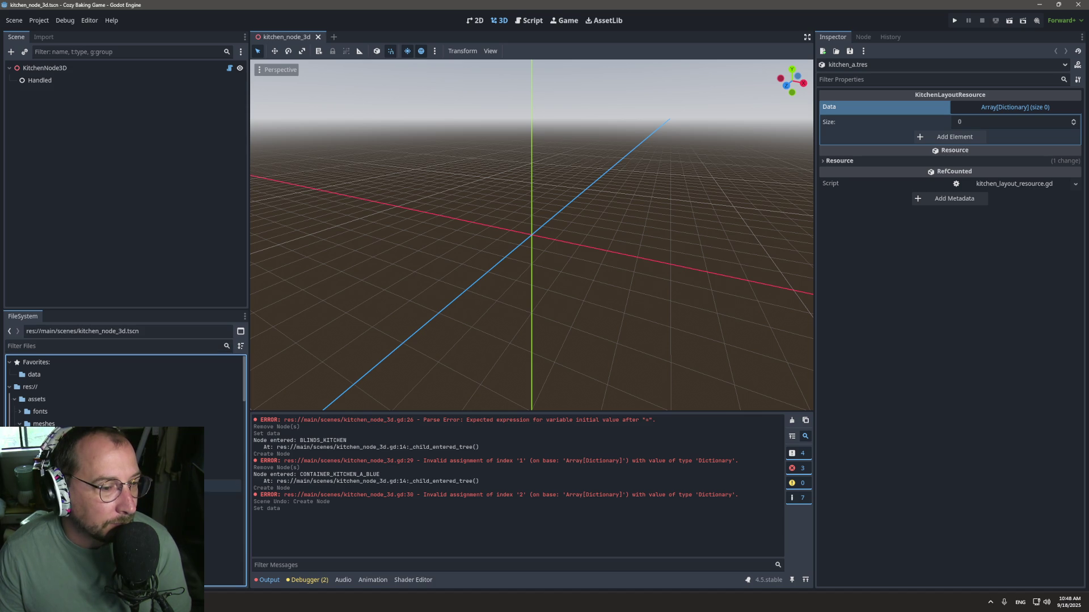
pyautogui.moveTo(223, 499); pyautogui.dragTo(539, 247)
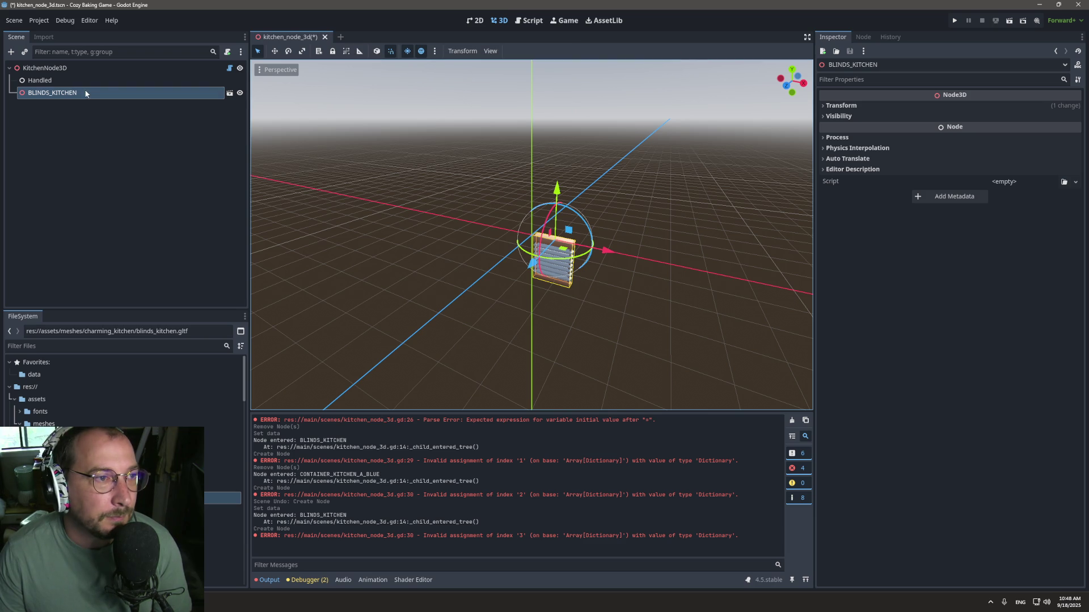
pyautogui.rightClick(182, 92)
pyautogui.click(212, 400)
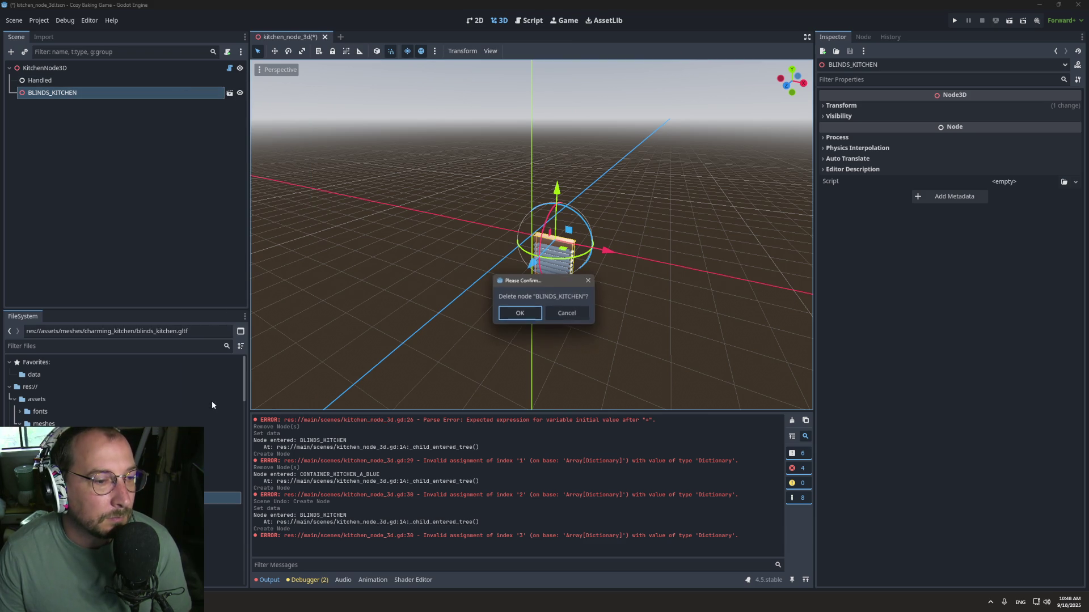
pyautogui.click(519, 313)
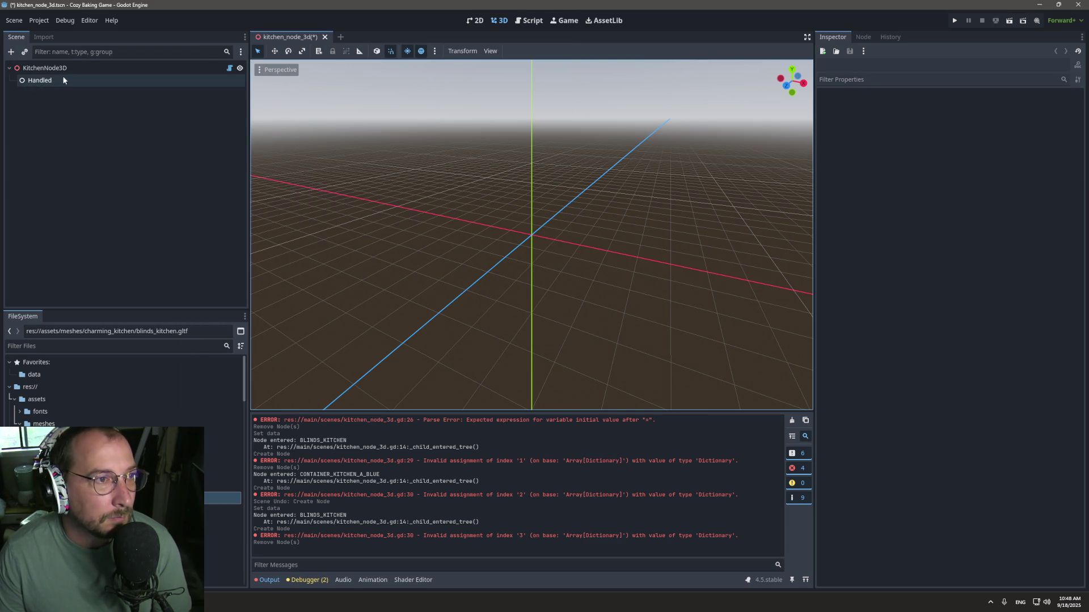
# Reset KitchenNode3D's Data array to empty, save, then re-add the blinds and undo
pyautogui.click(45, 68)
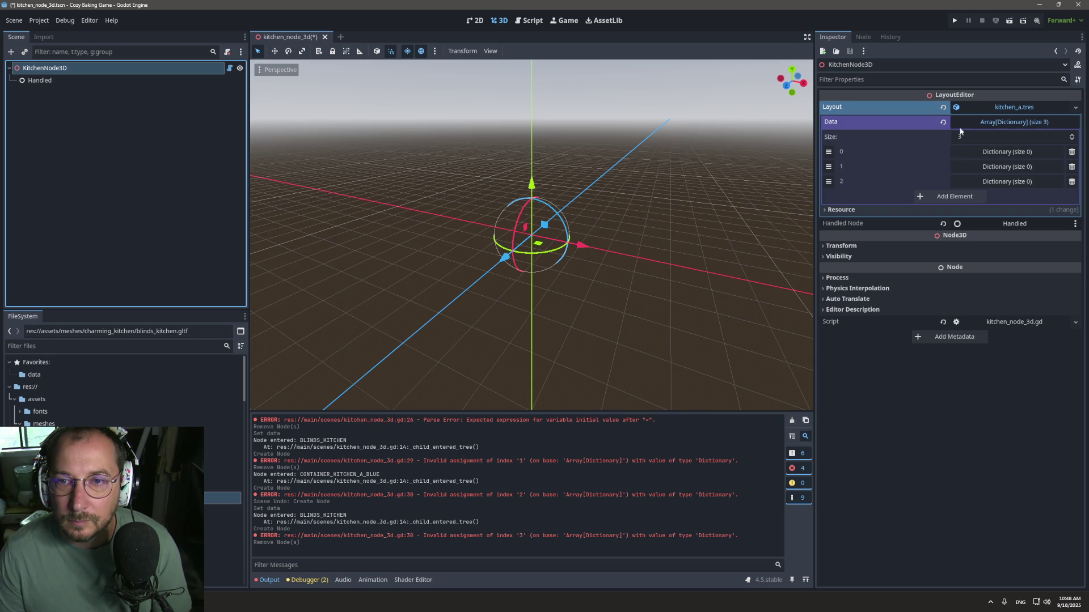
pyautogui.click(943, 122)
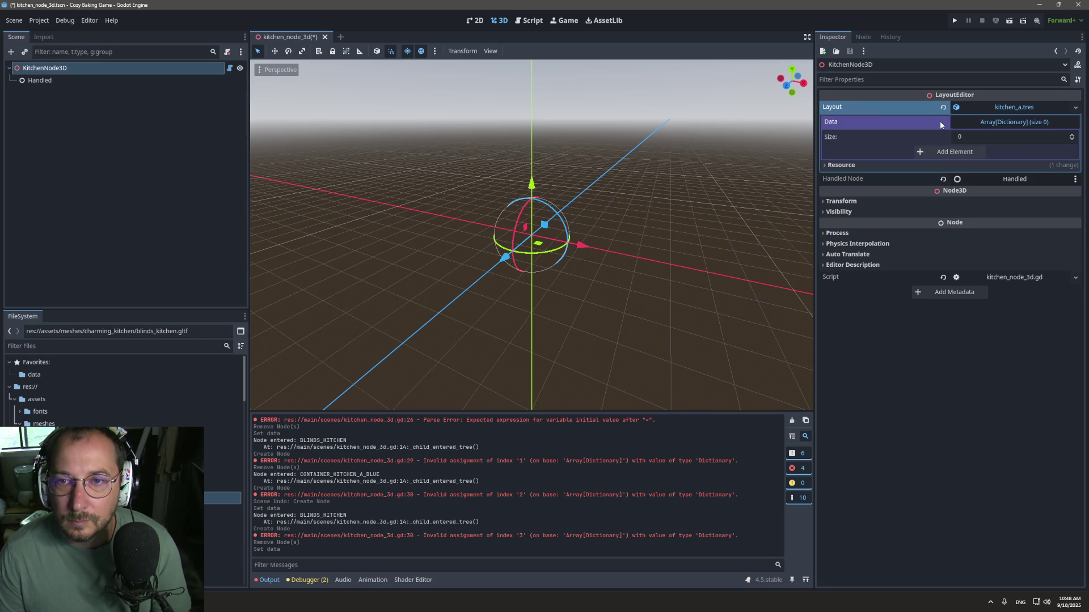
pyautogui.click(981, 122)
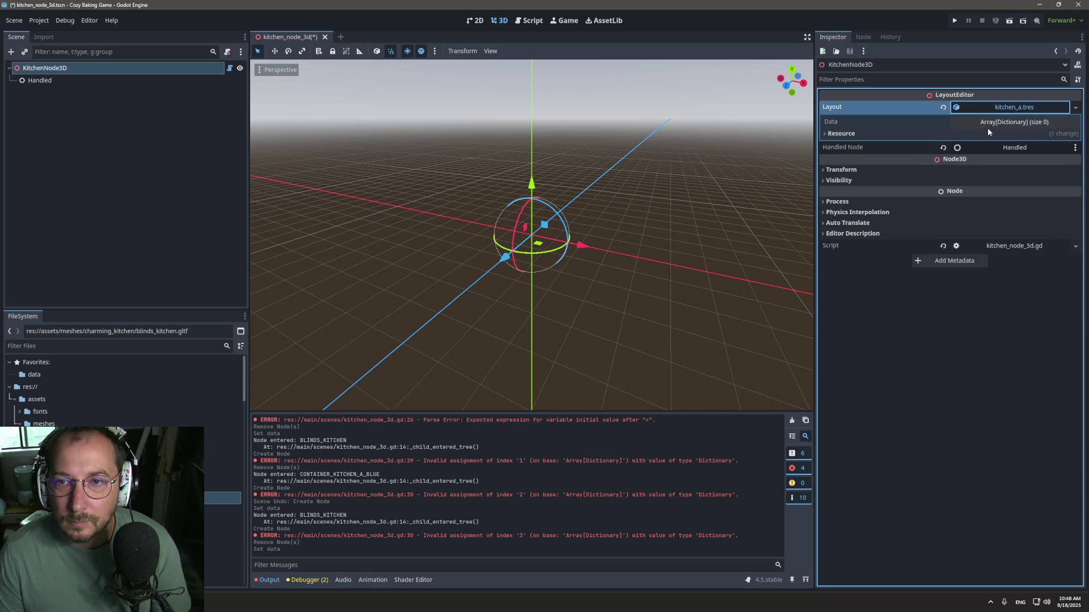
pyautogui.click(988, 127)
pyautogui.hotkey('ctrl', 's')
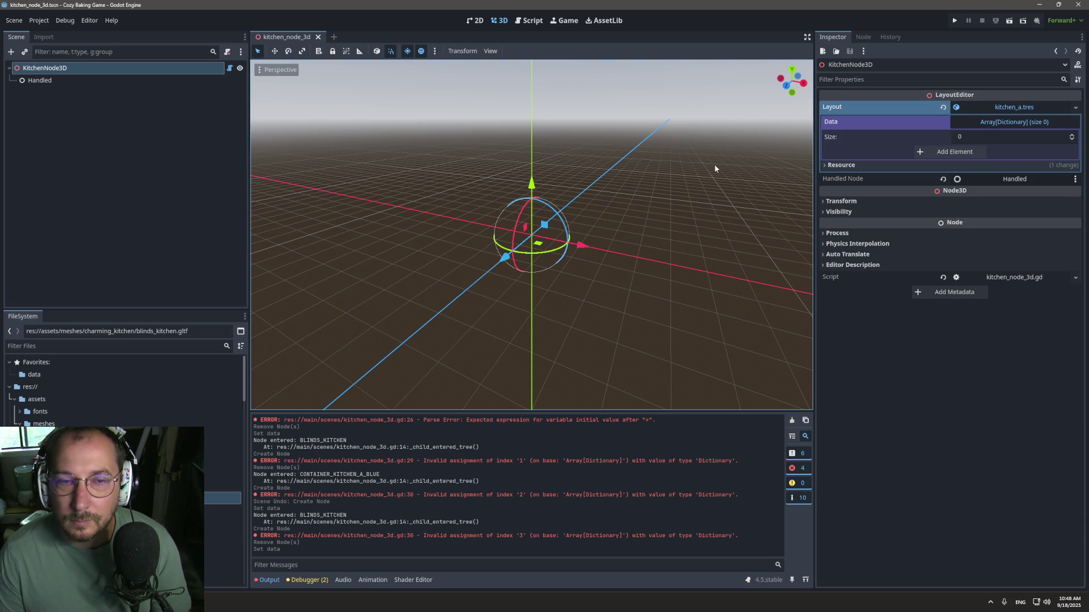
pyautogui.moveTo(216, 498); pyautogui.dragTo(536, 219)
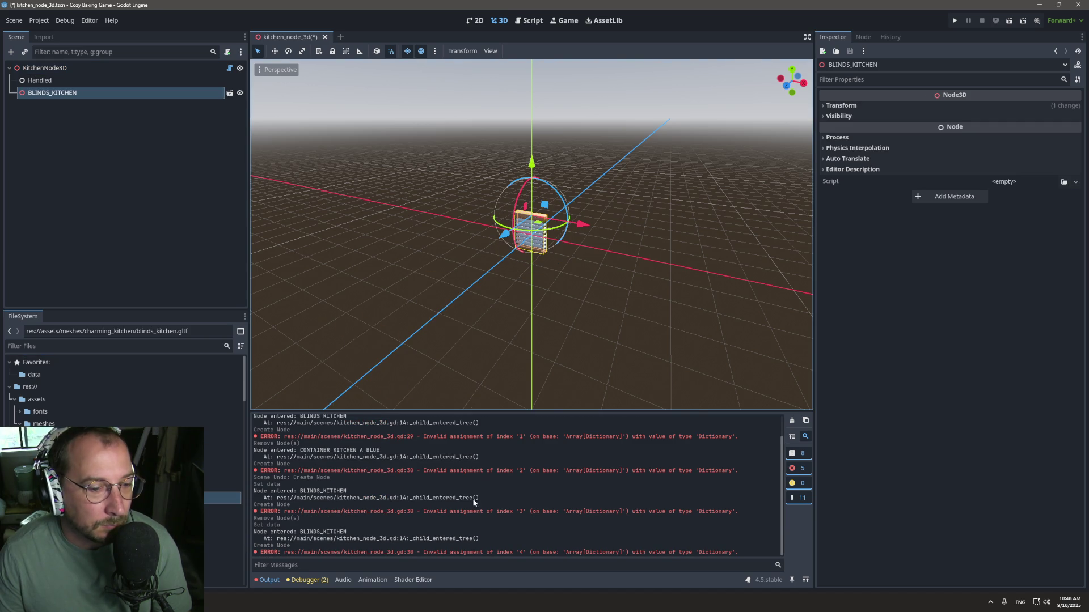
pyautogui.hotkey('ctrl', 'z')
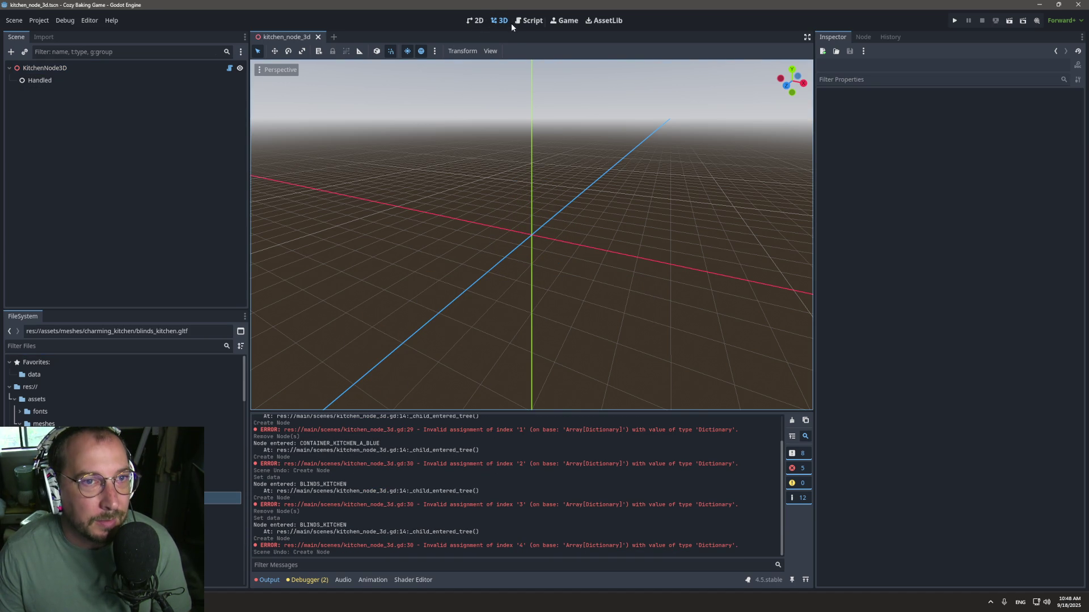
# Review the index lookup on line 28 of kitchen_node_3d.gd, then select KitchenNode3D
pyautogui.click(529, 21)
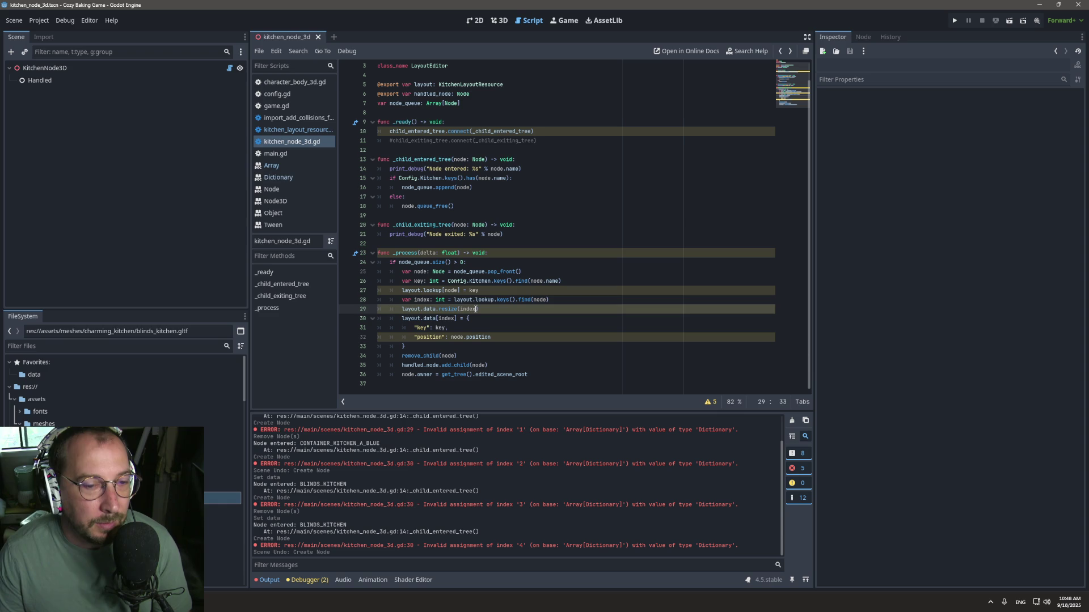
pyautogui.click(449, 299)
pyautogui.click(140, 71)
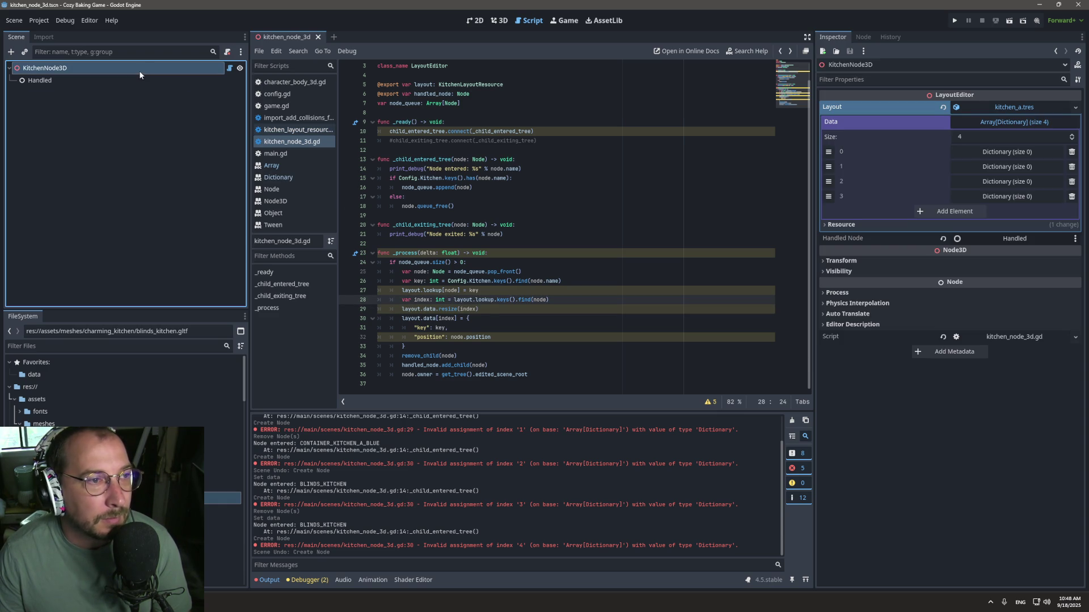
# Delete the four empty Data array entries in the Inspector and return to the 3D view
pyautogui.click(1071, 149)
pyautogui.click(1071, 151)
pyautogui.click(1071, 152)
pyautogui.click(1071, 153)
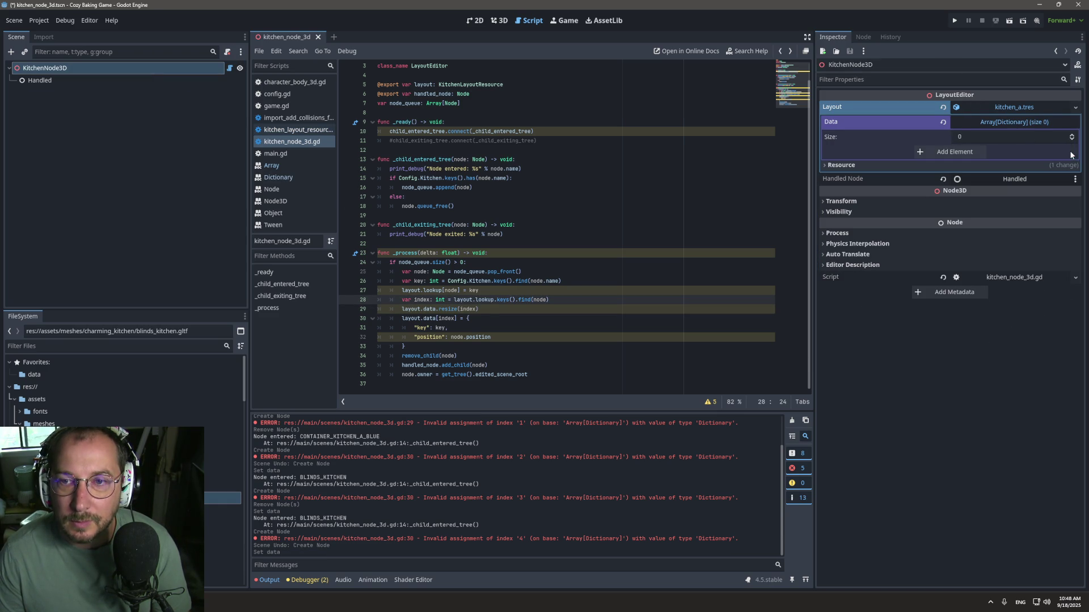
pyautogui.click(1010, 109)
pyautogui.click(1026, 196)
pyautogui.click(175, 202)
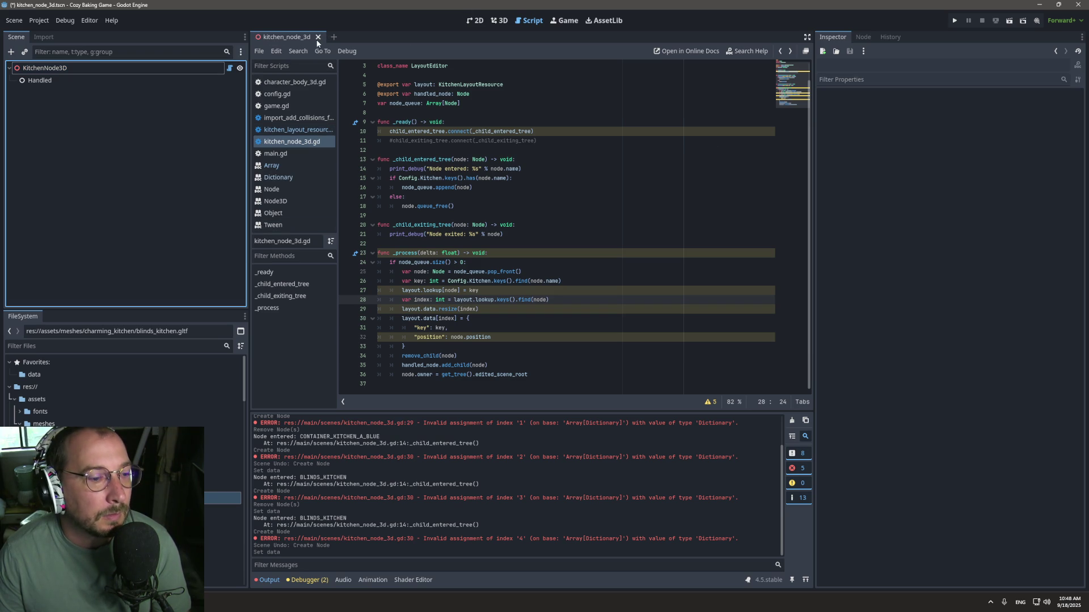
pyautogui.click(499, 21)
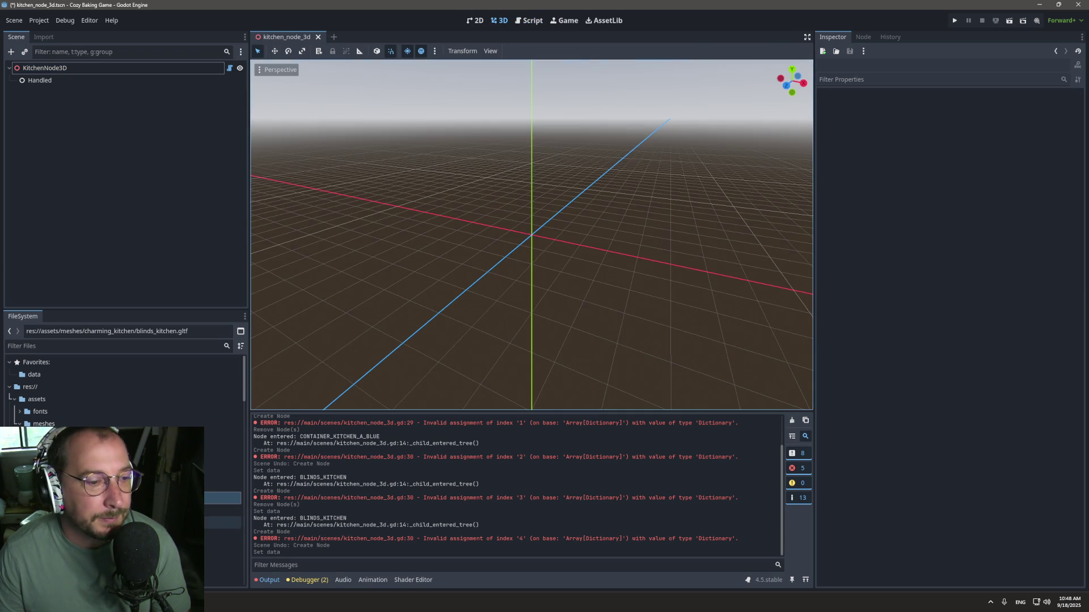
# Drop blinds_kitchen.gltf in again, delete the BLINDS_KITCHEN node, and save the scene
pyautogui.moveTo(224, 522)
pyautogui.mouseDown()
pyautogui.moveTo(352, 351)
pyautogui.moveTo(430, 285)
pyautogui.mouseUp()
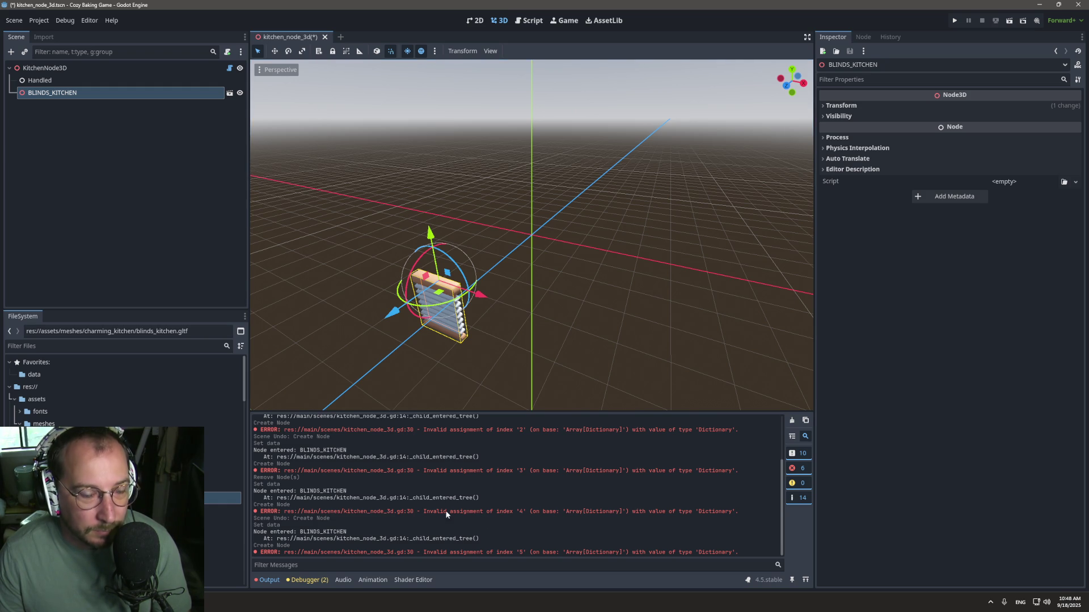
pyautogui.click(88, 67)
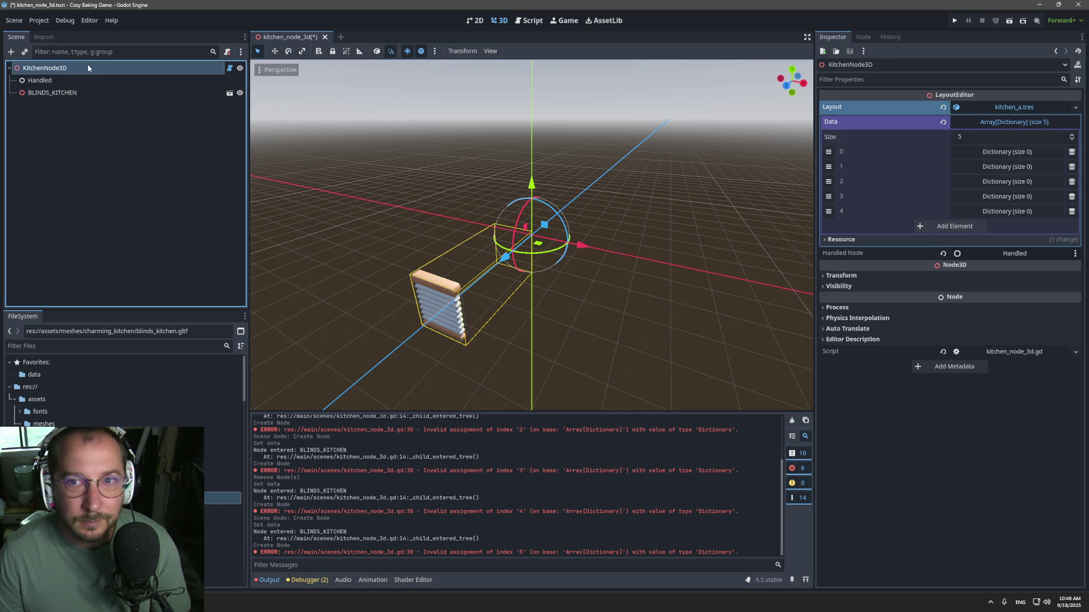
pyautogui.rightClick(80, 94)
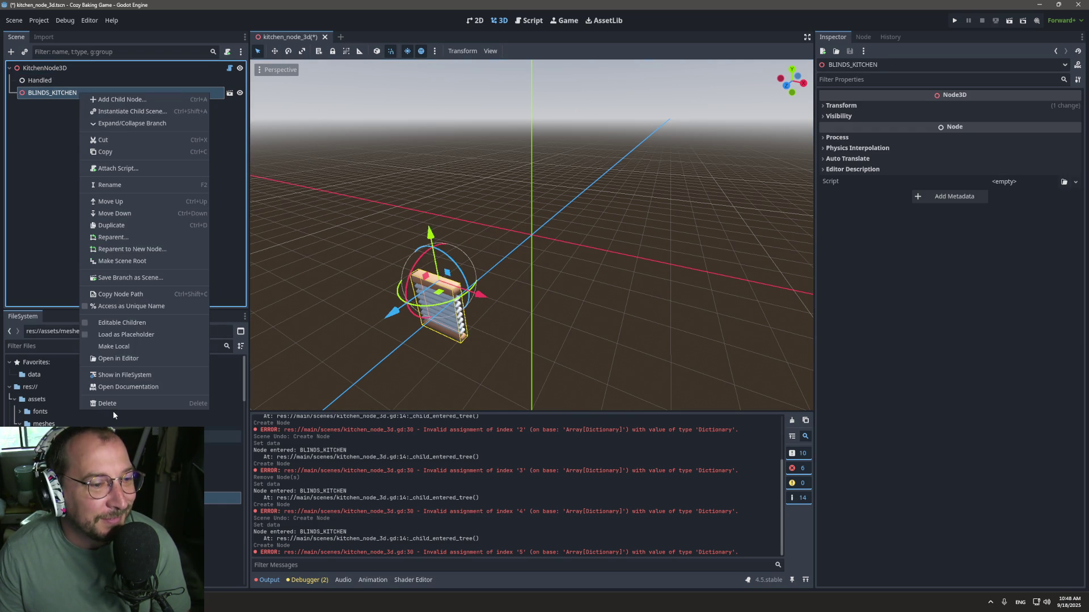
pyautogui.press('Delete')
pyautogui.click(520, 314)
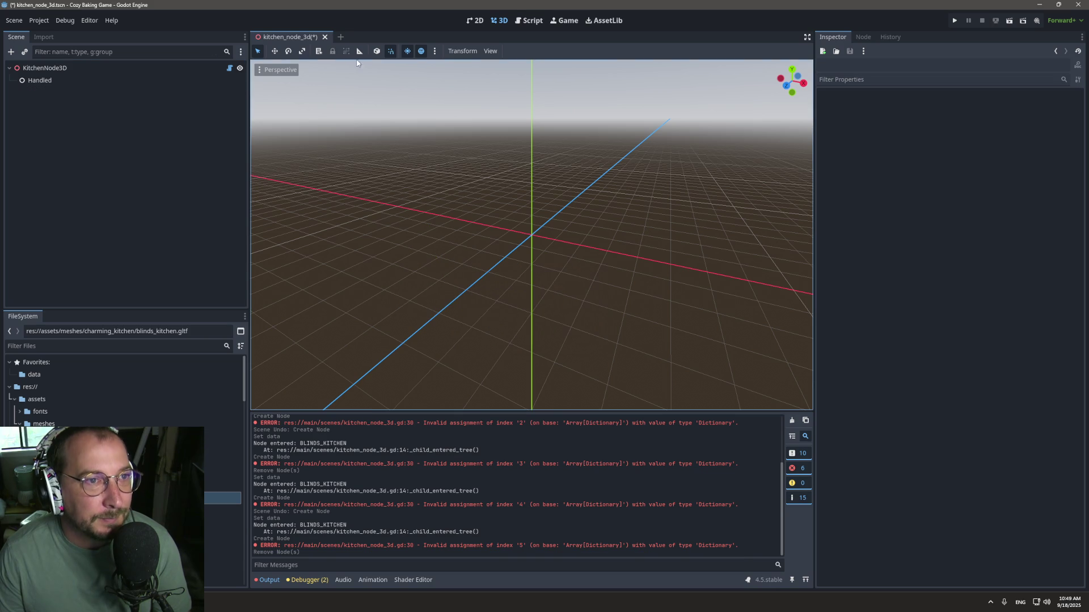
pyautogui.hotkey('ctrl', 's')
# Close the kitchen_node_3d scene and open kitchen_a.tres from the data folder
pyautogui.click(318, 37)
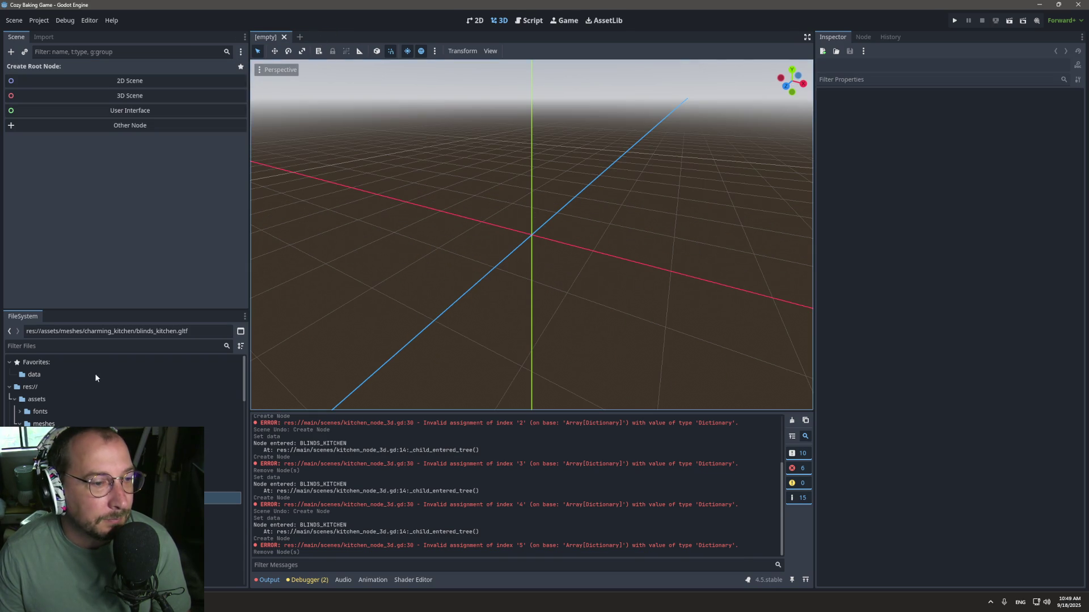
pyautogui.click(34, 374)
pyautogui.scroll(-10, 29, 389)
pyautogui.scroll(10, 29, 389)
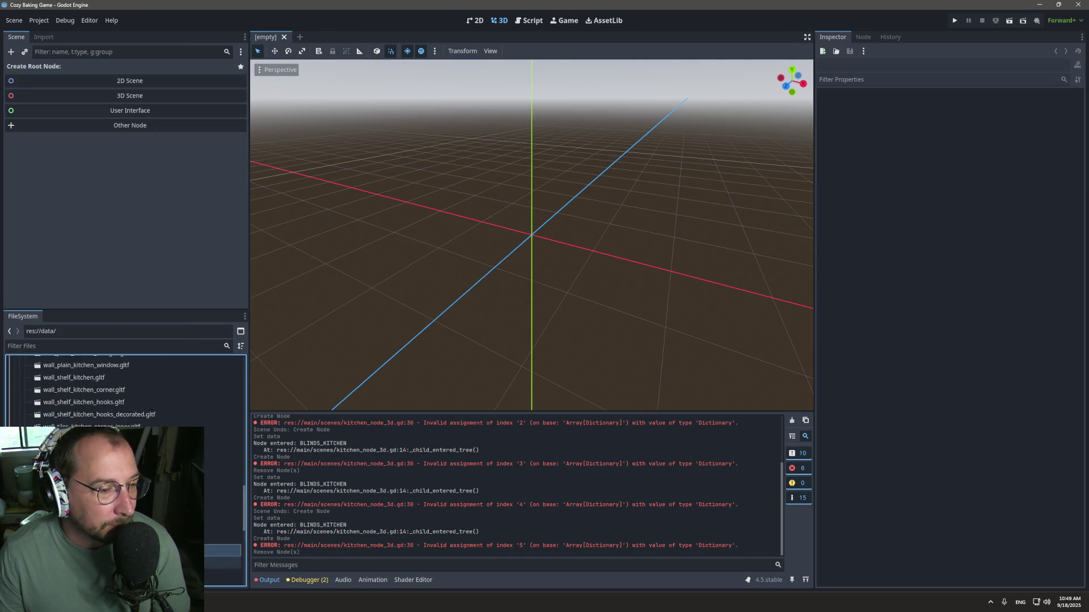
pyautogui.click(113, 403)
pyautogui.doubleClick(115, 403)
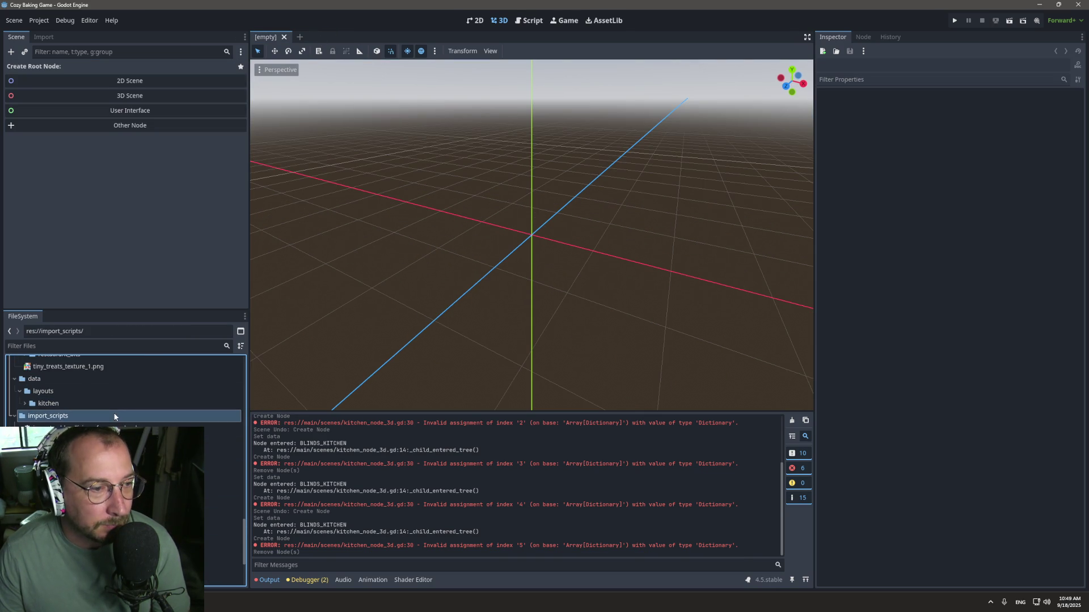
pyautogui.doubleClick(110, 416)
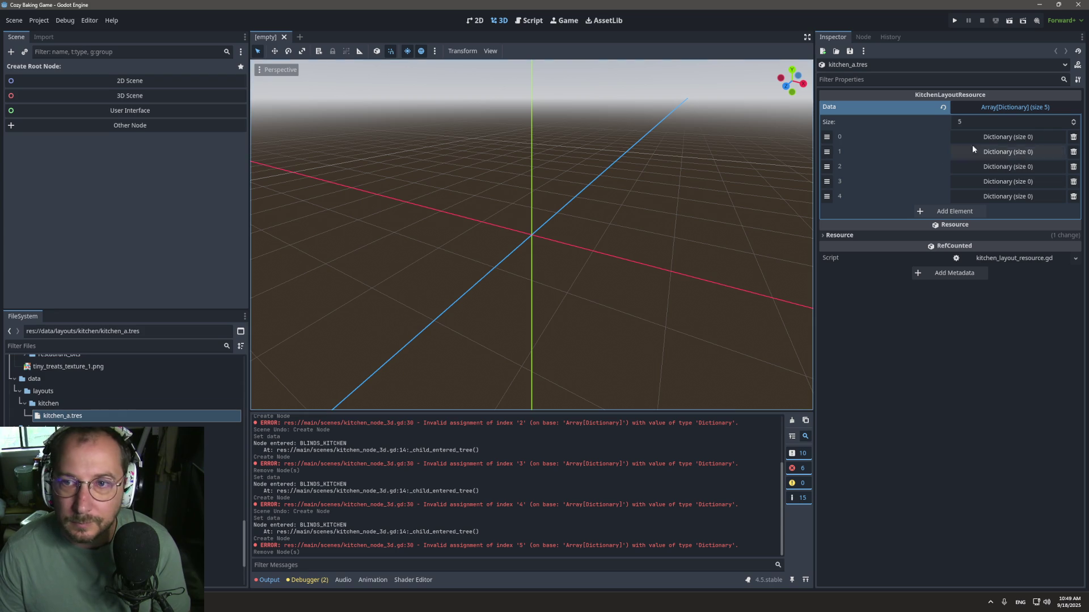
# Delete kitchen_a's Data array entries and save the emptied resource
pyautogui.click(1073, 137)
pyautogui.click(1074, 137)
pyautogui.click(1074, 137)
pyautogui.click(1073, 137)
pyautogui.click(1074, 137)
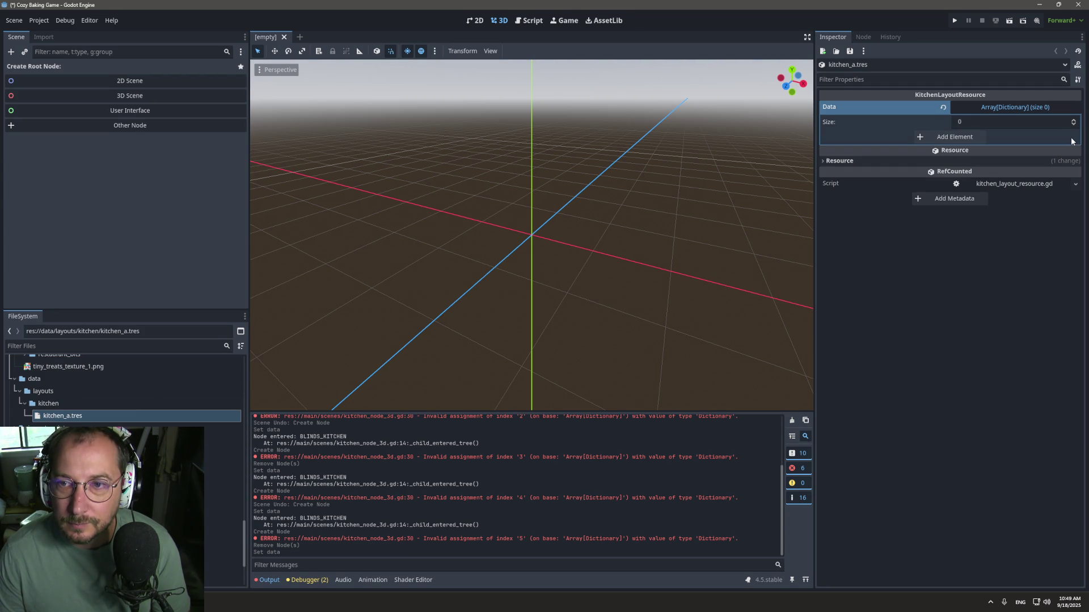
pyautogui.hotkey('ctrl', 's')
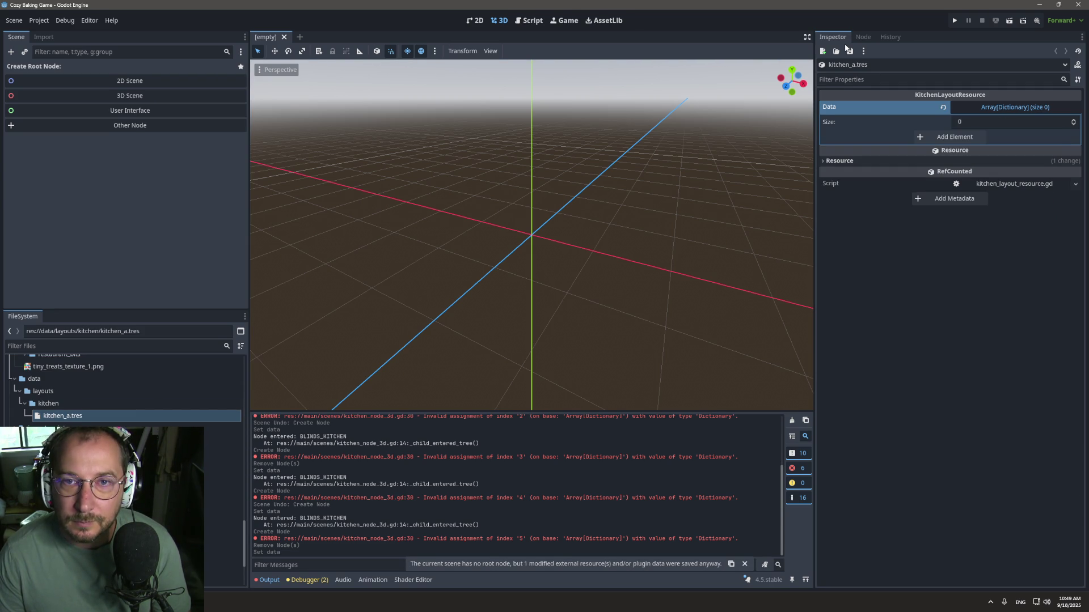
pyautogui.click(847, 53)
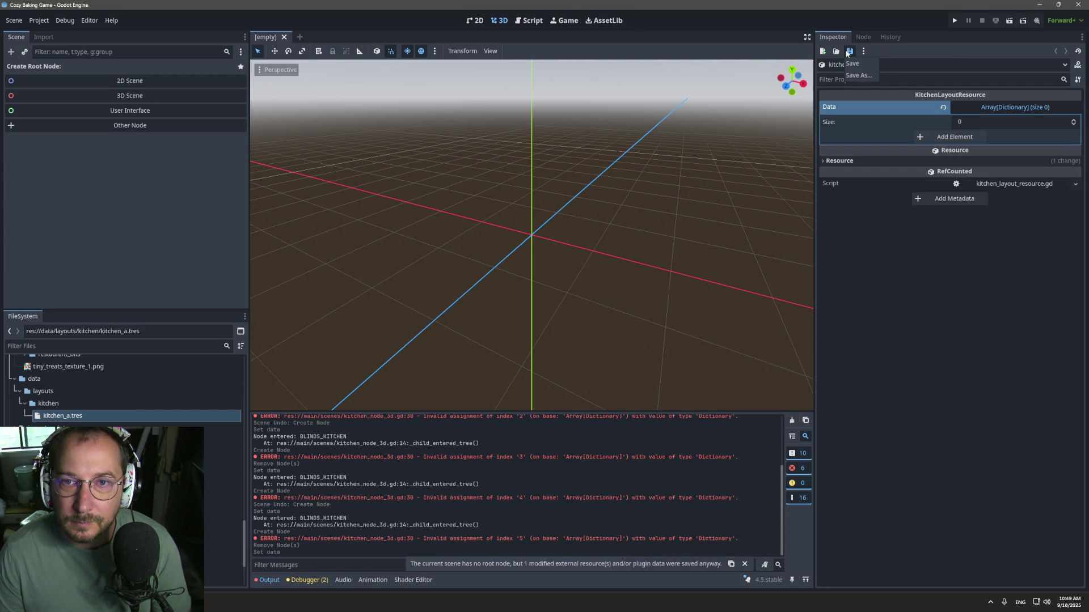
pyautogui.click(852, 63)
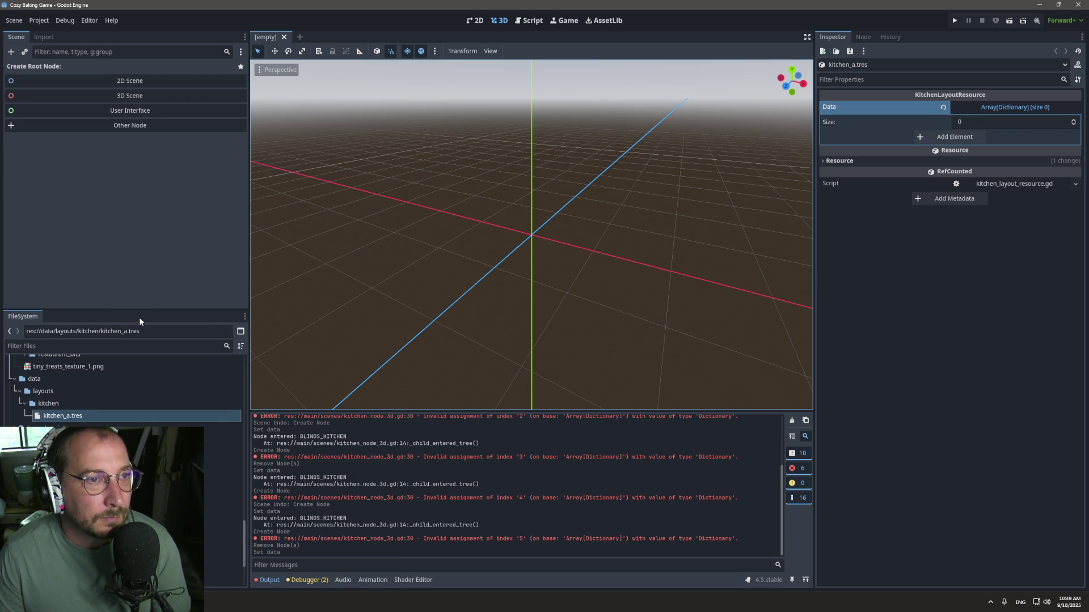
# Reopen kitchen_node_3d, undo a test spatula drop, and save the scene
pyautogui.click(87, 347)
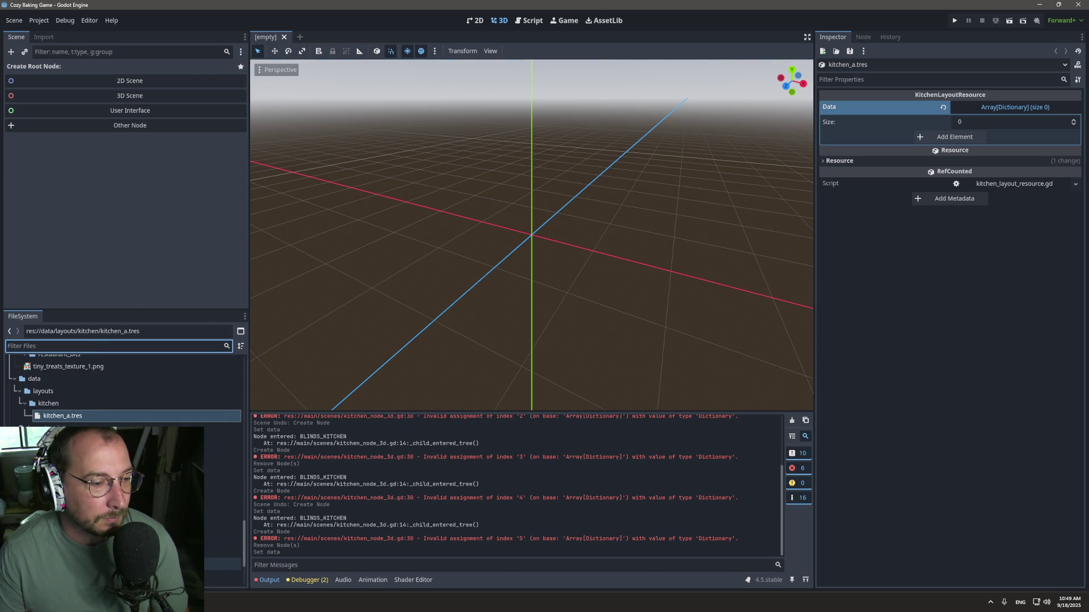
pyautogui.doubleClick(114, 539)
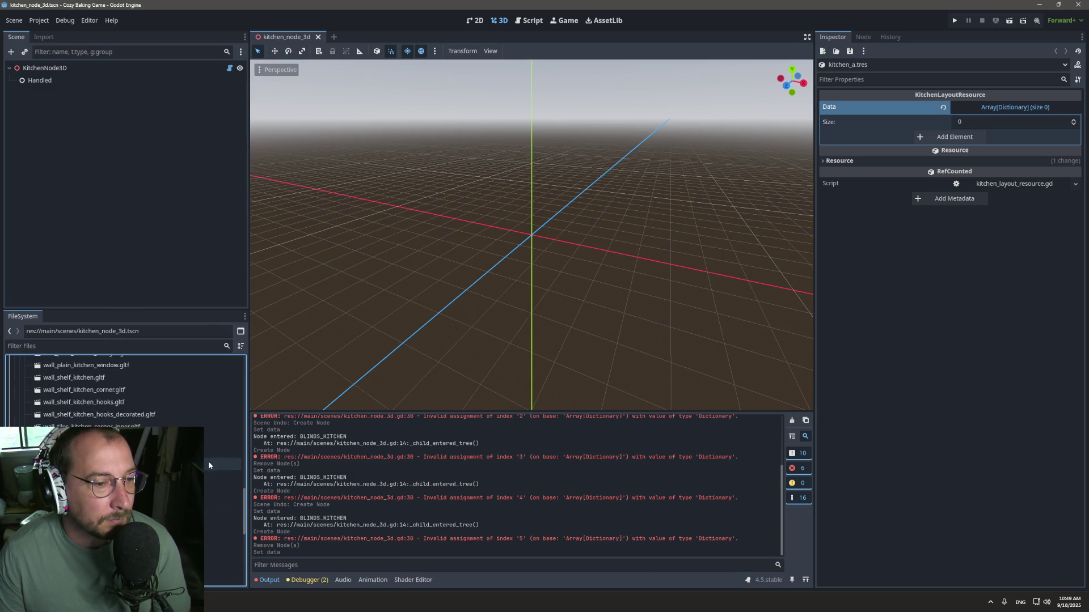
pyautogui.scroll(5, 205, 464)
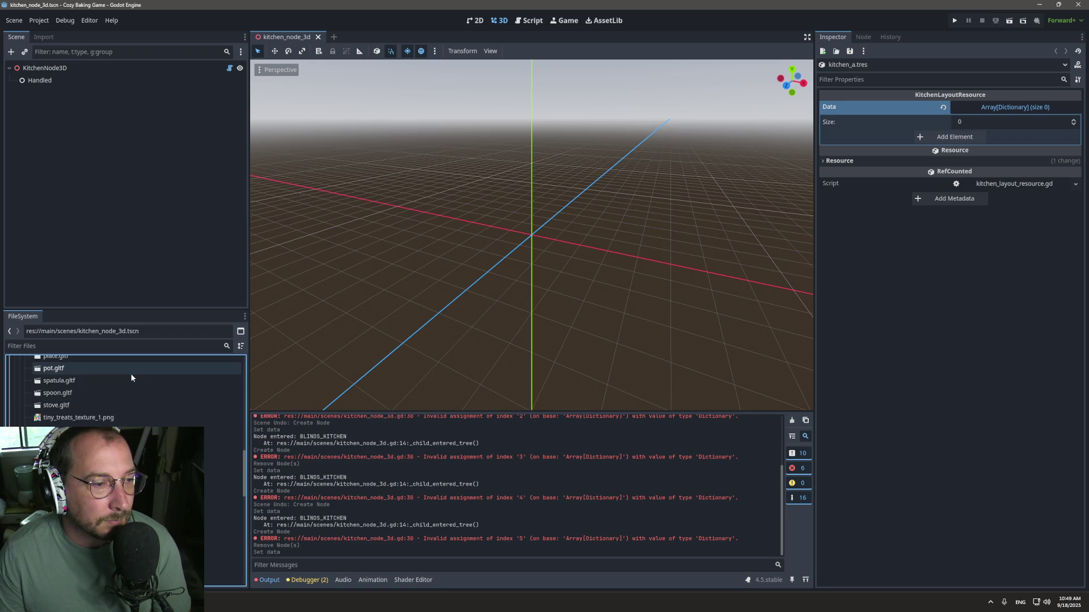
pyautogui.moveTo(128, 388); pyautogui.dragTo(494, 244)
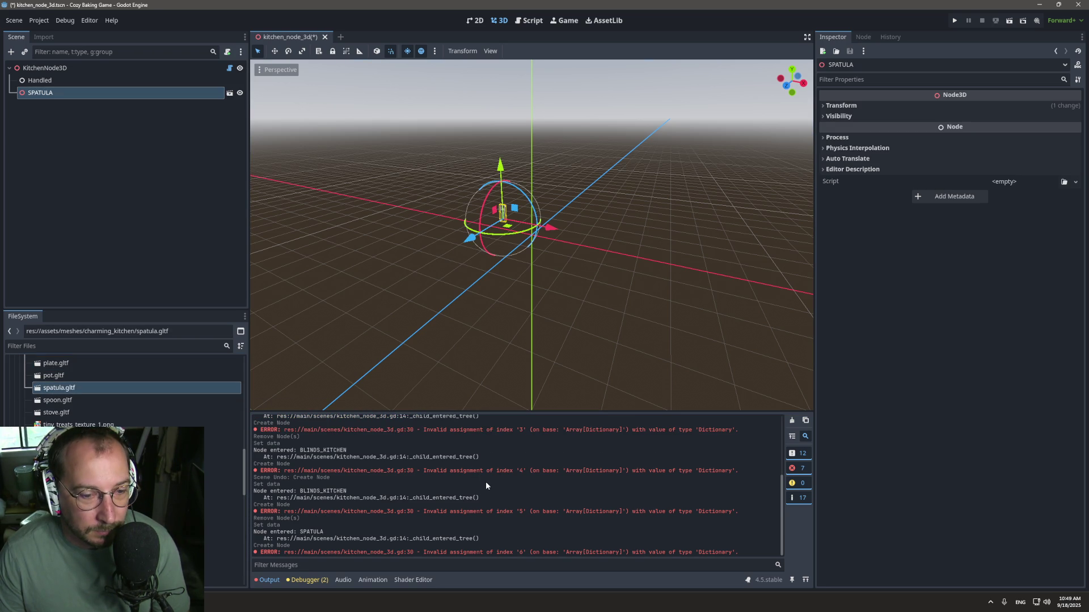
pyautogui.hotkey('ctrl', 'z')
pyautogui.hotkey('ctrl', 's')
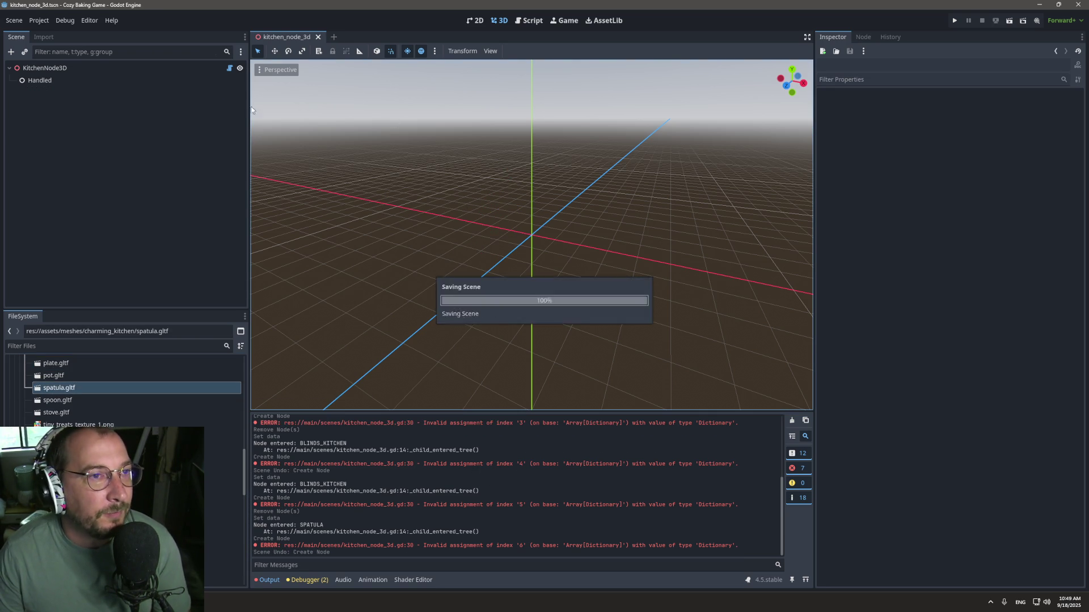
pyautogui.click(38, 21)
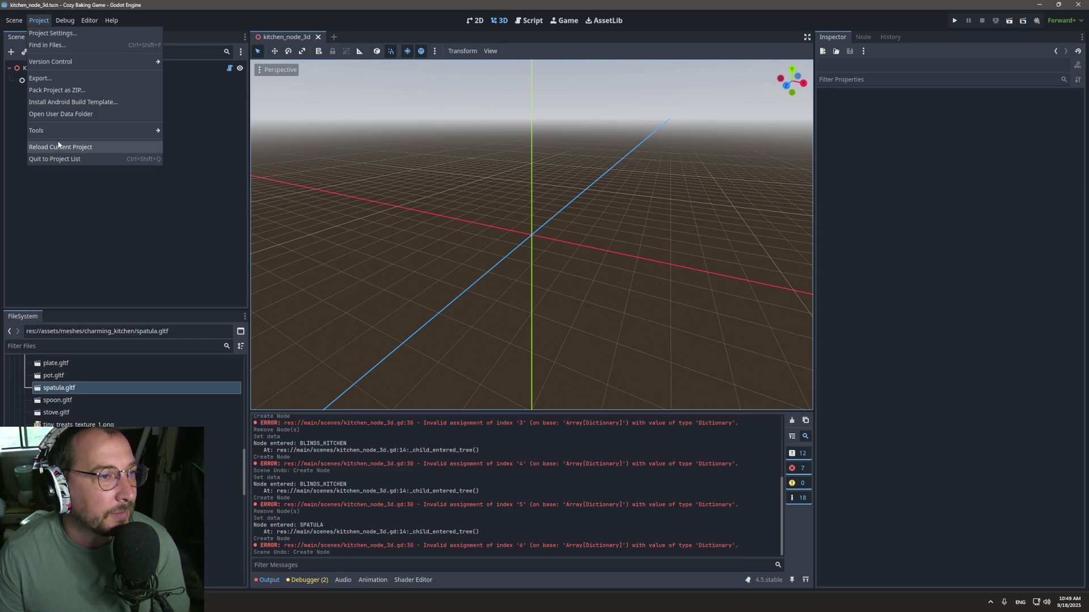
# Reload the project, select KitchenNode3D, and drop wall_plain_kitchen_window.gltf into the viewport
pyautogui.click(63, 145)
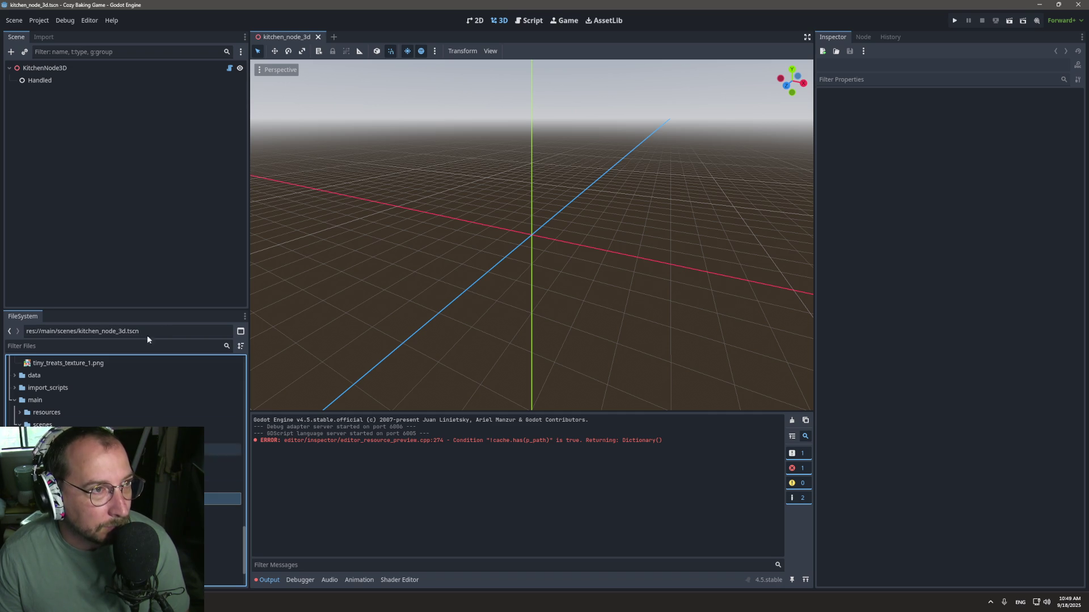
pyautogui.click(95, 80)
pyautogui.click(106, 69)
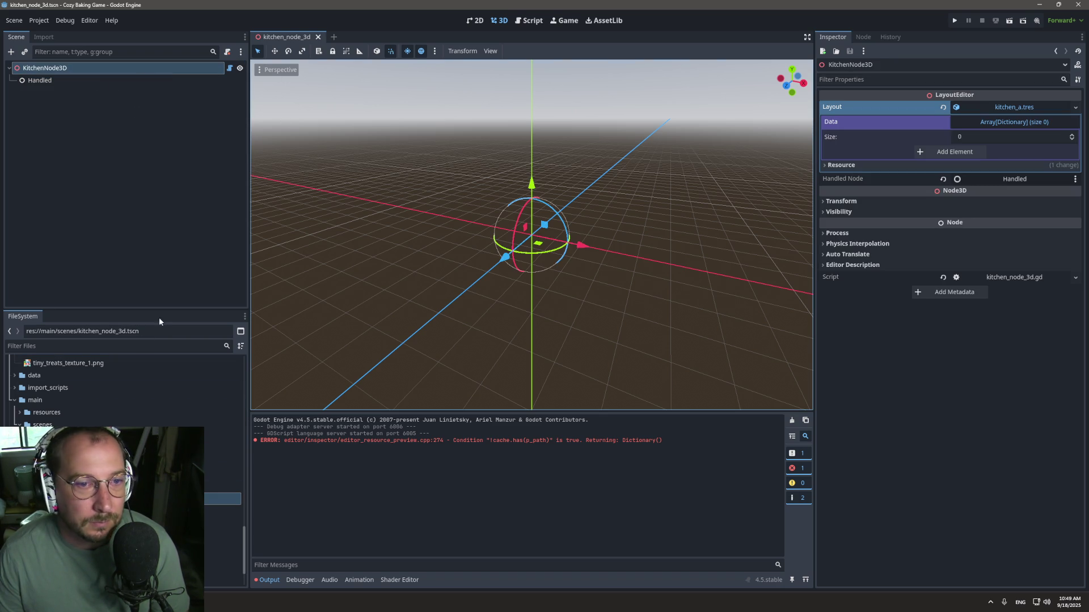
pyautogui.scroll(-10, 163, 426)
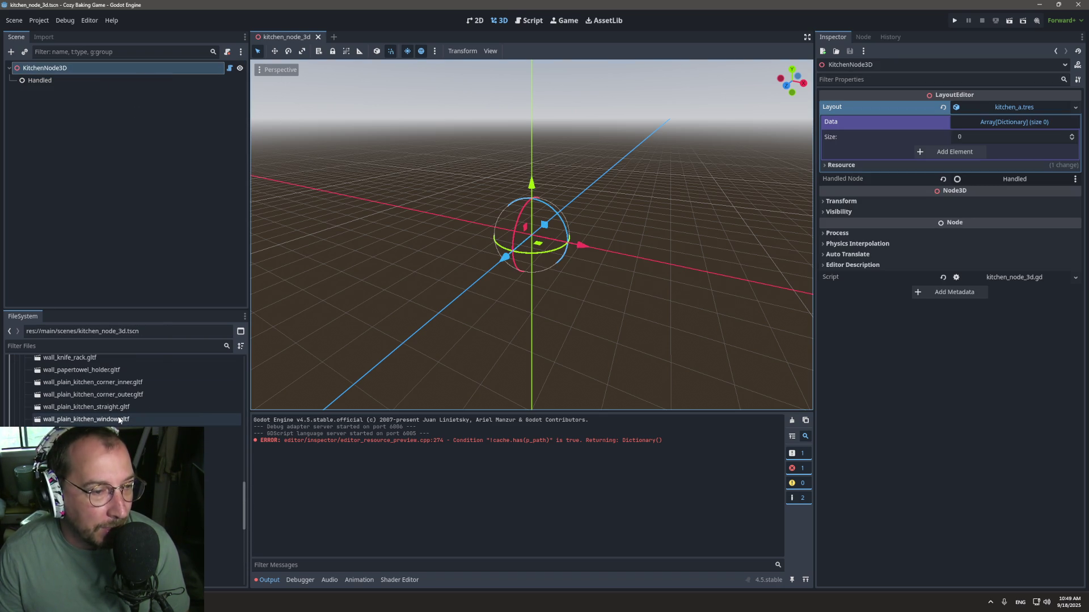
pyautogui.moveTo(118, 420); pyautogui.dragTo(523, 215)
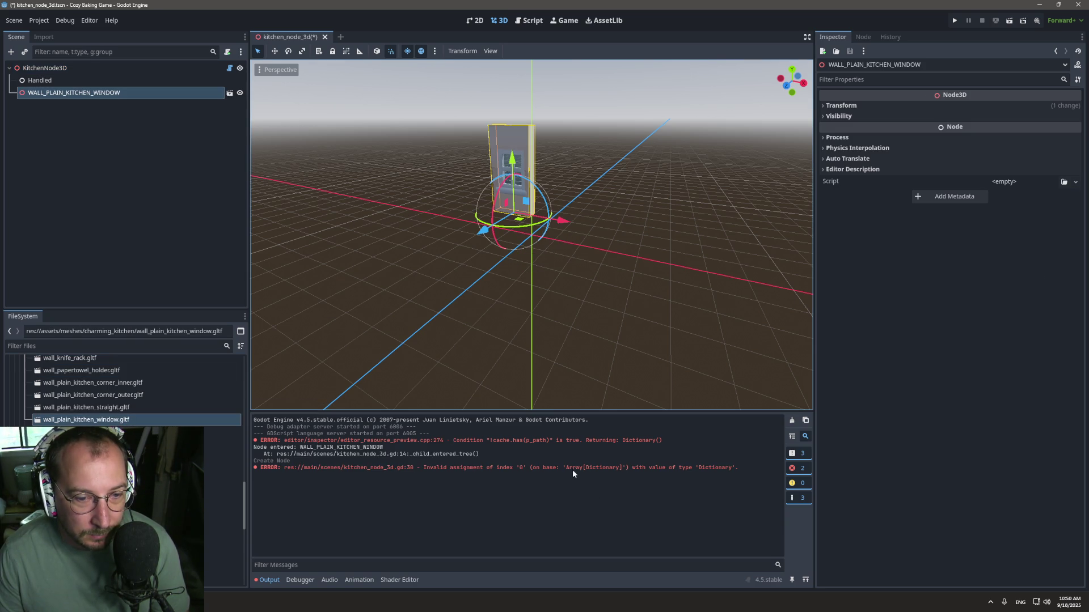
# Follow the invalid index error into kitchen_node_3d.gd and inspect the layout.data assignment on line 30
pyautogui.doubleClick(549, 469)
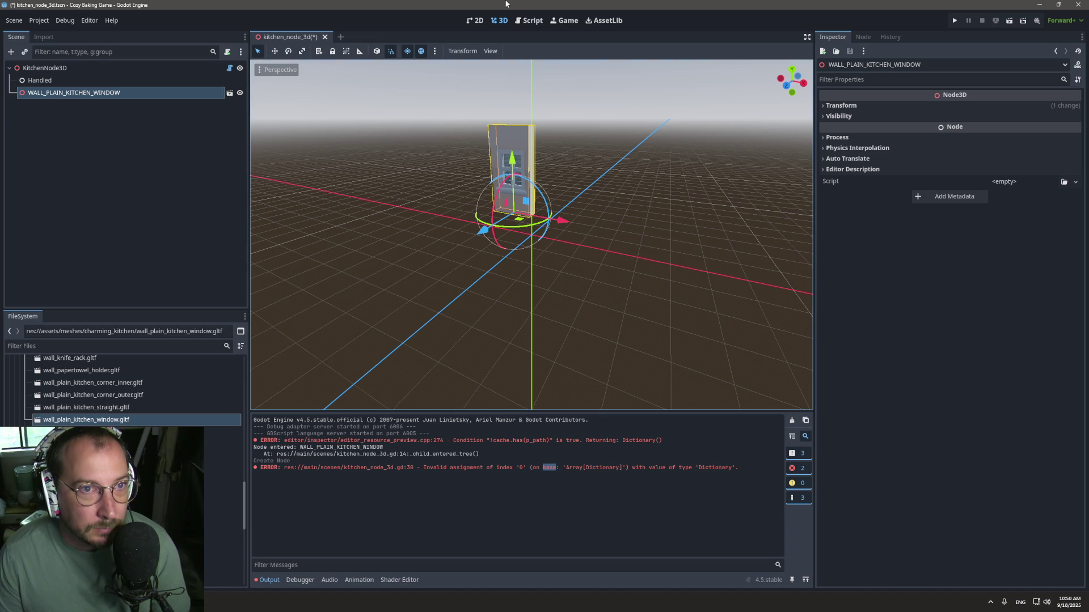
pyautogui.click(531, 21)
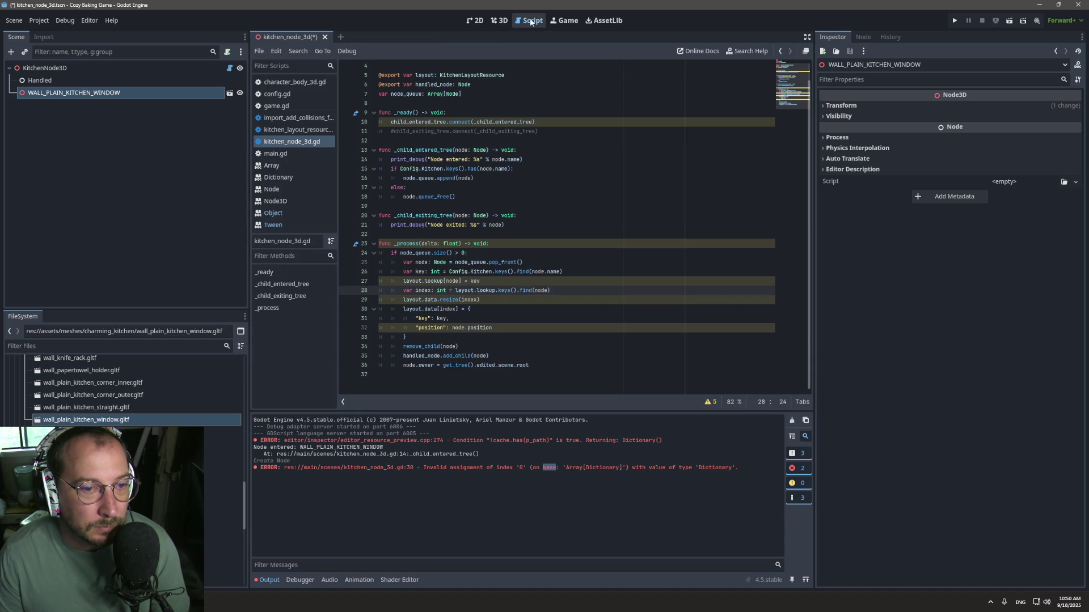
pyautogui.click(470, 309)
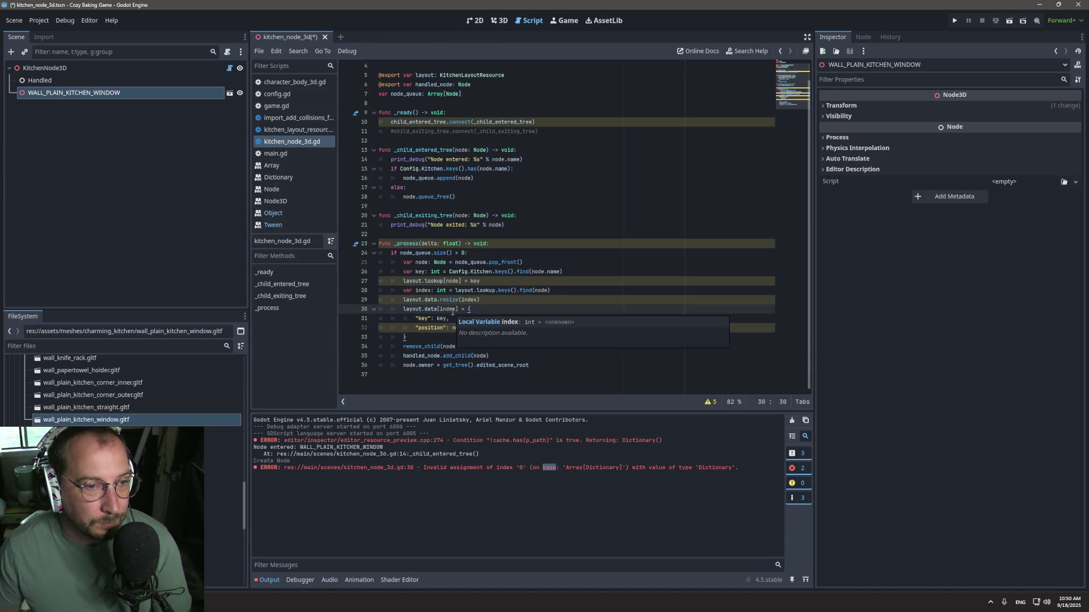
pyautogui.doubleClick(418, 303)
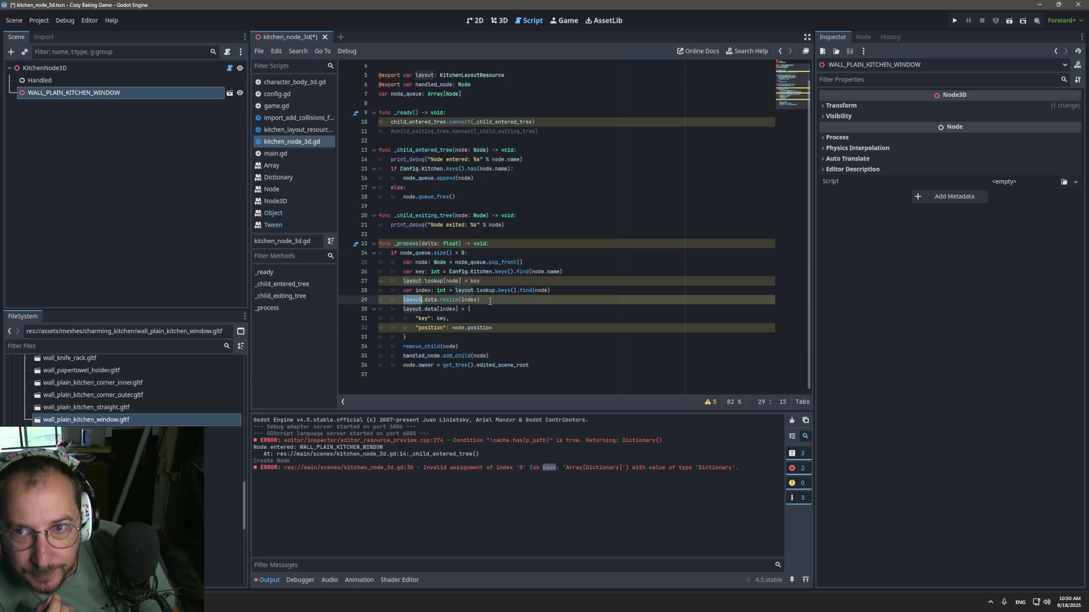
# Reset KitchenNode3D's Data size to 0, save, and change line 29 to layout.data.resize(index + 1)
pyautogui.click(46, 68)
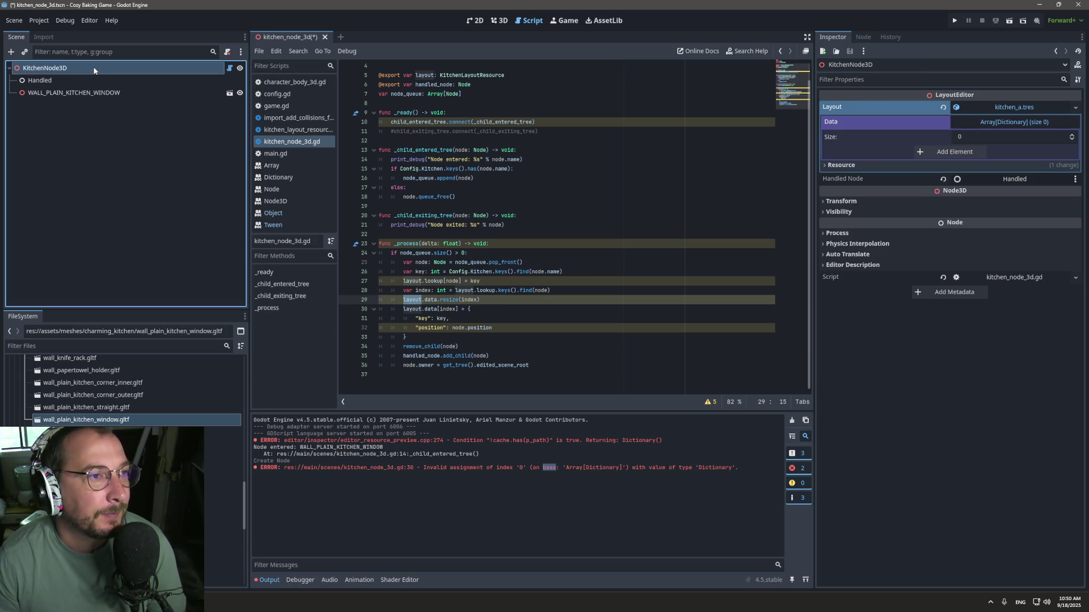
pyautogui.click(1006, 124)
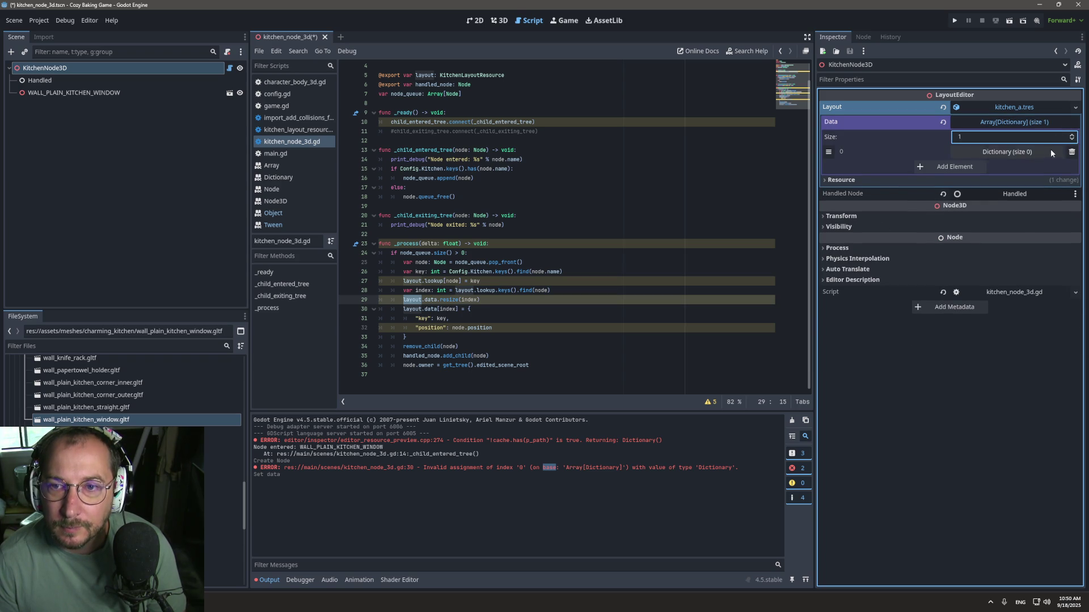
pyautogui.click(1072, 137)
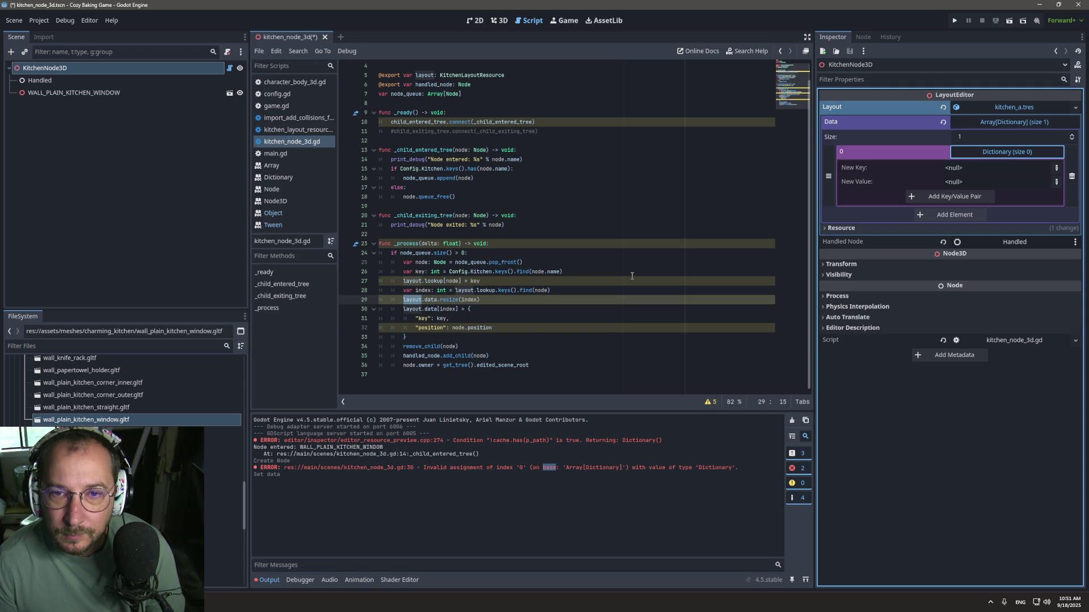
pyautogui.click(1071, 139)
pyautogui.click(452, 316)
pyautogui.hotkey('ctrl', 's')
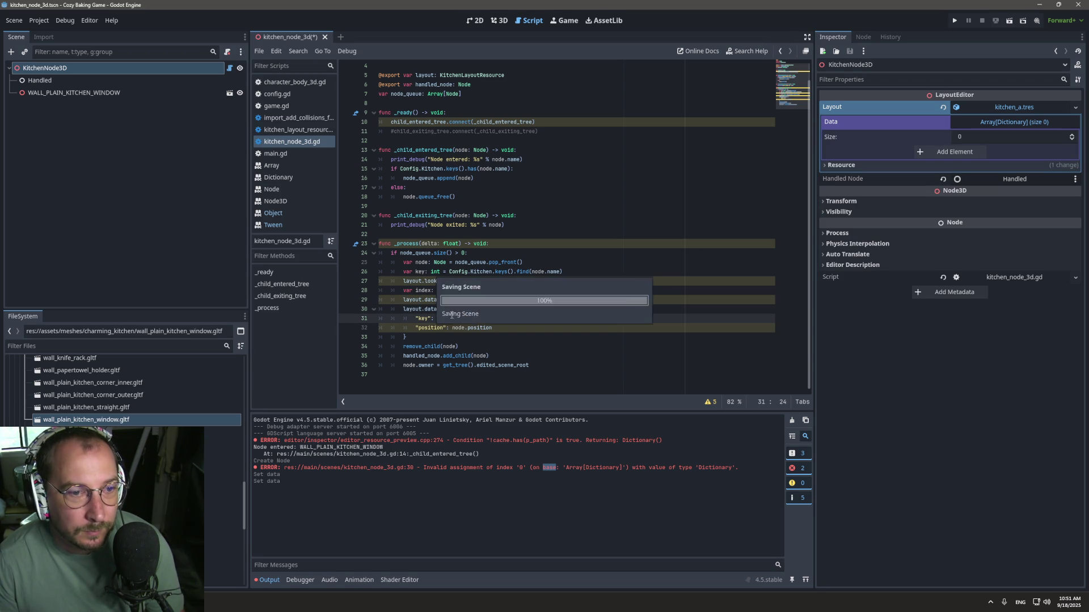
pyautogui.click(473, 299)
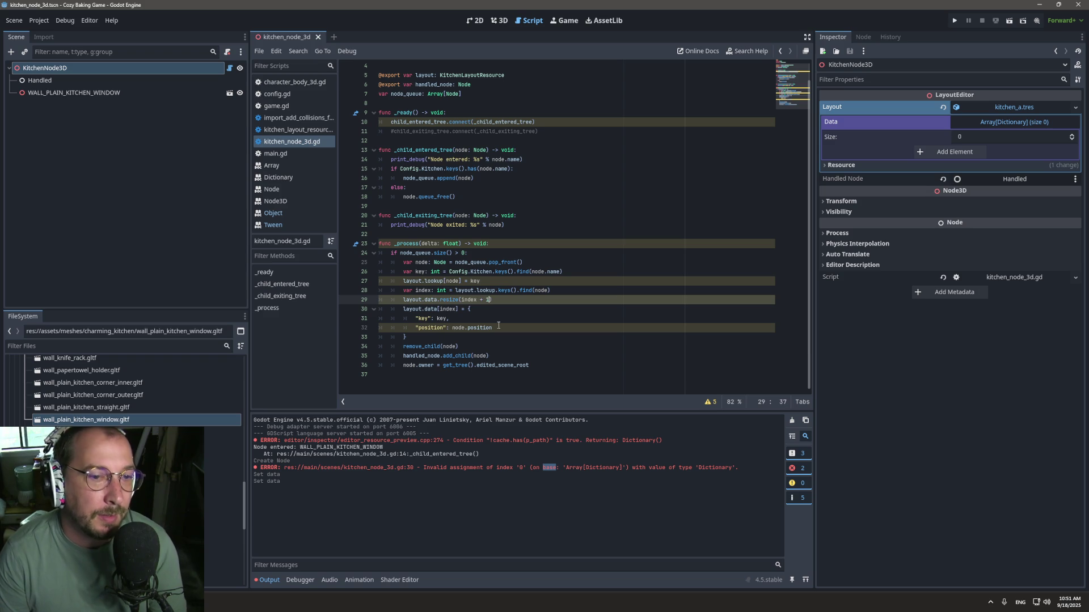
pyautogui.write('+ 1')
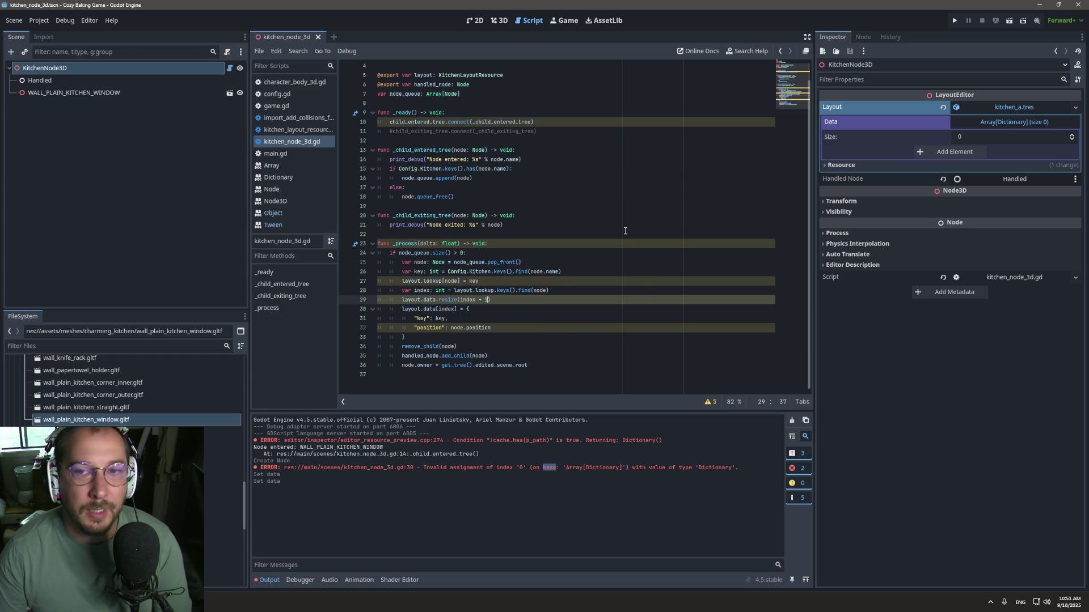
# Delete the window wall node and drop wall_plain_kitchen_window.gltf into the scene again
pyautogui.rightClick(89, 94)
pyautogui.click(193, 406)
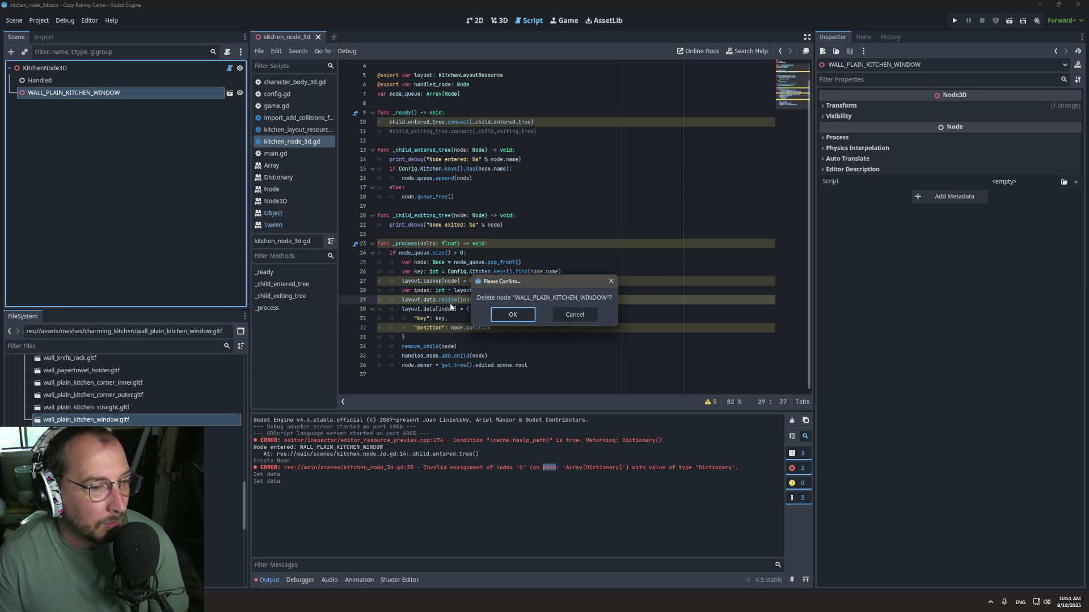
pyautogui.click(506, 313)
pyautogui.click(499, 21)
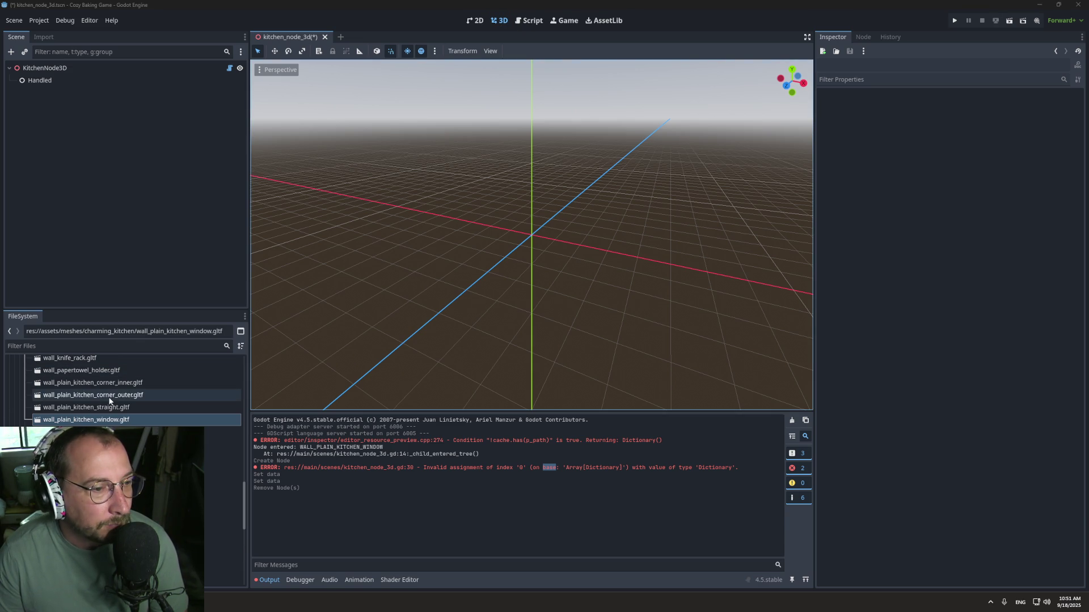
pyautogui.moveTo(85, 419)
pyautogui.mouseDown()
pyautogui.moveTo(397, 309)
pyautogui.moveTo(550, 220)
pyautogui.mouseUp()
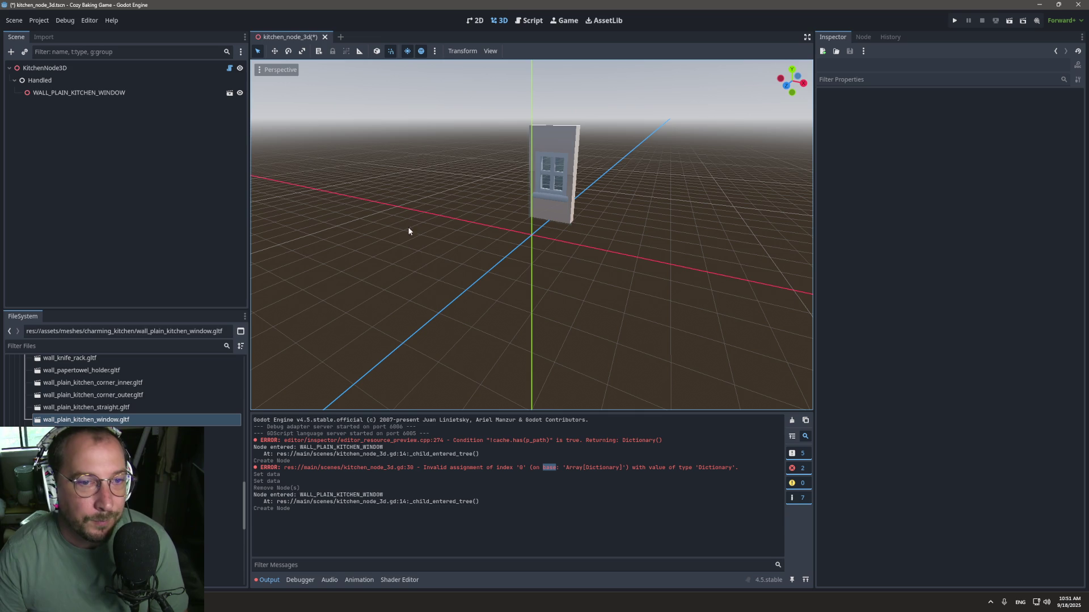
pyautogui.click(45, 68)
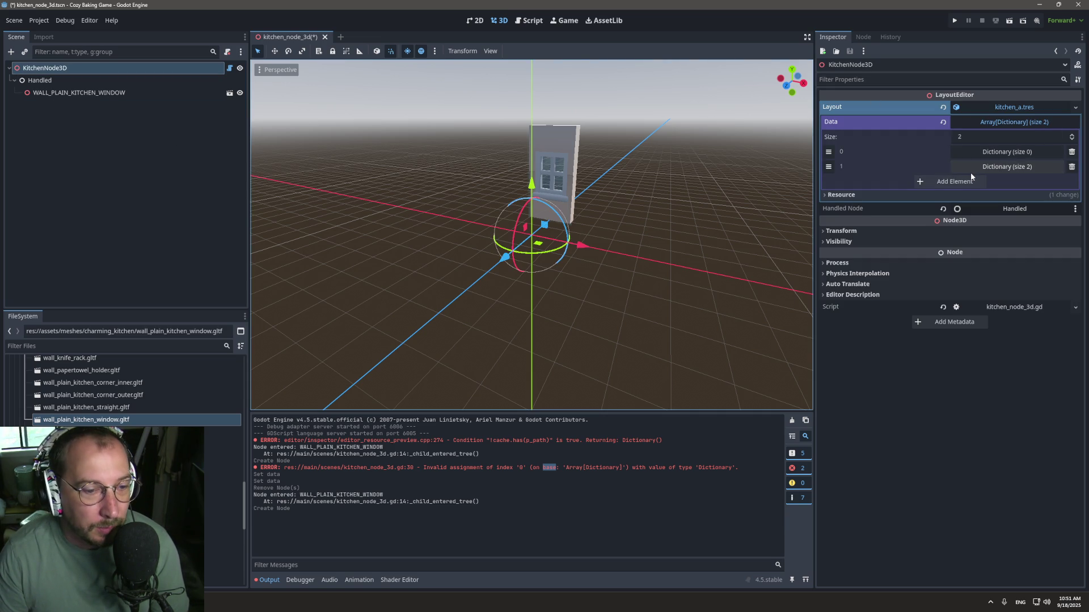
# Check the window wall's Data entry, empty the Data array, and save kitchen_a.tres
pyautogui.click(989, 167)
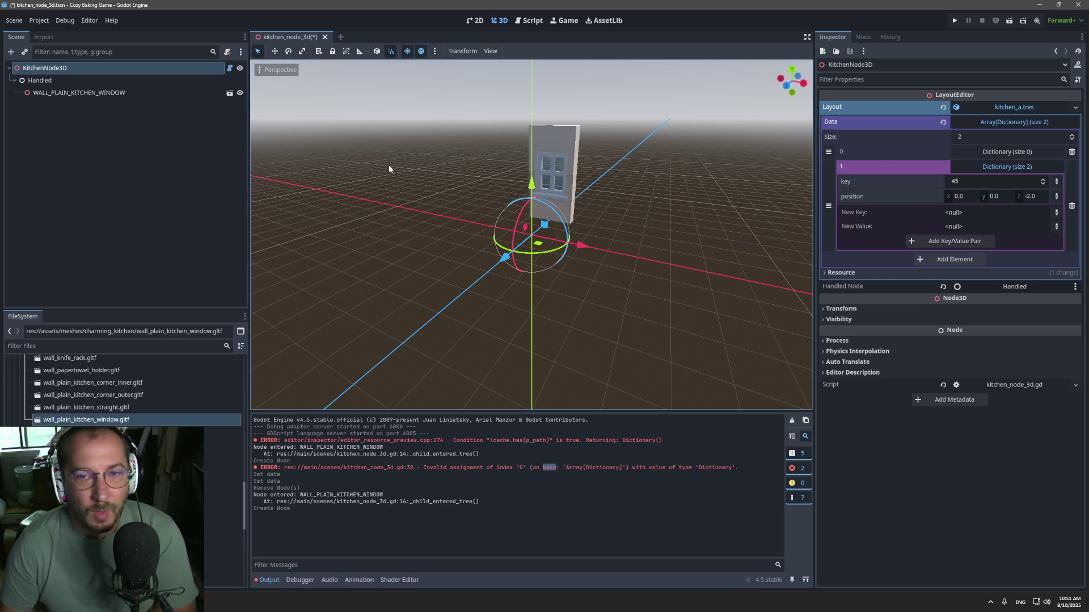
pyautogui.click(1071, 205)
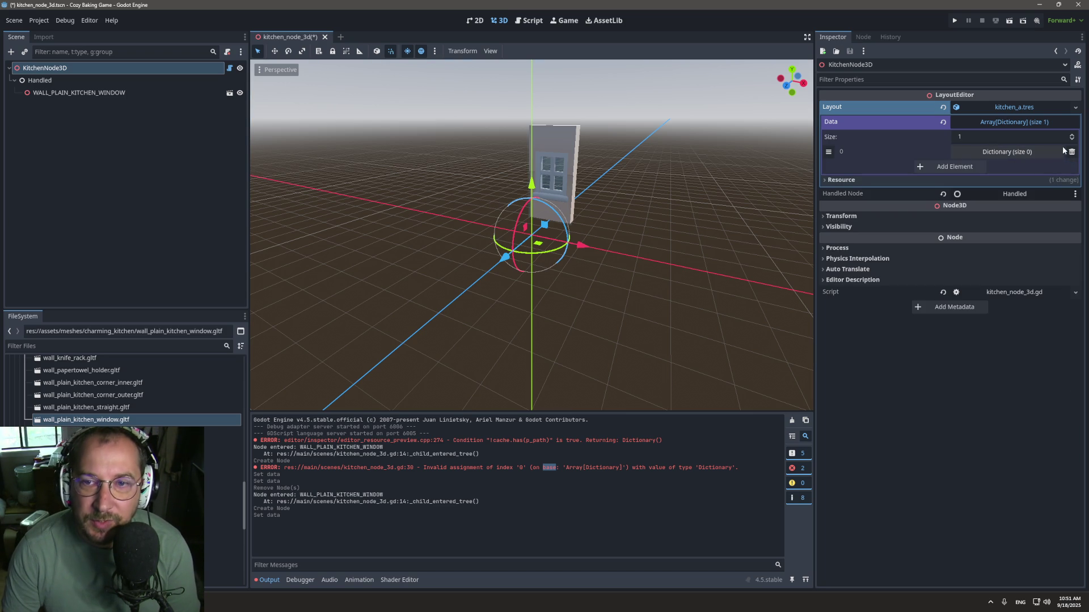
pyautogui.click(1072, 152)
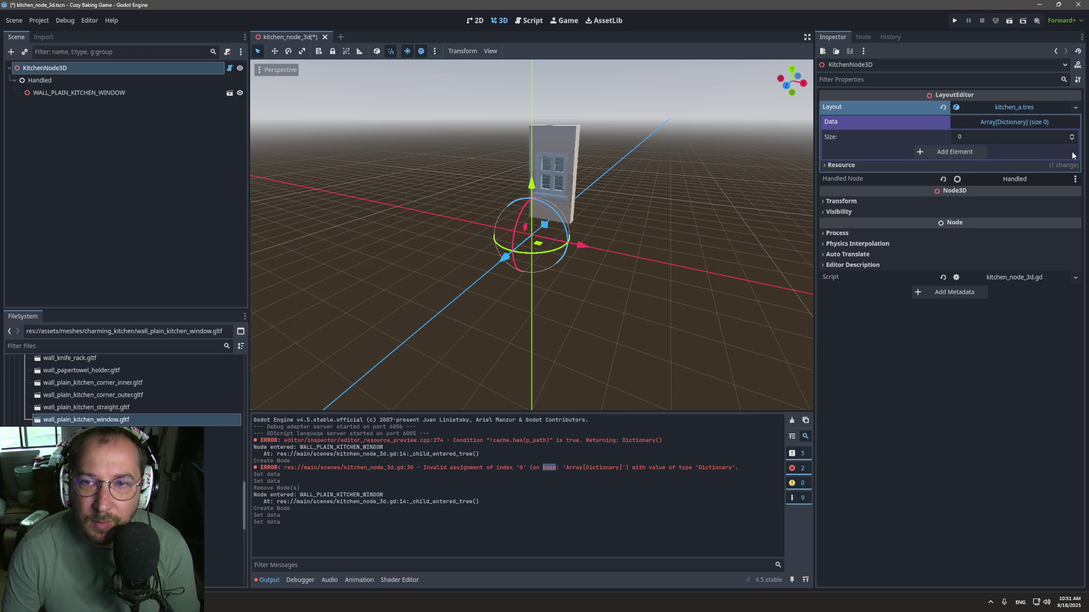
pyautogui.rightClick(1000, 107)
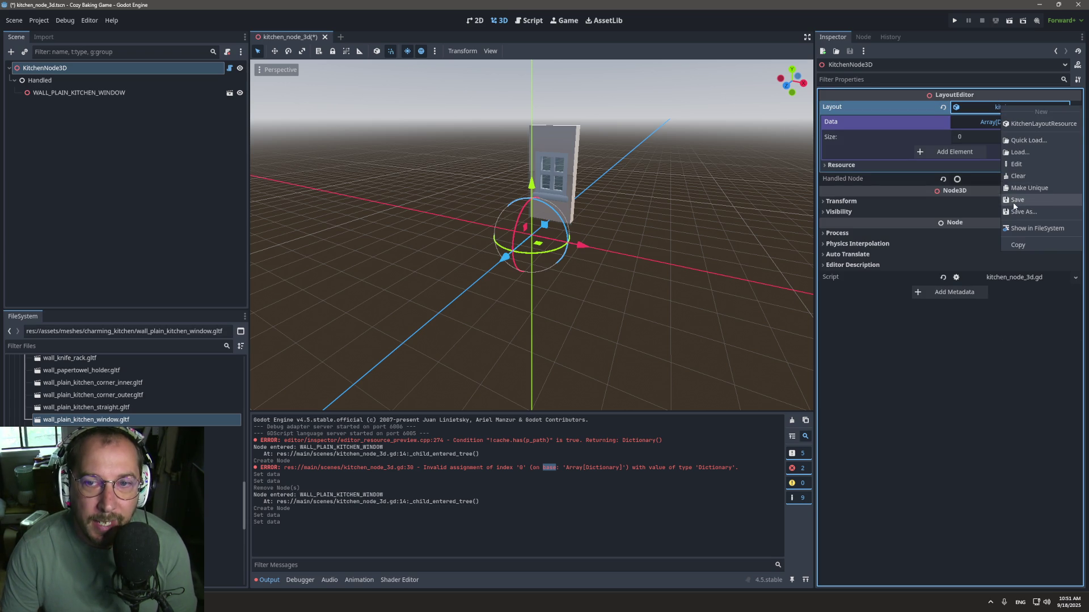
pyautogui.click(1016, 200)
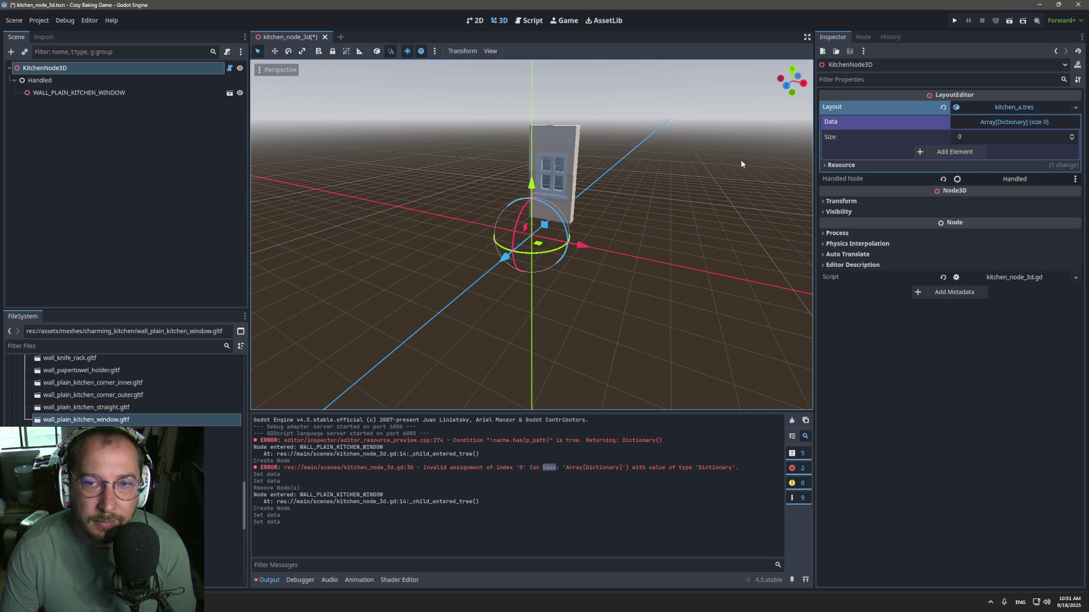
# Close kitchen_node_3d without saving and inspect the kitchen_a.tres layout resource
pyautogui.click(324, 38)
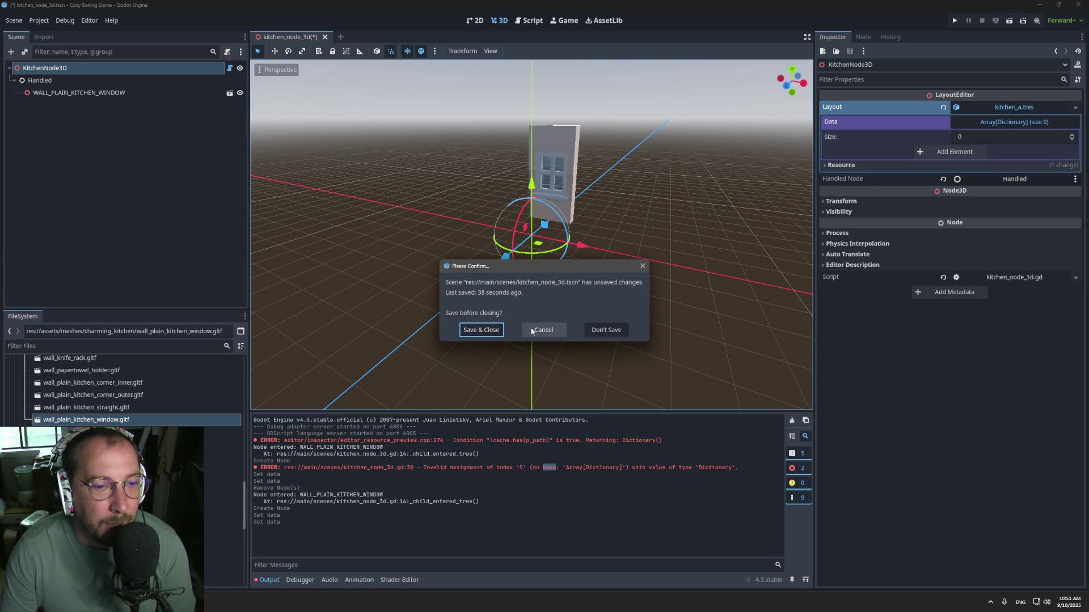
pyautogui.click(601, 331)
pyautogui.scroll(10, 124, 392)
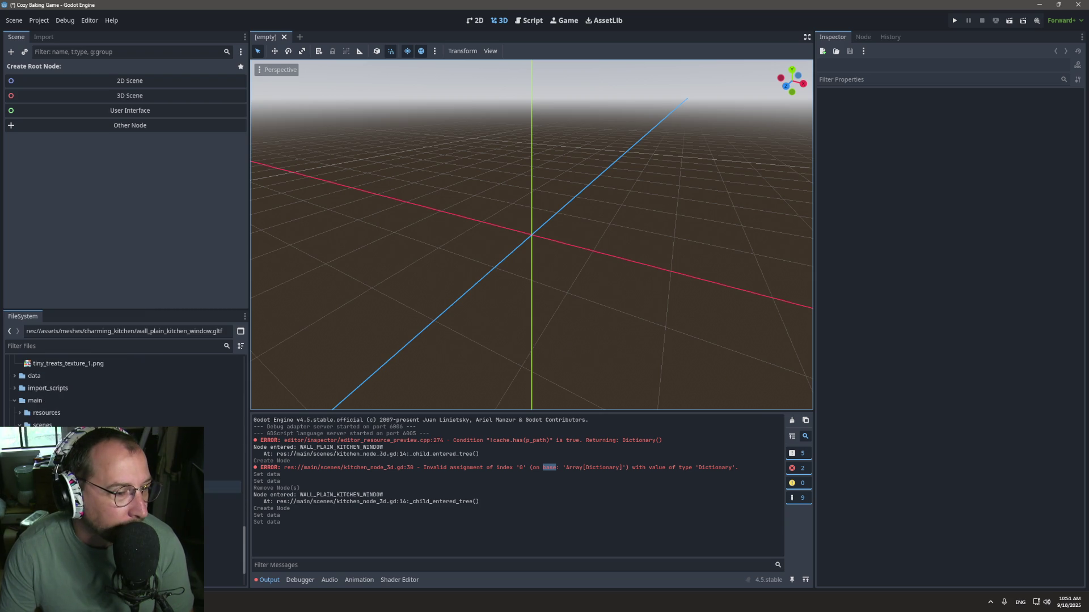
pyautogui.scroll(-10, 114, 372)
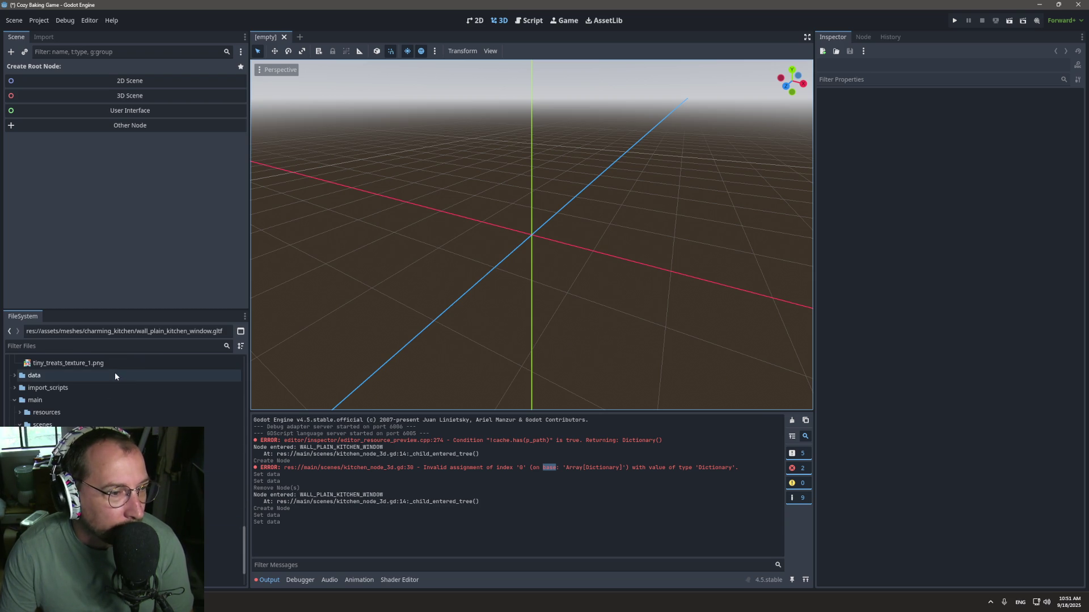
pyautogui.scroll(2, 114, 454)
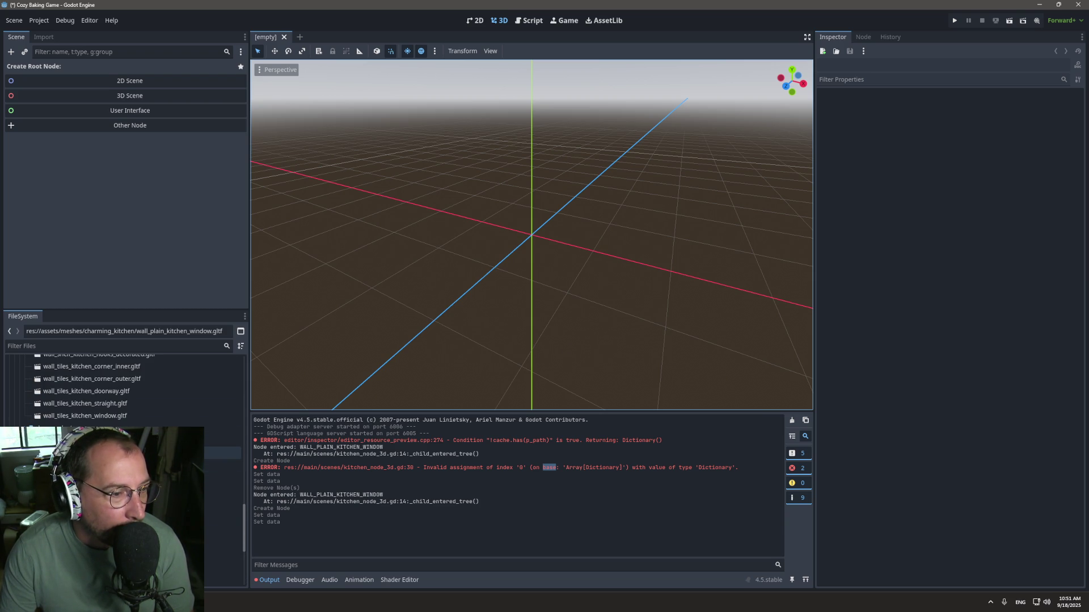
pyautogui.scroll(-2, 113, 392)
pyautogui.click(113, 461)
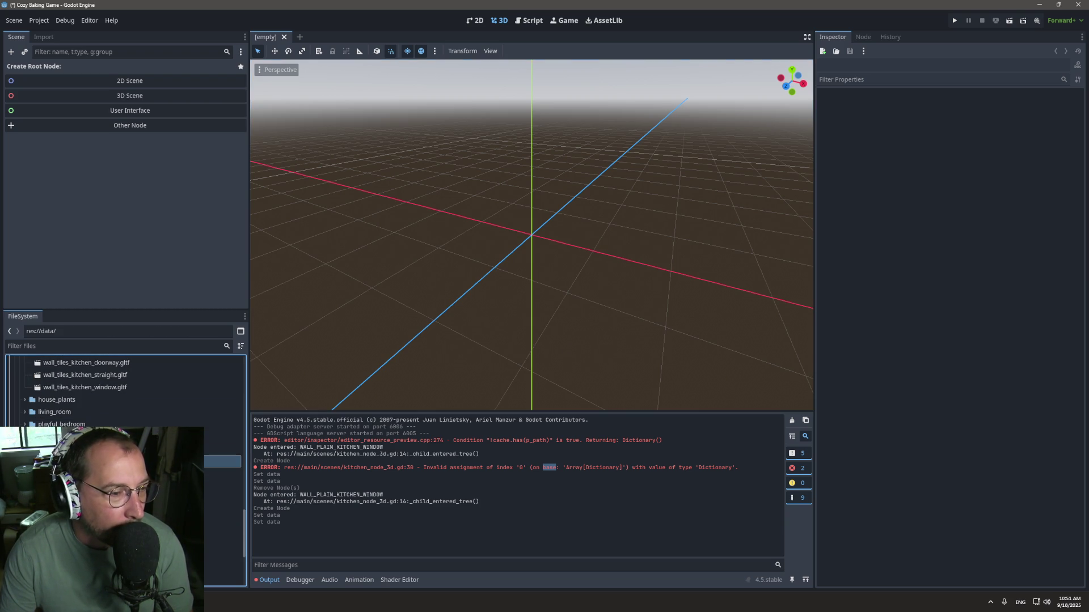
pyautogui.click(222, 498)
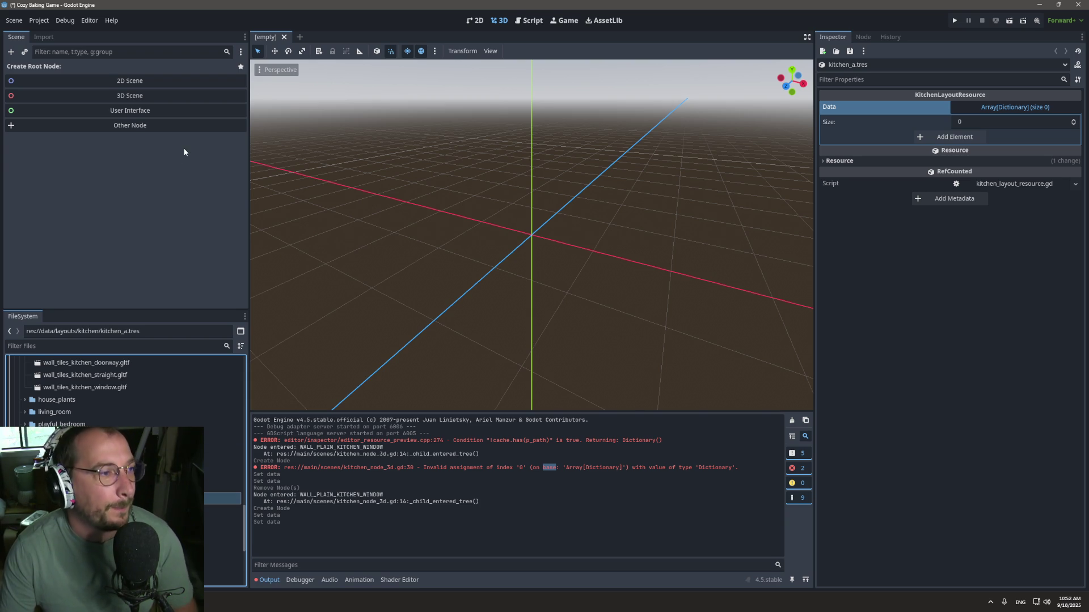
# Review the key lookup on lines 26–27, then reopen kitchen_node_3d.tscn via a 'node' filter
pyautogui.click(529, 20)
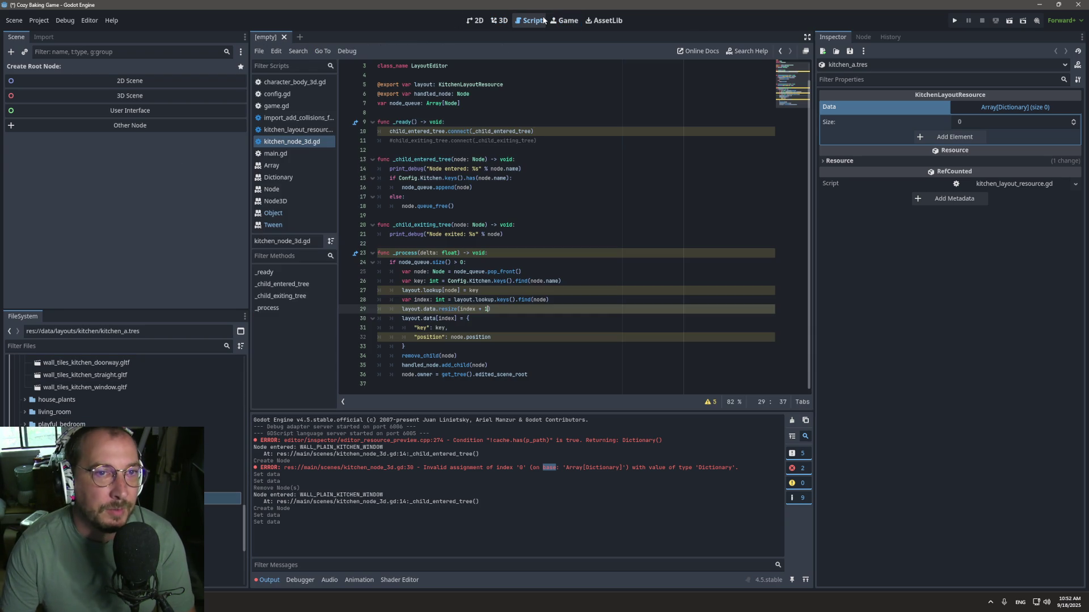
pyautogui.moveTo(482, 290); pyautogui.dragTo(496, 281)
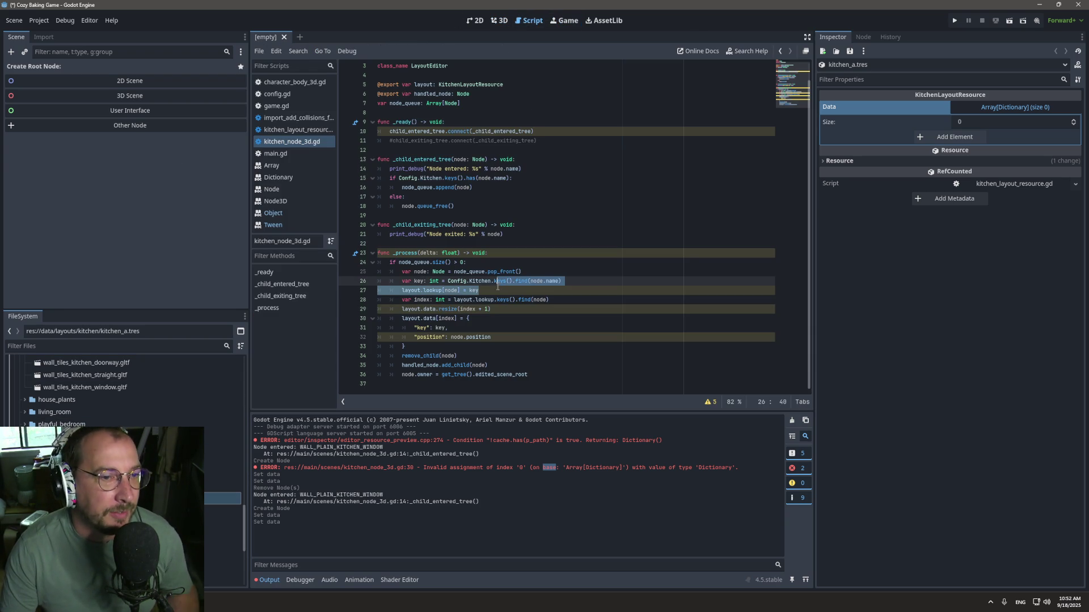
pyautogui.click(37, 37)
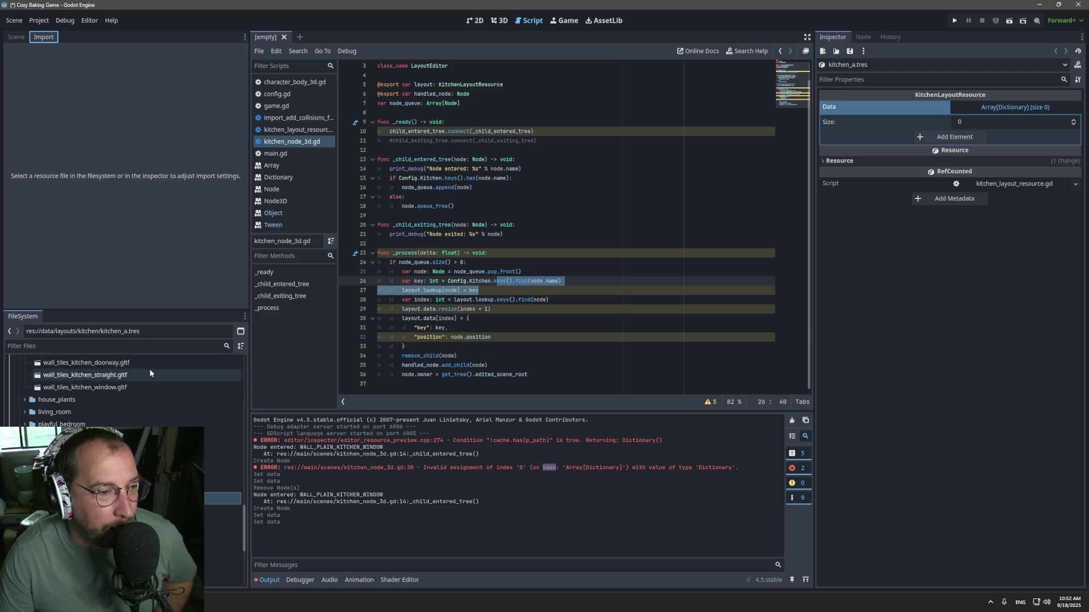
pyautogui.scroll(5, 159, 391)
pyautogui.scroll(15, 159, 392)
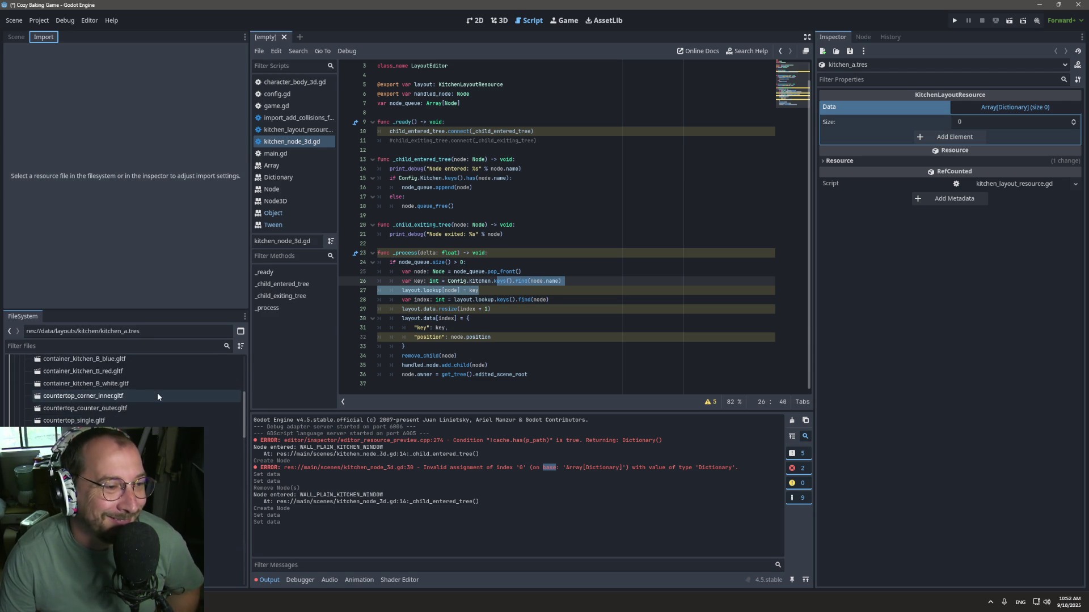
pyautogui.click(93, 340)
pyautogui.write('nod')
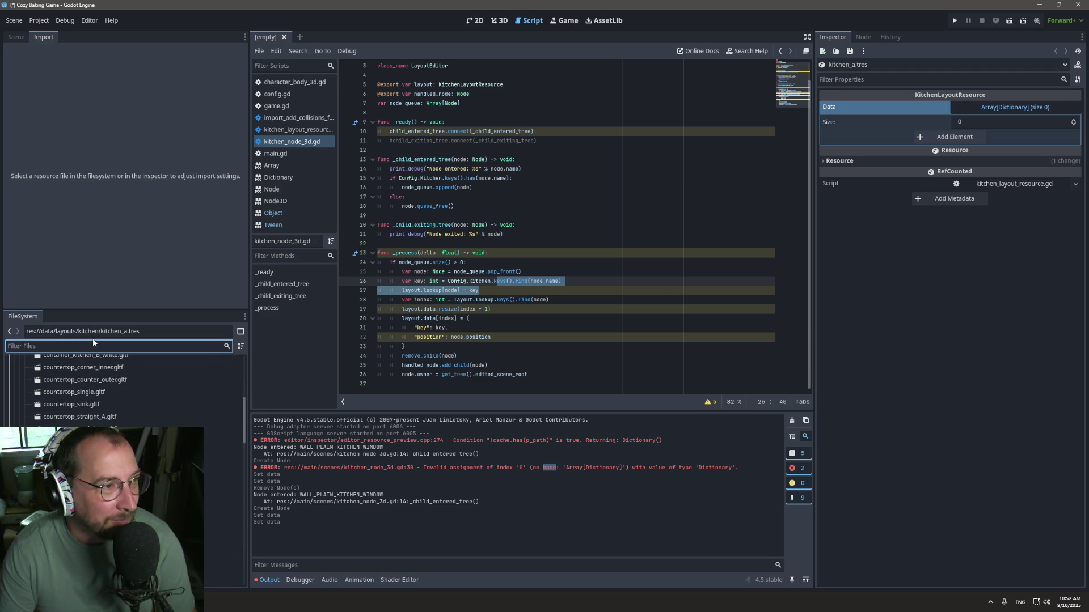
pyautogui.write('e')
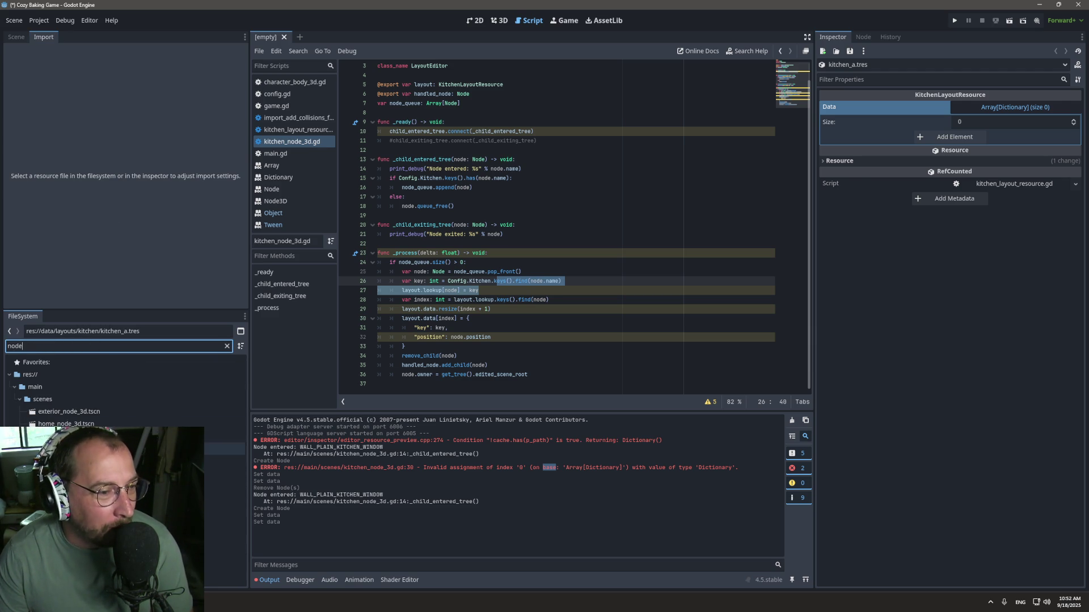
pyautogui.doubleClick(113, 449)
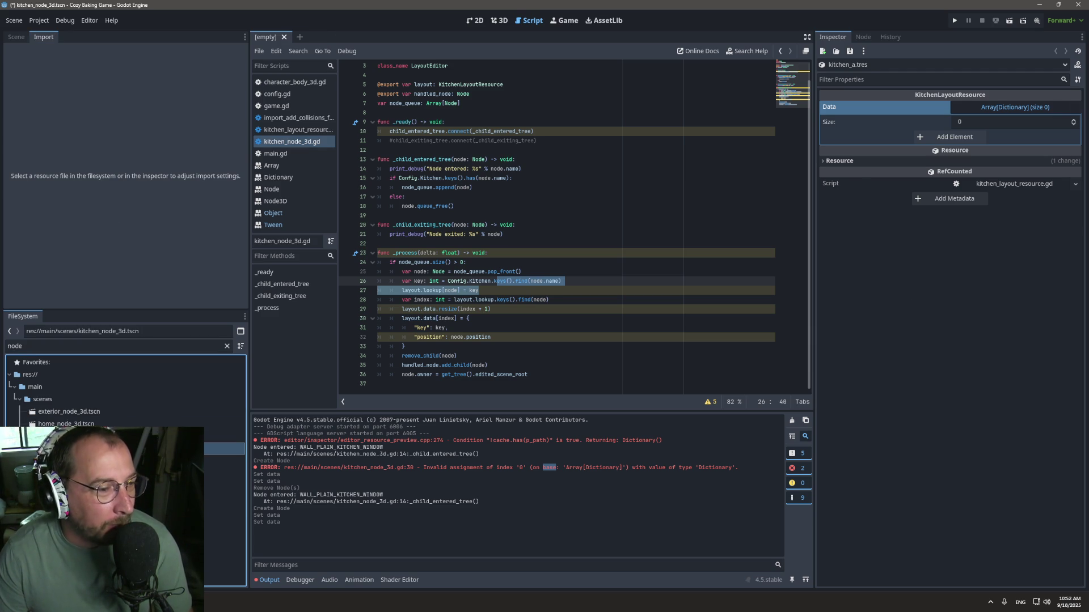
pyautogui.click(17, 37)
# Delete the WALL_PLAIN_KITCHEN_WINDOW node from the kitchen scene tree
pyautogui.click(499, 20)
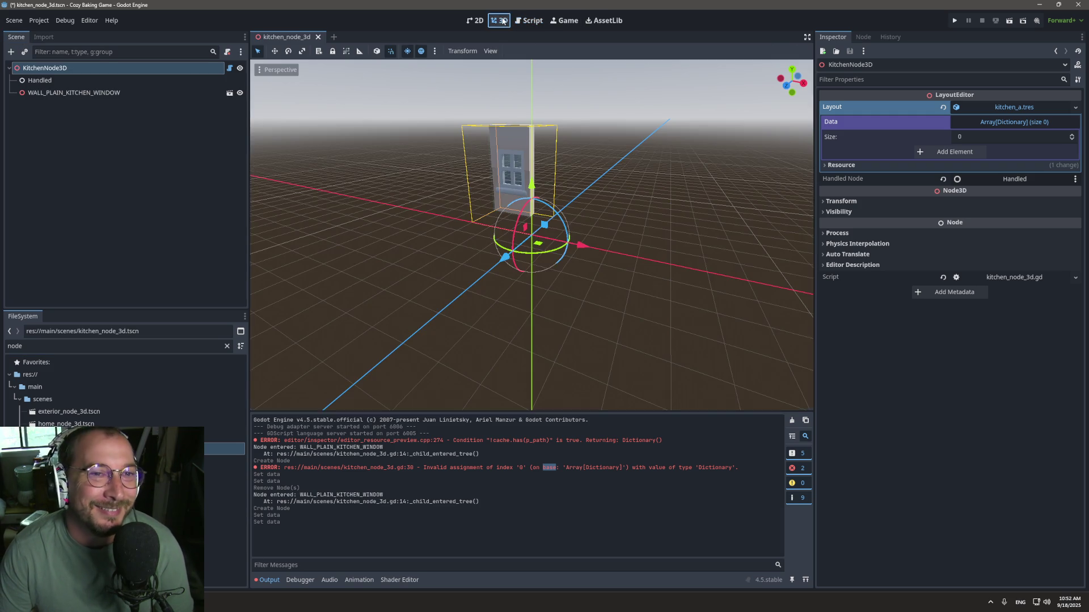
pyautogui.click(53, 92)
pyautogui.rightClick(54, 94)
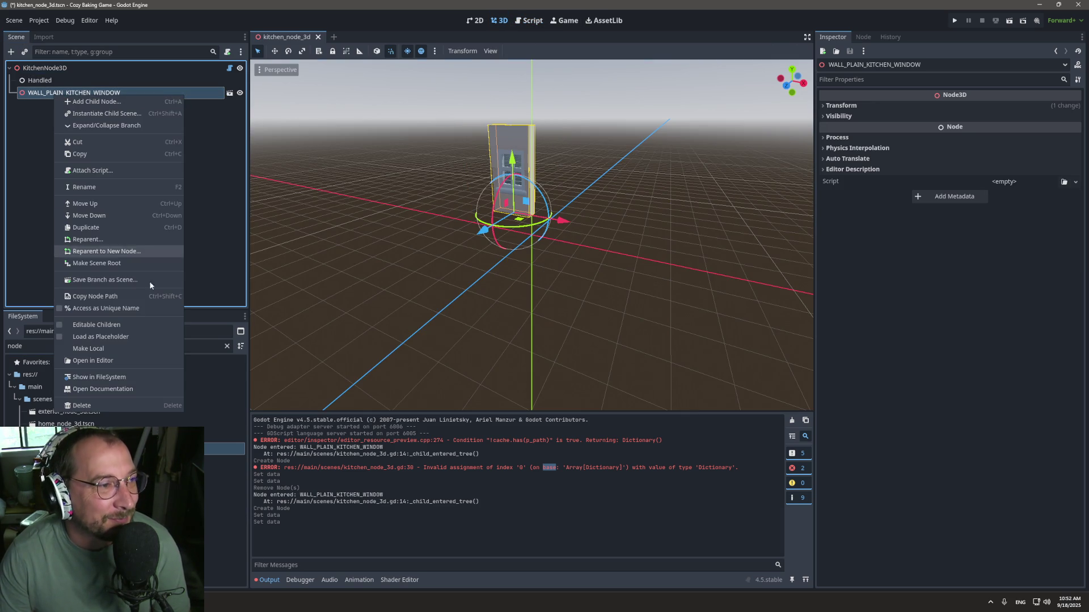
pyautogui.click(122, 390)
pyautogui.press('Return')
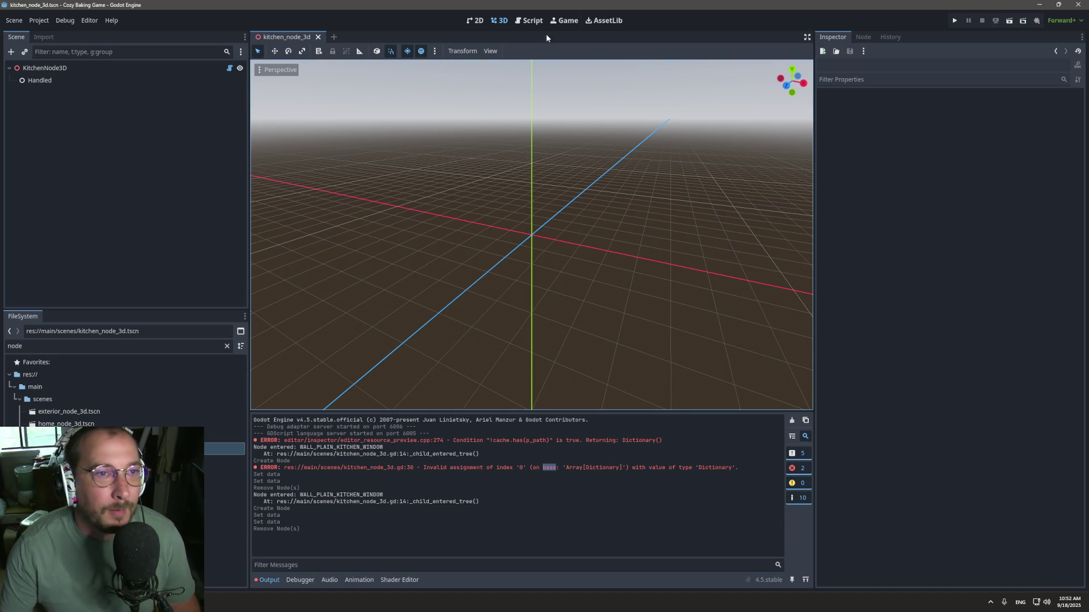
# Return to the kitchen_node_3d.gd script and dismiss the add_child documentation popup
pyautogui.click(528, 23)
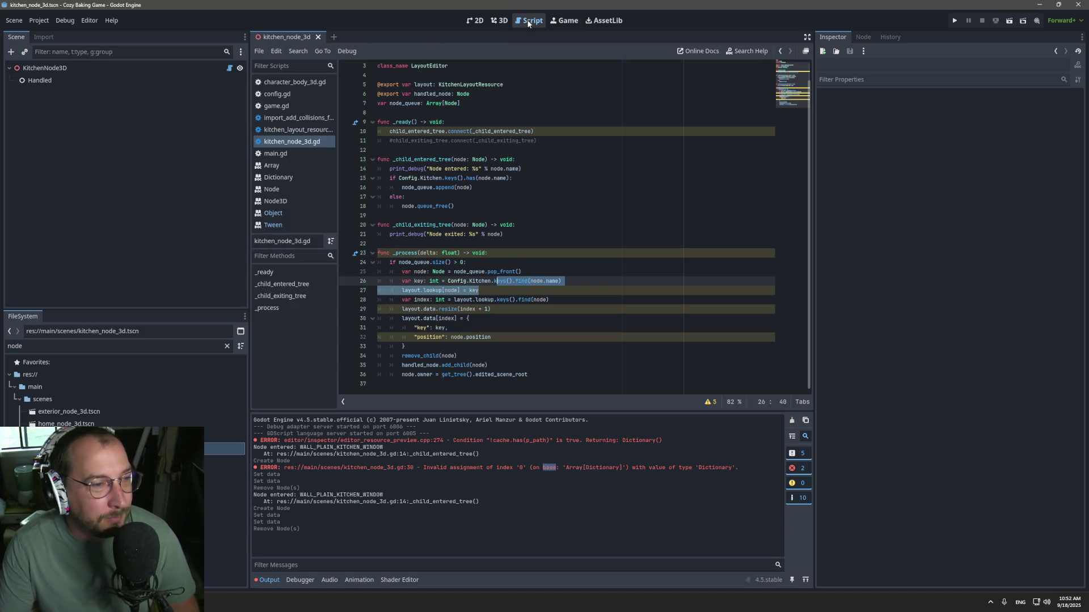
pyautogui.moveTo(460, 365)
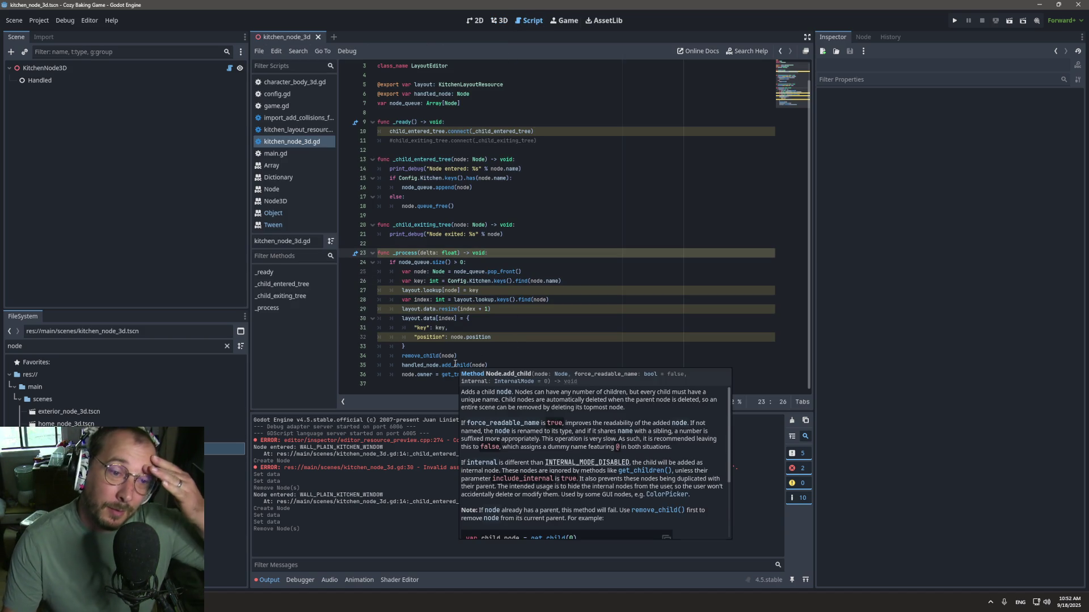
pyautogui.click(402, 346)
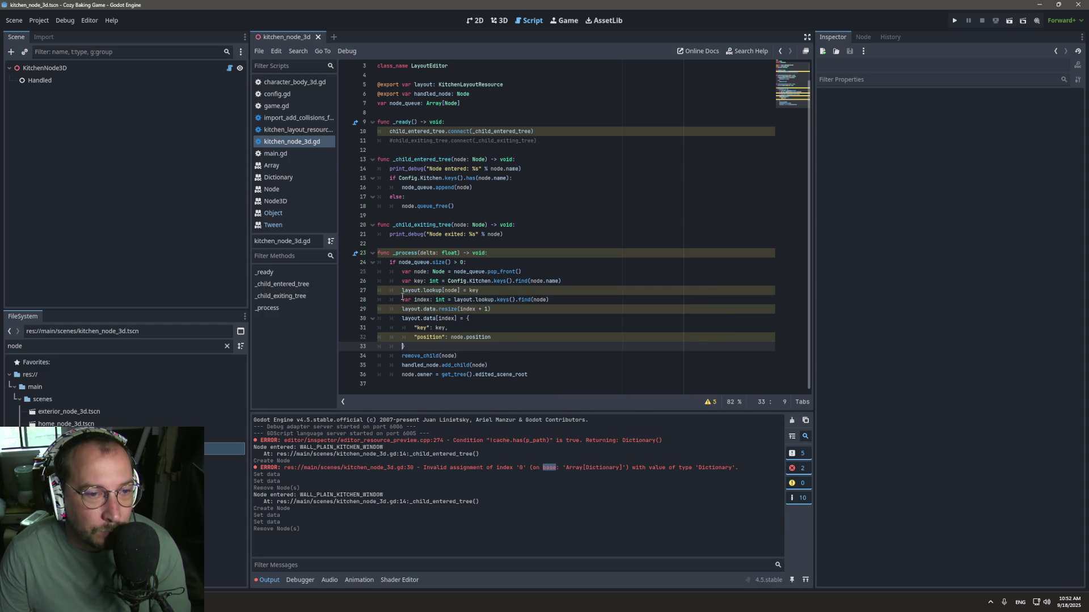
# Delete the _process function, paste the layout-recording block over line 16, and save the script
pyautogui.click(422, 300)
pyautogui.click(417, 281)
pyautogui.moveTo(541, 380)
pyautogui.mouseDown()
pyautogui.moveTo(409, 339)
pyautogui.moveTo(336, 284)
pyautogui.mouseUp()
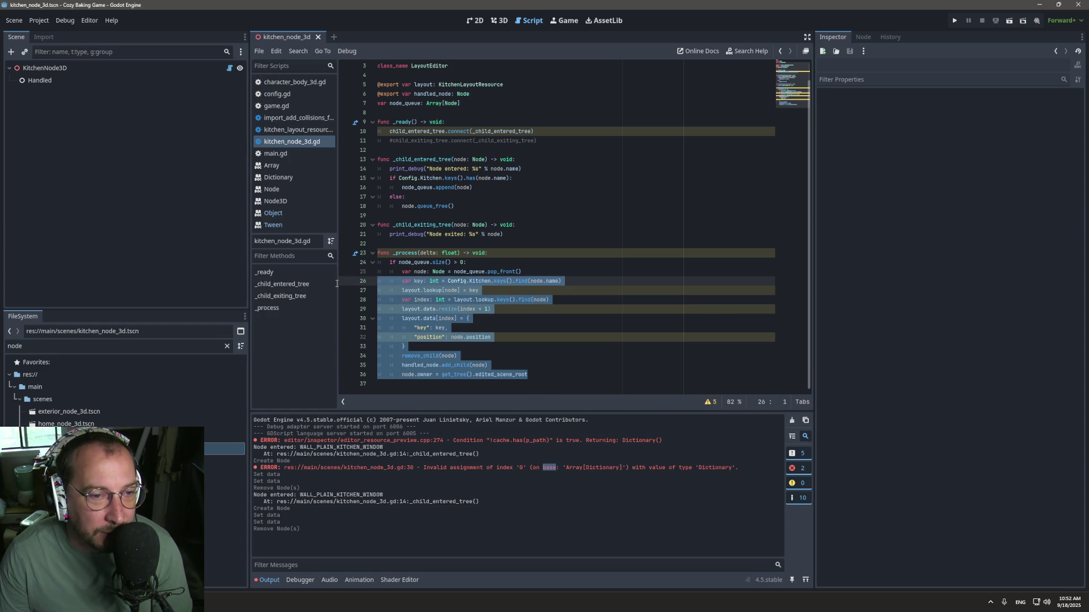
pyautogui.press('Delete')
pyautogui.hotkey('shift', 'Up')
pyautogui.hotkey('shift', 'Up')
pyautogui.hotkey('shift', 'Up')
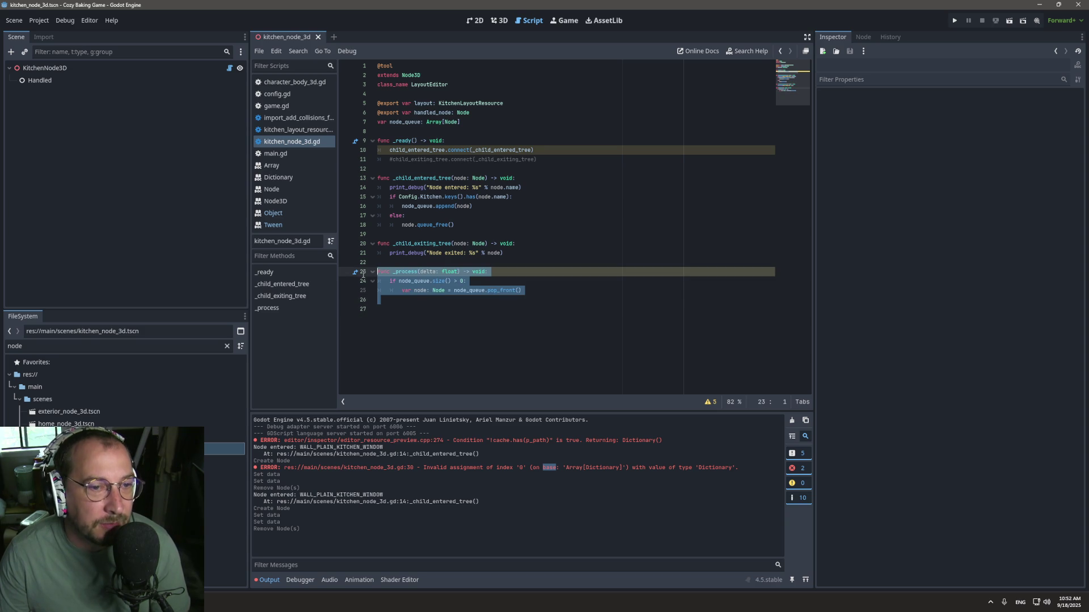
pyautogui.press('Delete')
pyautogui.press('BackSpace')
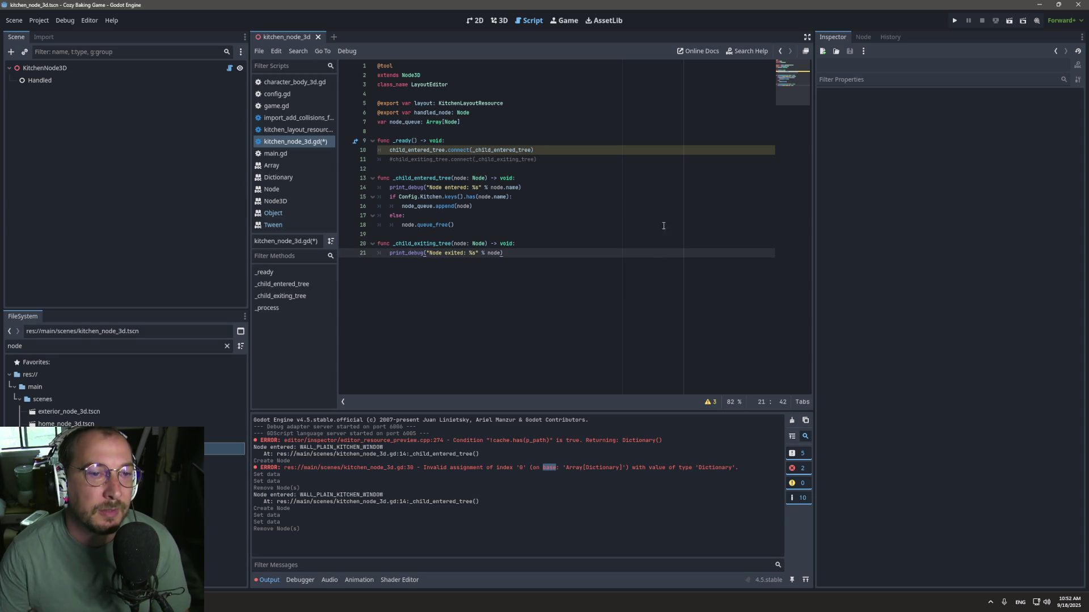
pyautogui.moveTo(474, 206); pyautogui.dragTo(363, 207)
pyautogui.hotkey('ctrl', 'v')
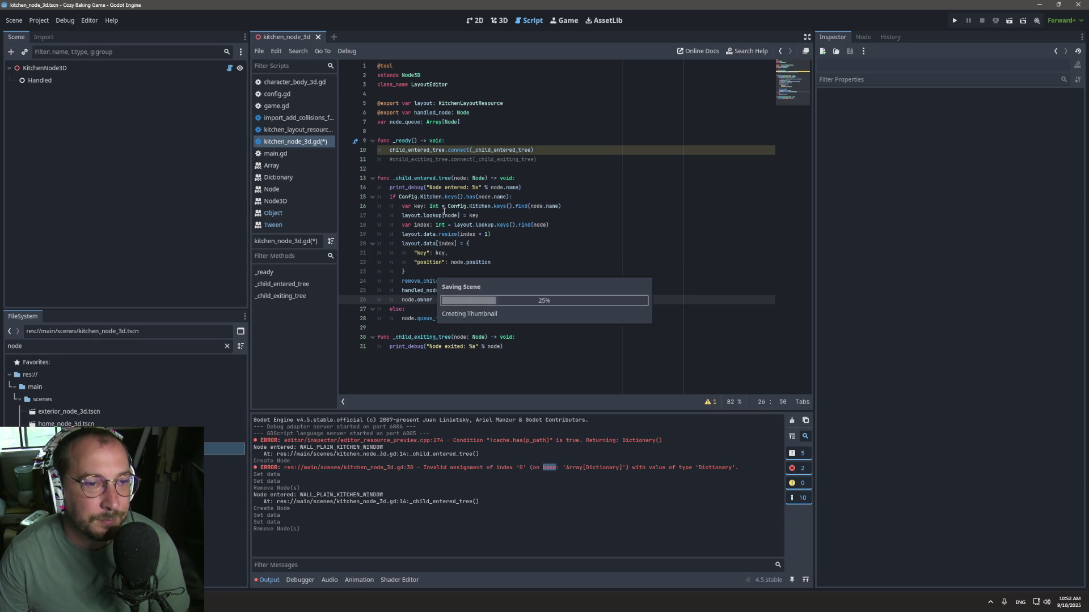
pyautogui.hotkey('ctrl', 's')
# Drag wall_plain_kitchen_window.gltf from the FileSystem into the kitchen scene
pyautogui.click(499, 21)
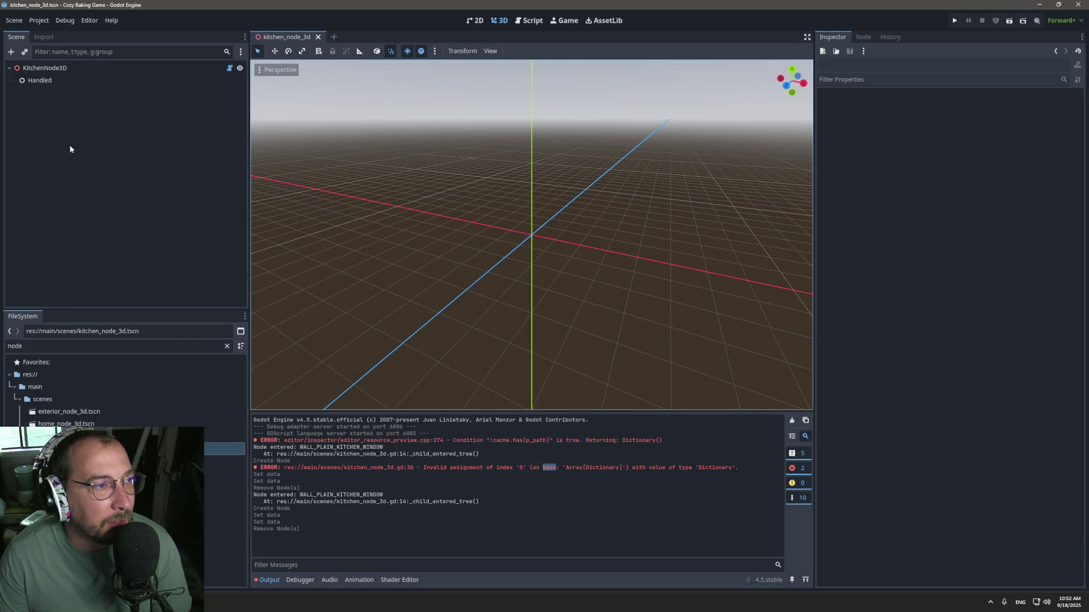
pyautogui.click(227, 346)
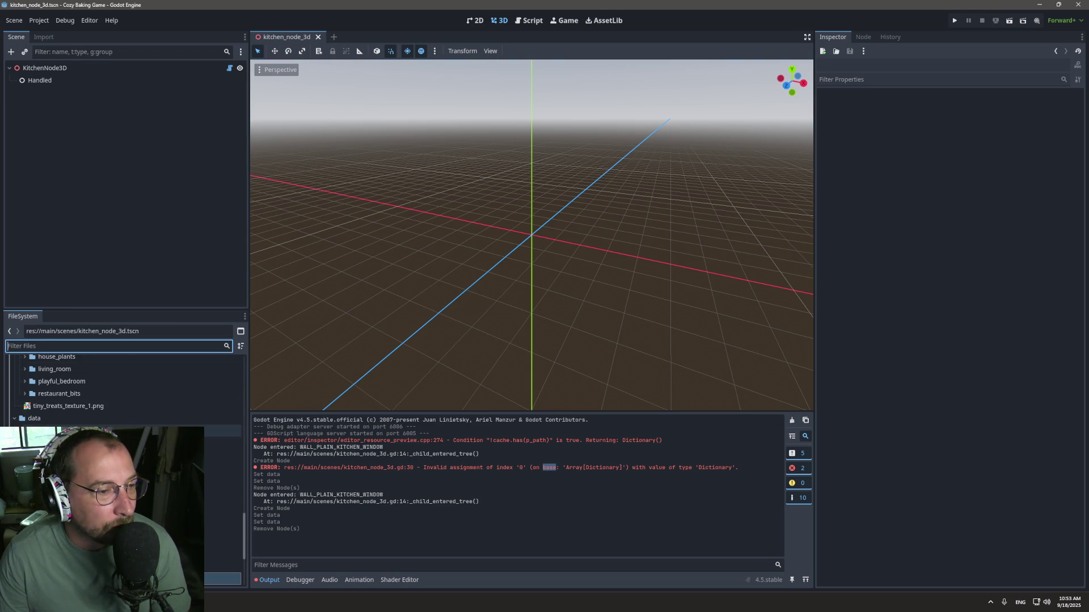
pyautogui.scroll(-10, 110, 390)
pyautogui.moveTo(85, 377); pyautogui.dragTo(531, 260)
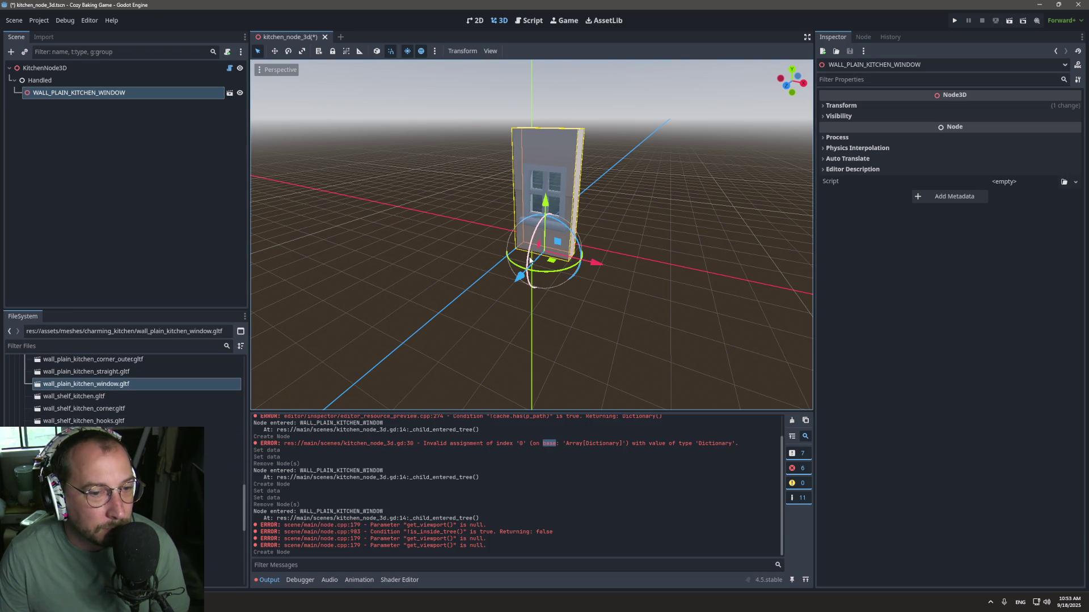
# Undo the kitchen_node_3d.gd edits to restore _process and save the scene
pyautogui.click(530, 22)
pyautogui.hotkey('ctrl', 'z')
pyautogui.hotkey('ctrl', 'z')
pyautogui.hotkey('ctrl', 'z')
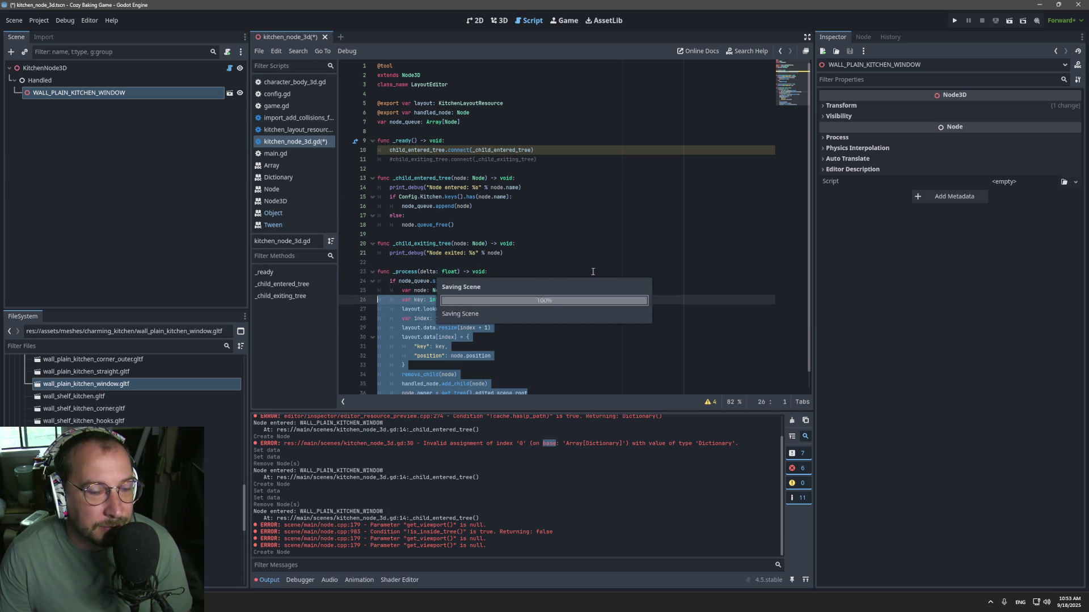
pyautogui.hotkey('ctrl', 's')
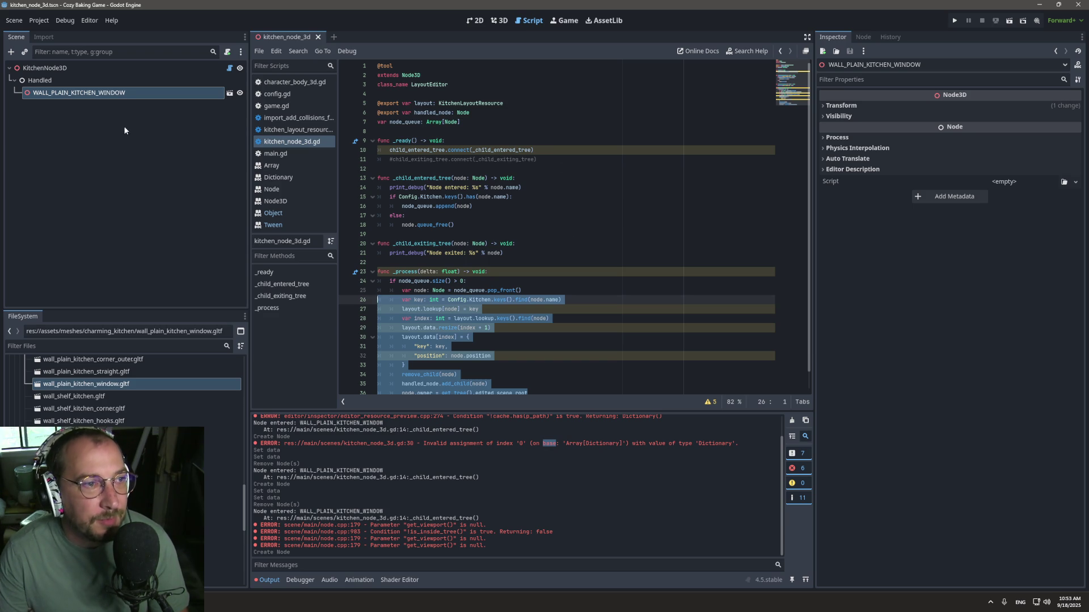
pyautogui.click(499, 20)
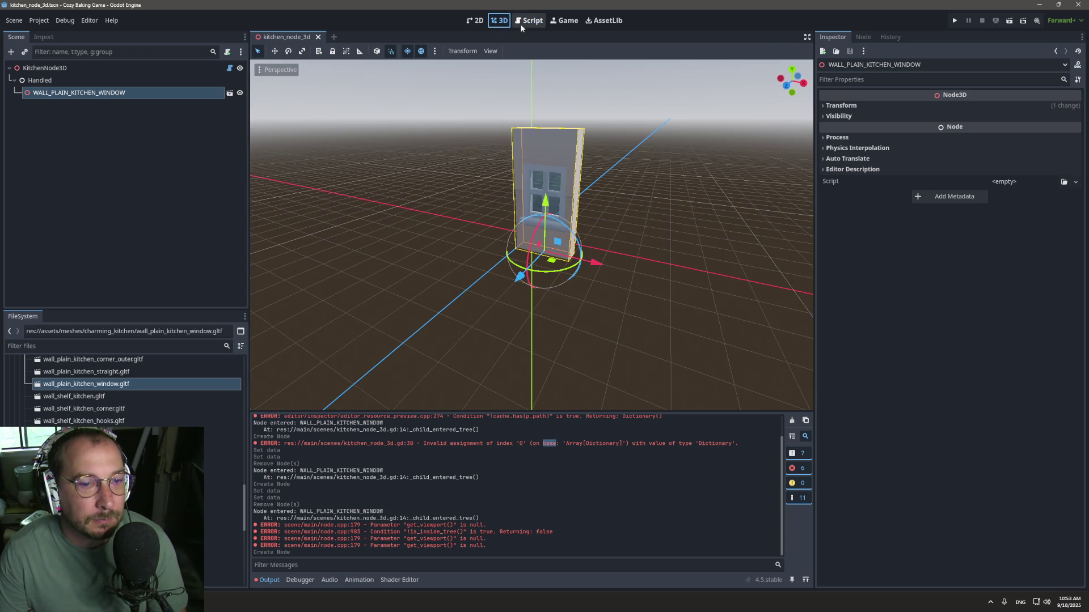
pyautogui.click(520, 25)
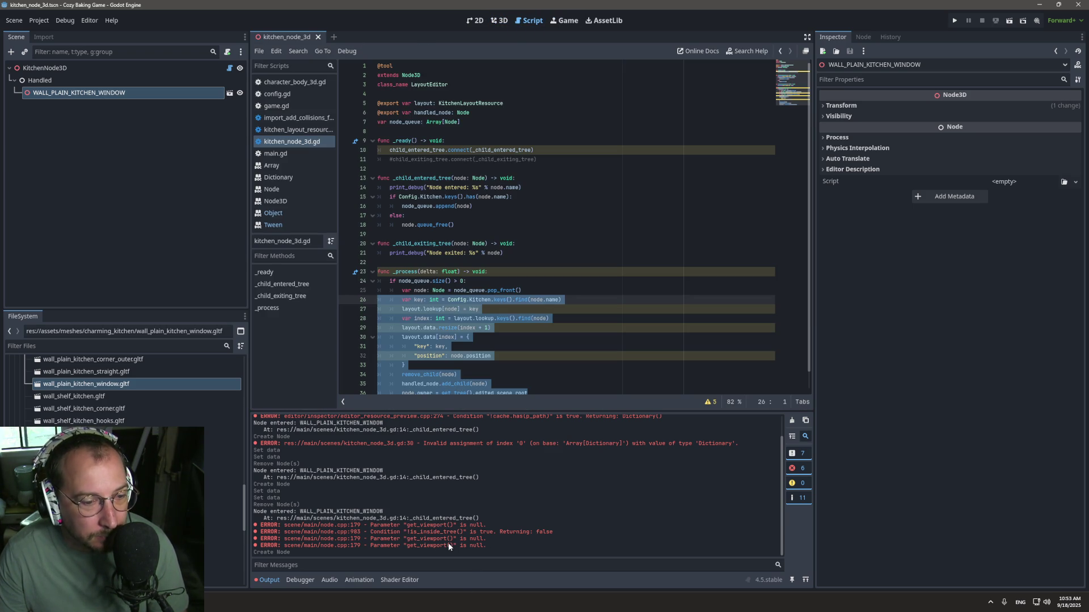
# Delete the WALL_PLAIN_KITCHEN_WINDOW node from the scene tree
pyautogui.rightClick(178, 93)
pyautogui.click(216, 403)
pyautogui.press('Return')
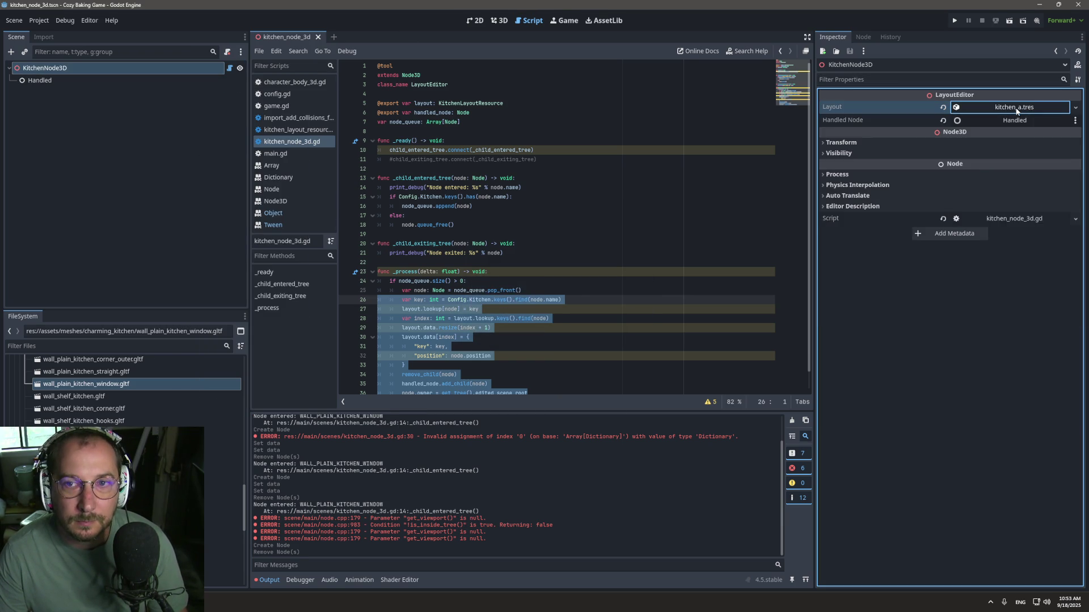
# Quick Load kitchen_a.tres as the KitchenNode3D Layout resource
pyautogui.click(942, 122)
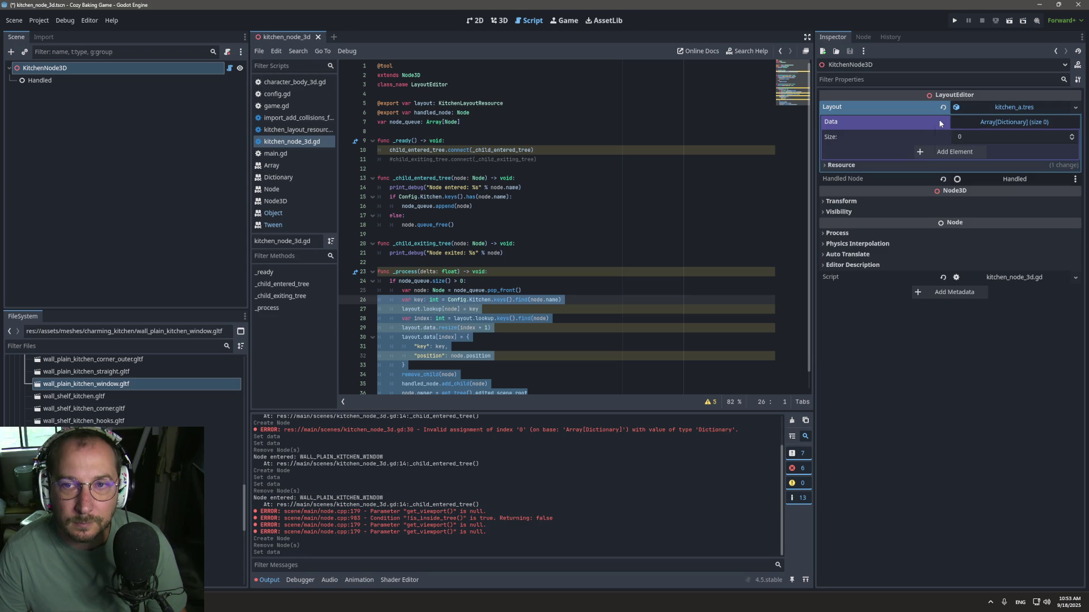
pyautogui.rightClick(994, 105)
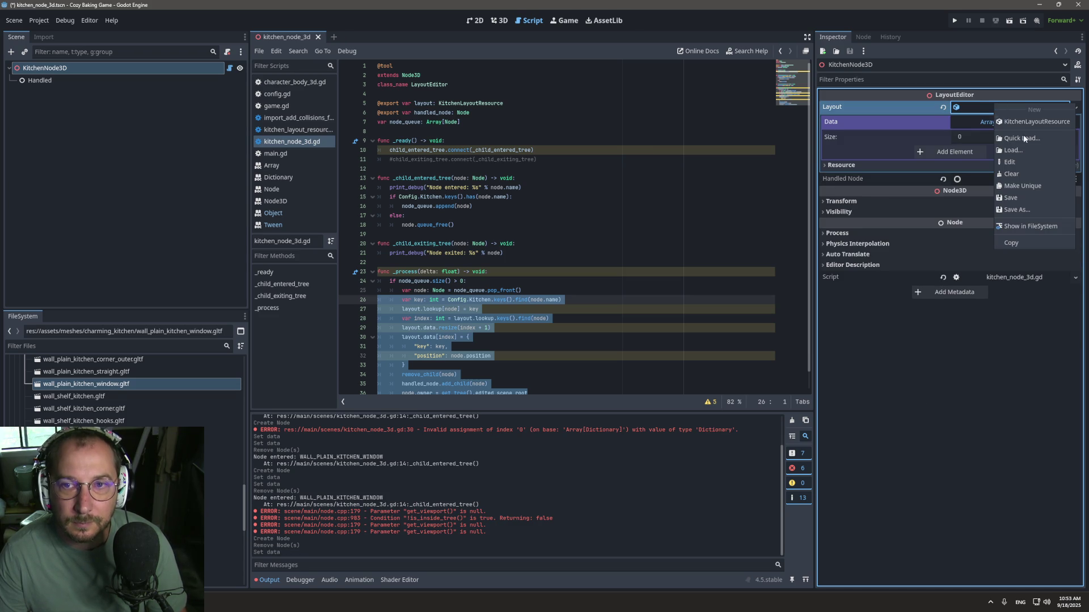
pyautogui.click(1023, 137)
pyautogui.click(999, 183)
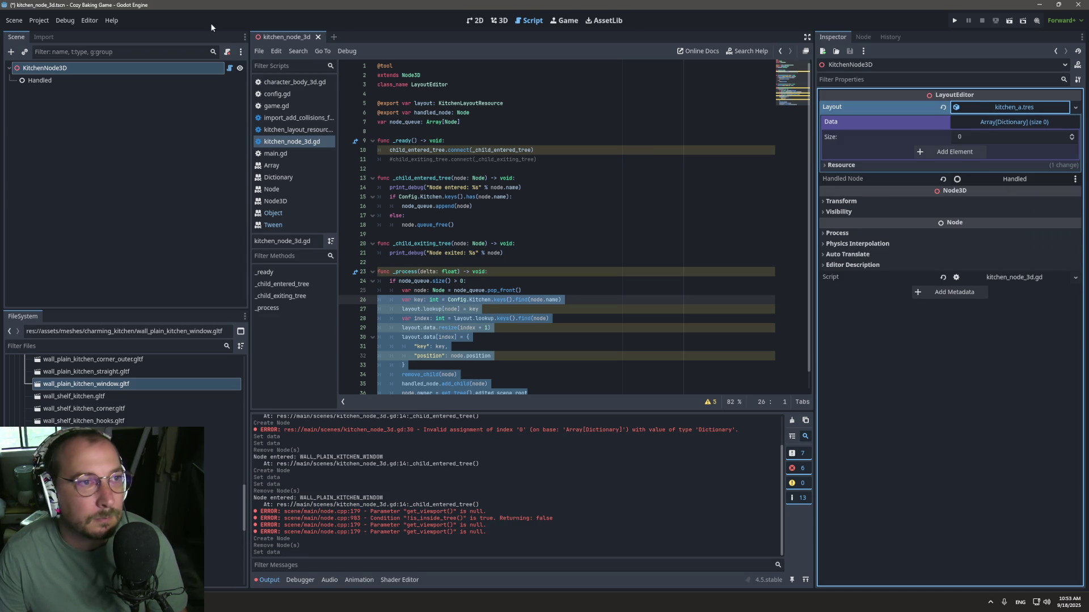
# Close the kitchen_node_3d scene, reopen it via a 'node' FileSystem filter, and select KitchenNode3D
pyautogui.hotkey('ctrl', 'shift', 'w')
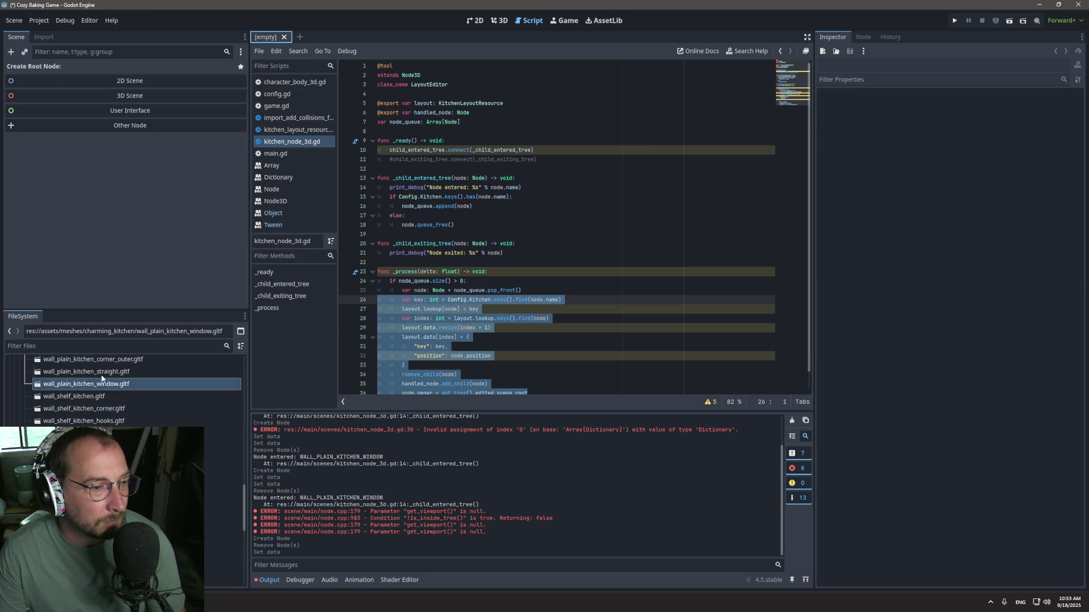
pyautogui.click(93, 349)
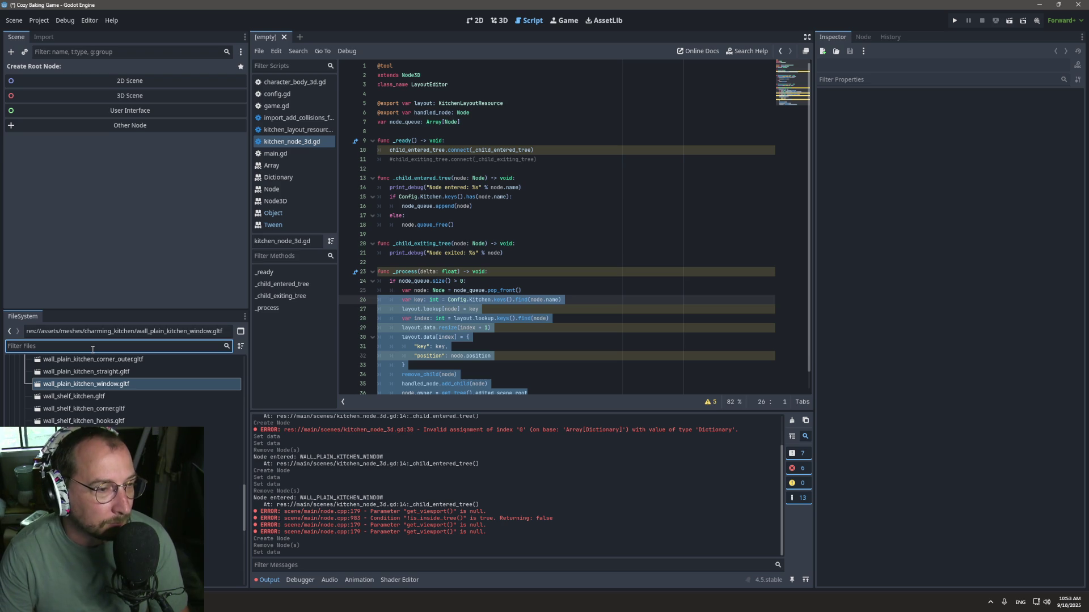
pyautogui.write('node')
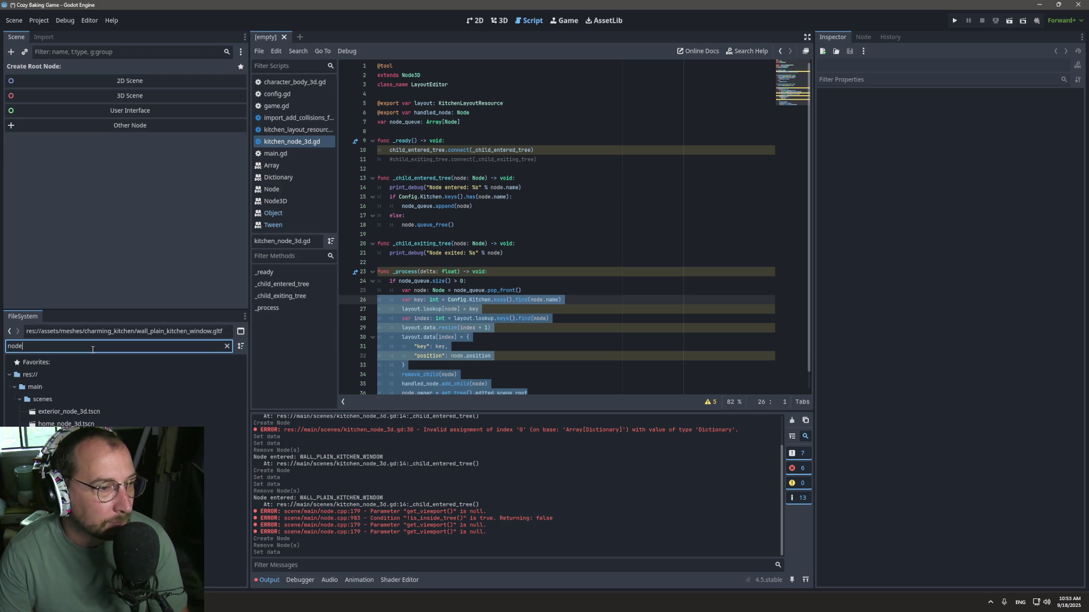
pyautogui.doubleClick(68, 449)
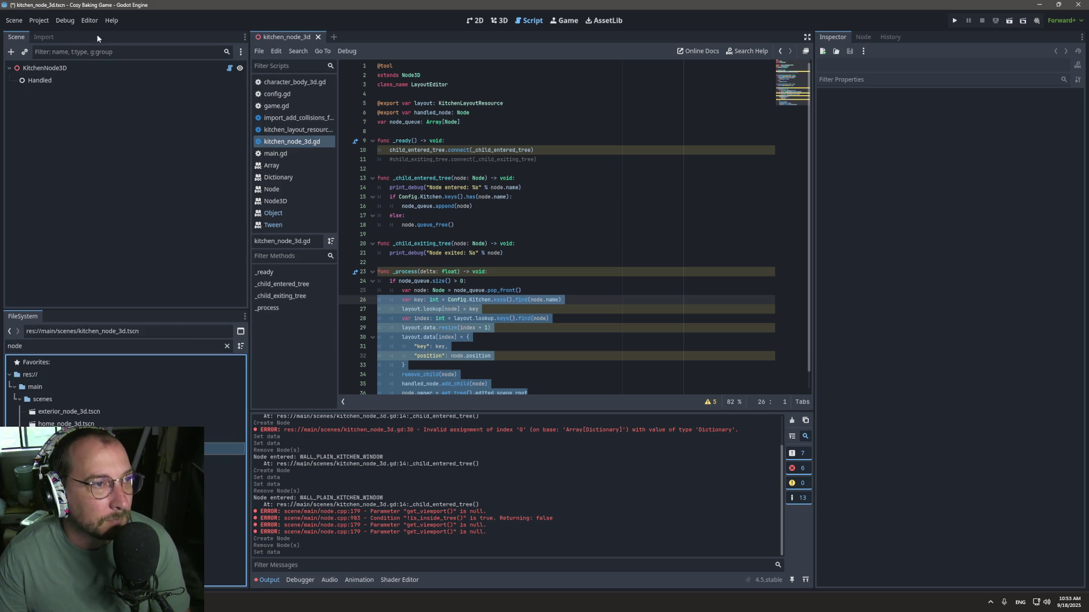
pyautogui.click(78, 66)
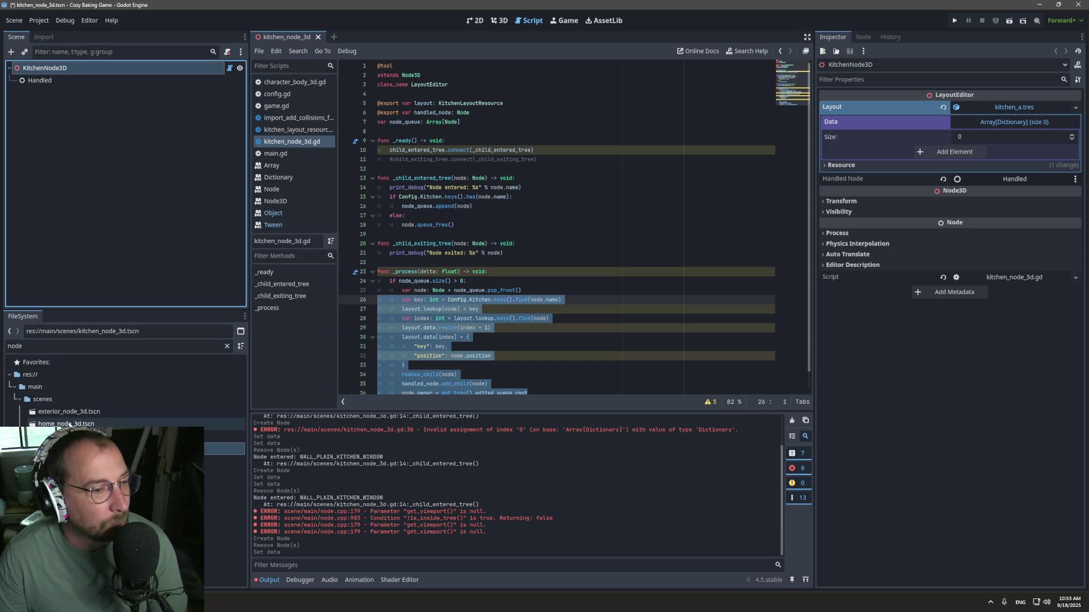
pyautogui.click(227, 346)
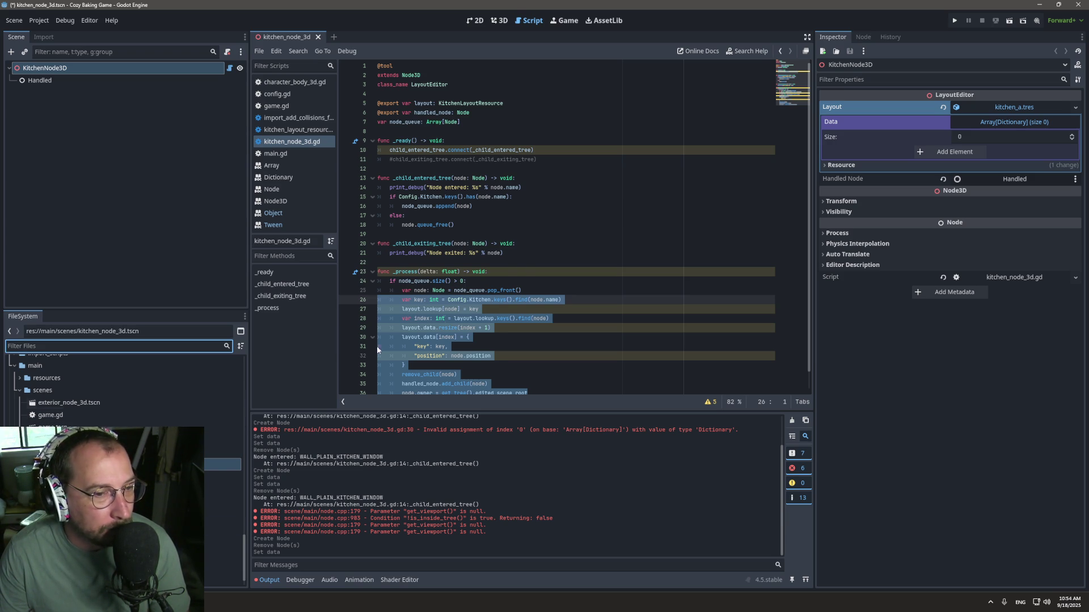
pyautogui.click(499, 272)
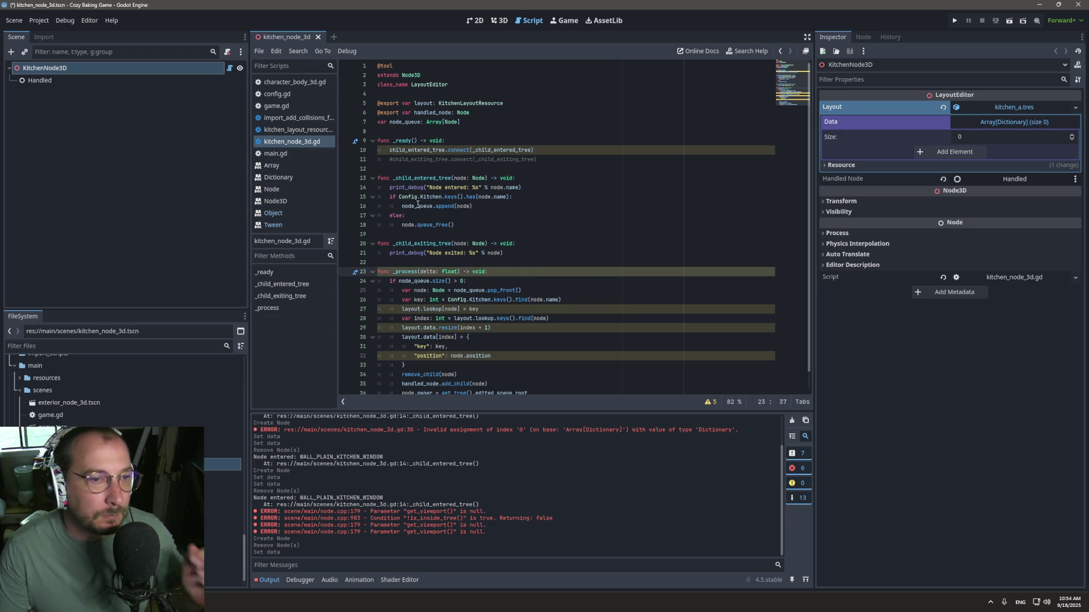
pyautogui.doubleClick(418, 206)
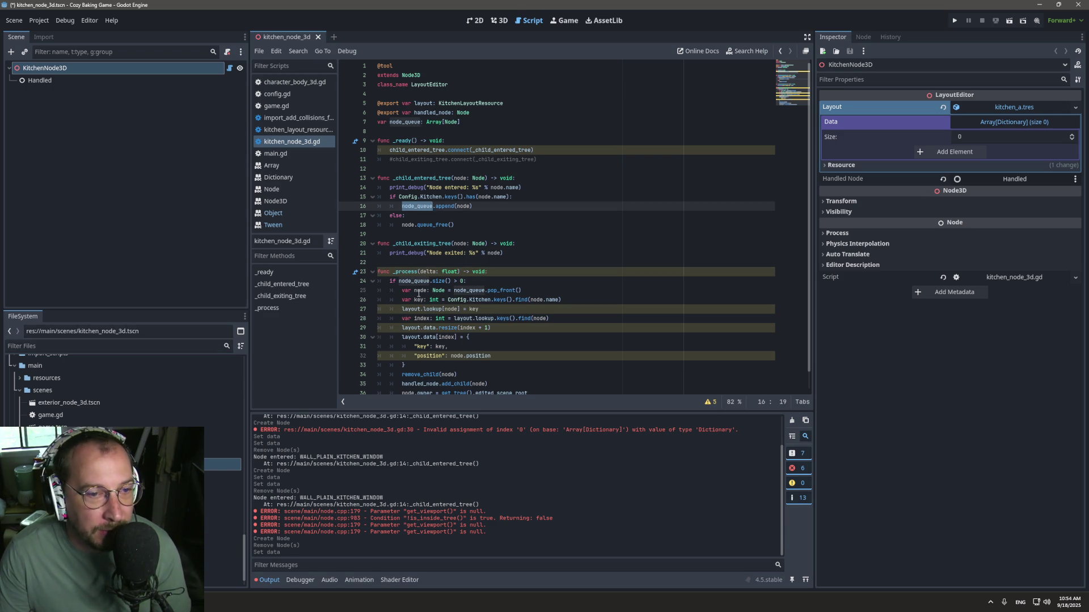
pyautogui.click(531, 290)
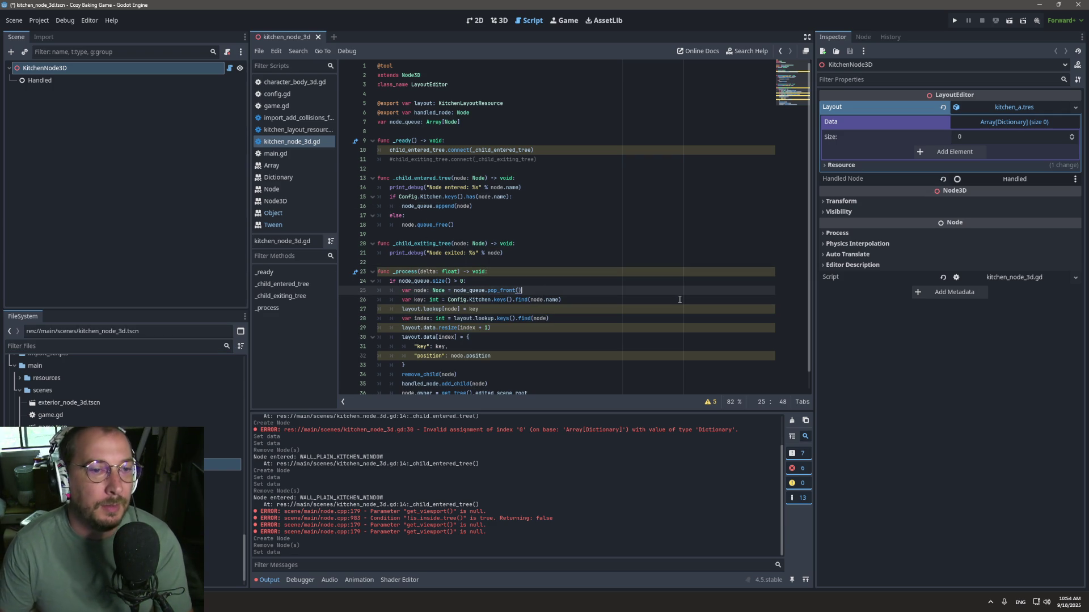
pyautogui.press('Return')
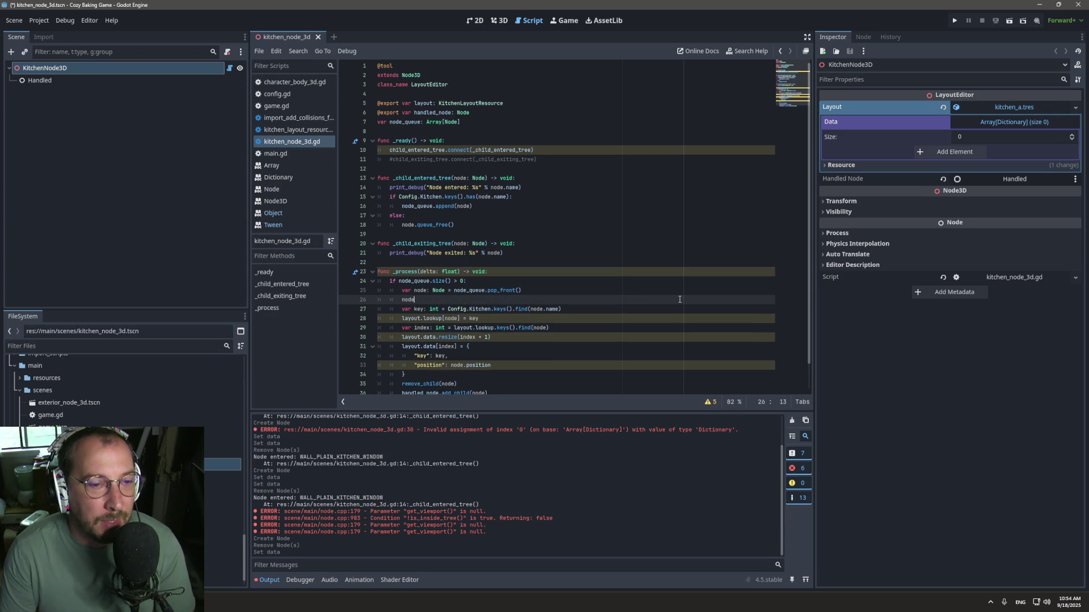
pyautogui.hotkey('ctrl', 'z')
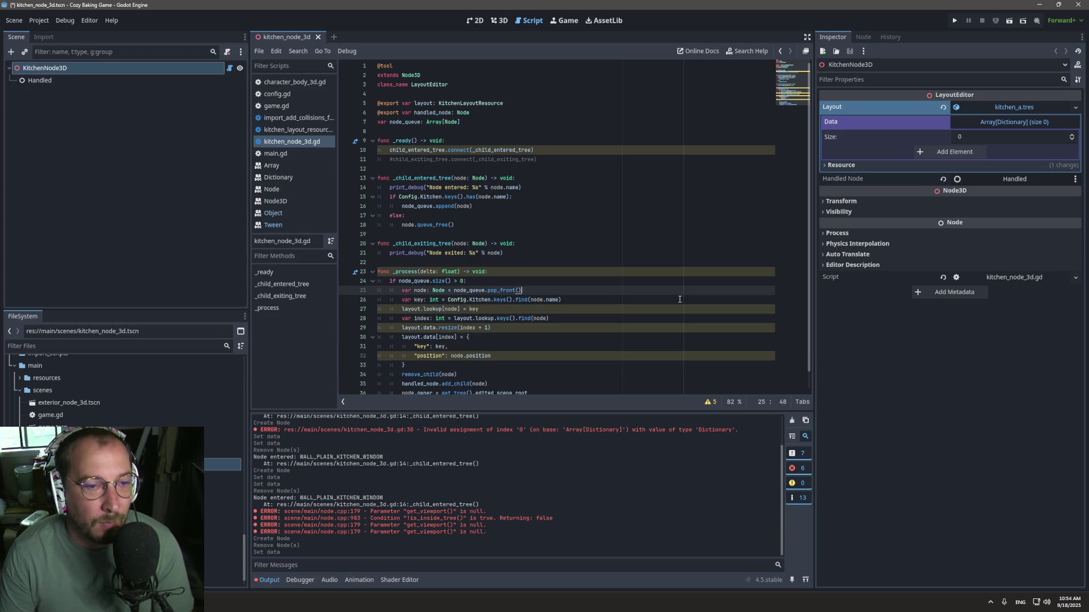
# Open the Node help page, follow its Node3D link, and read Node3D's properties such as global_position
pyautogui.keyDown('ctrl'); pyautogui.click(440, 290); pyautogui.keyUp('ctrl')
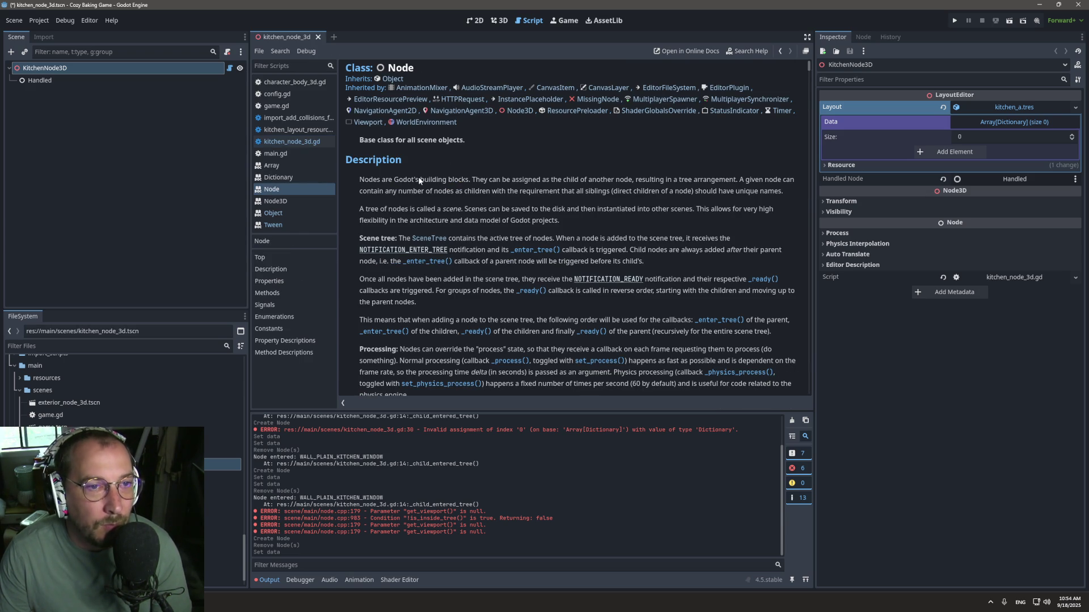
pyautogui.scroll(-1, 437, 180)
pyautogui.scroll(1, 457, 180)
pyautogui.click(510, 113)
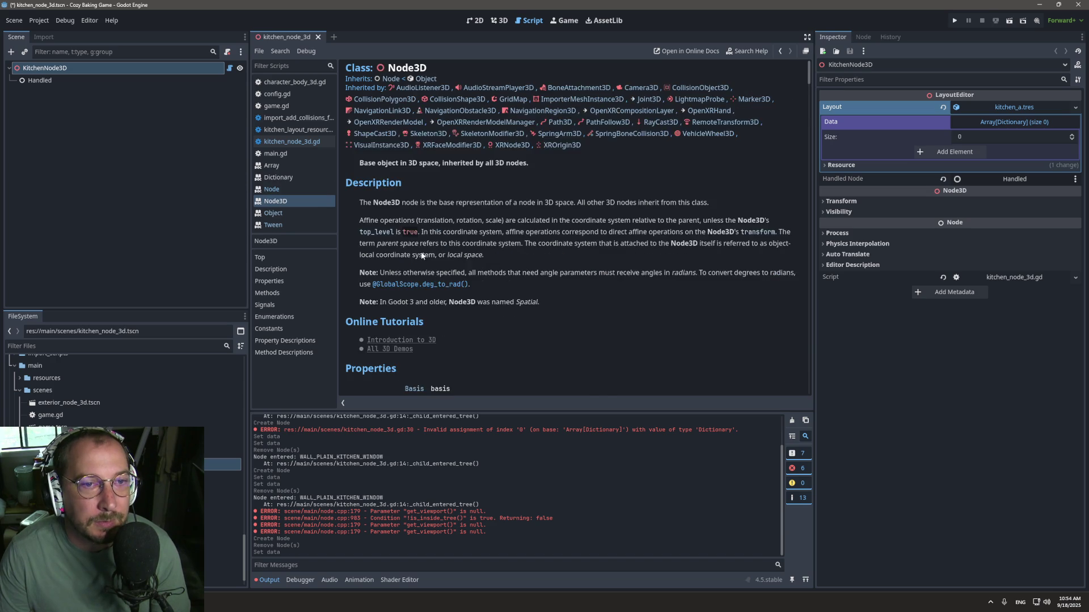
pyautogui.scroll(-15, 451, 251)
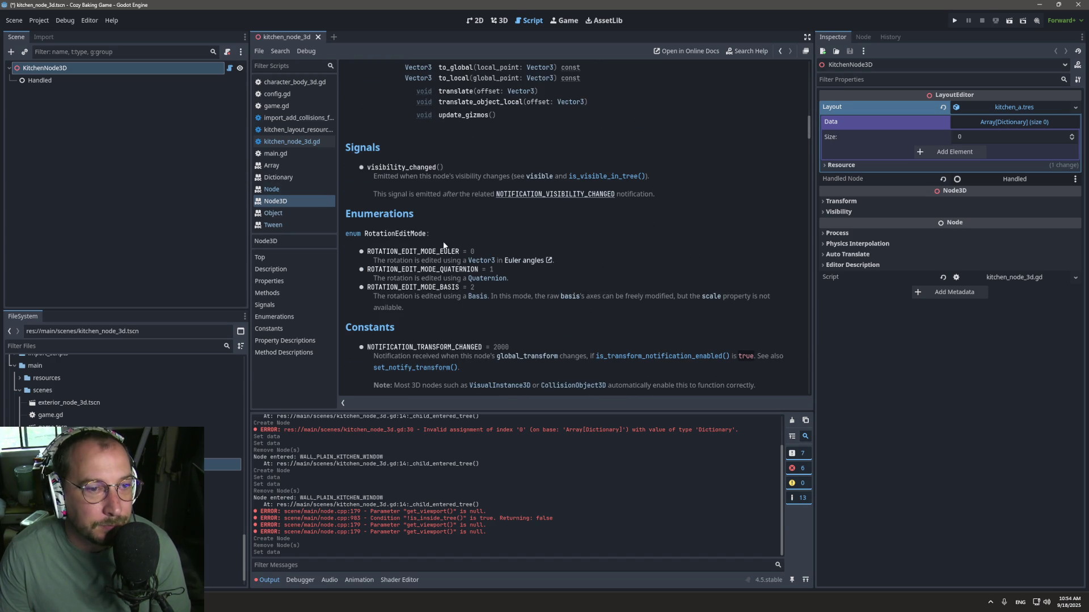
pyautogui.scroll(15, 397, 176)
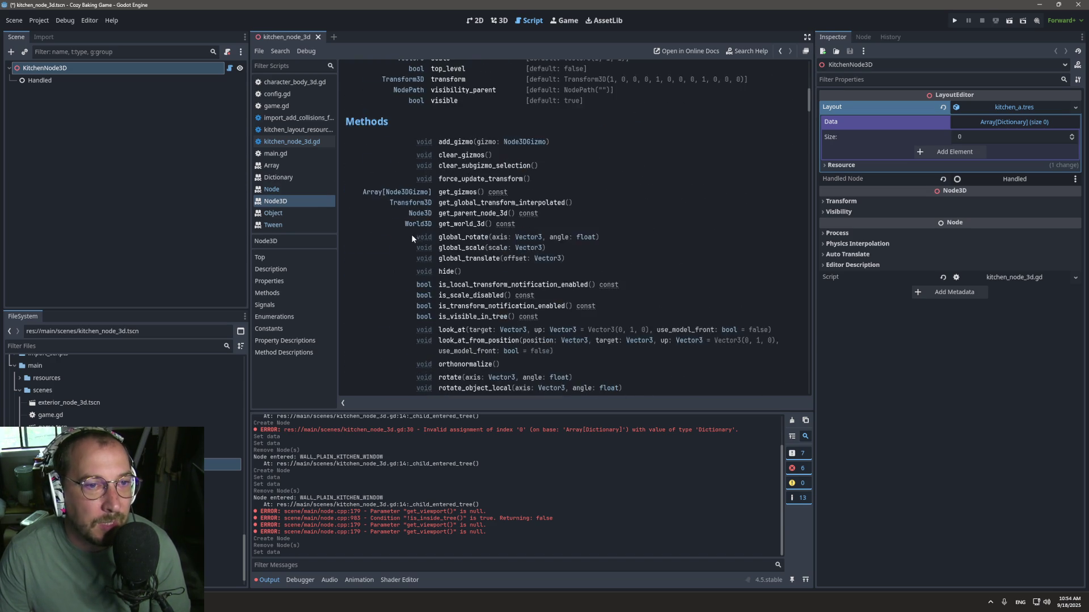
pyautogui.scroll(5, 380, 244)
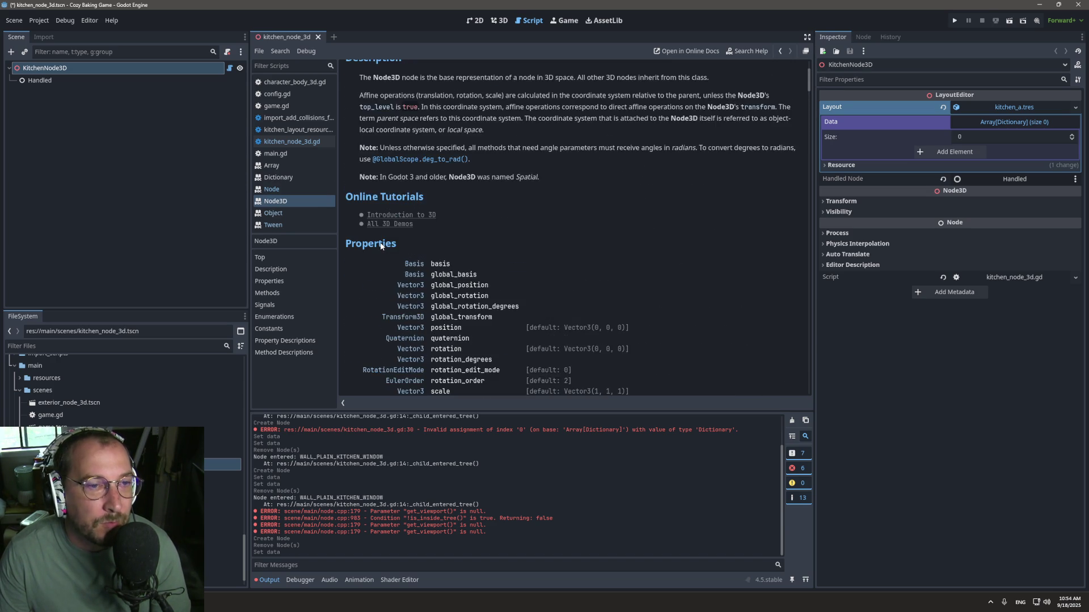
pyautogui.scroll(-3, 499, 189)
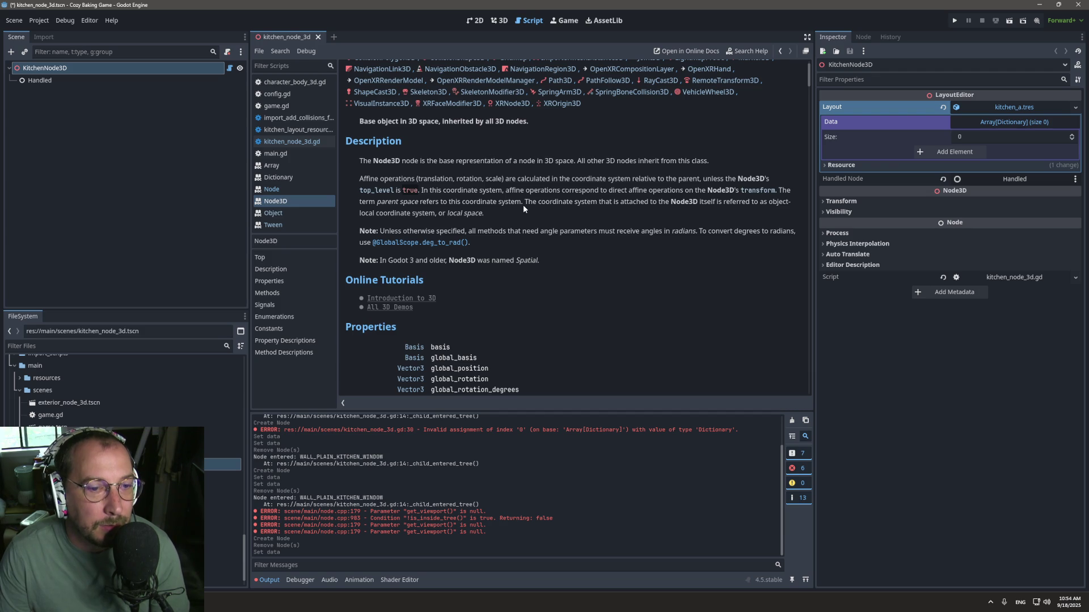
pyautogui.scroll(-5, 523, 205)
pyautogui.scroll(-10, 533, 171)
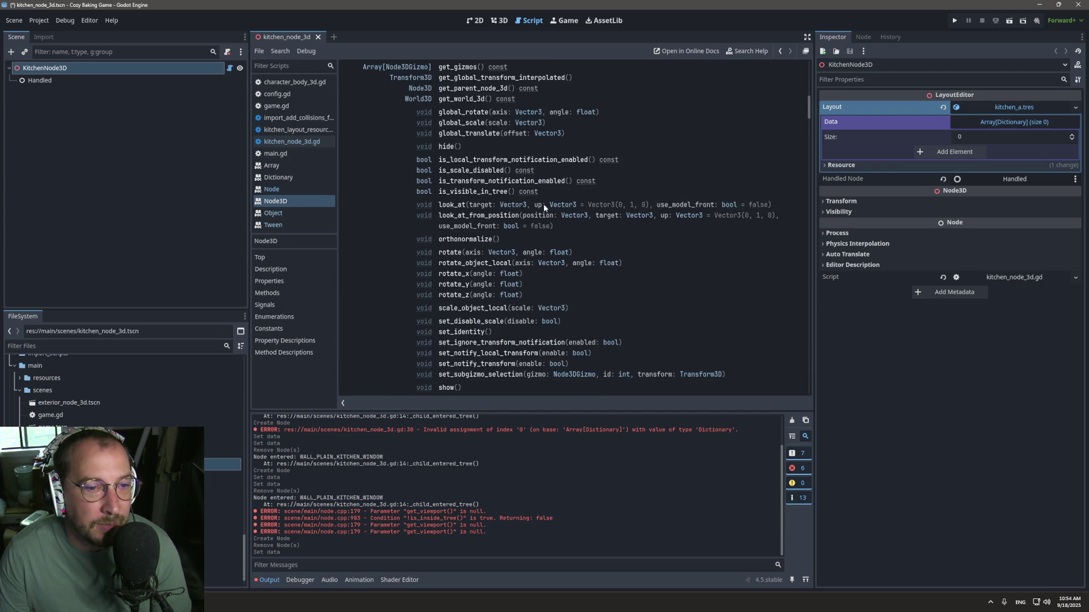
pyautogui.scroll(-3, 482, 248)
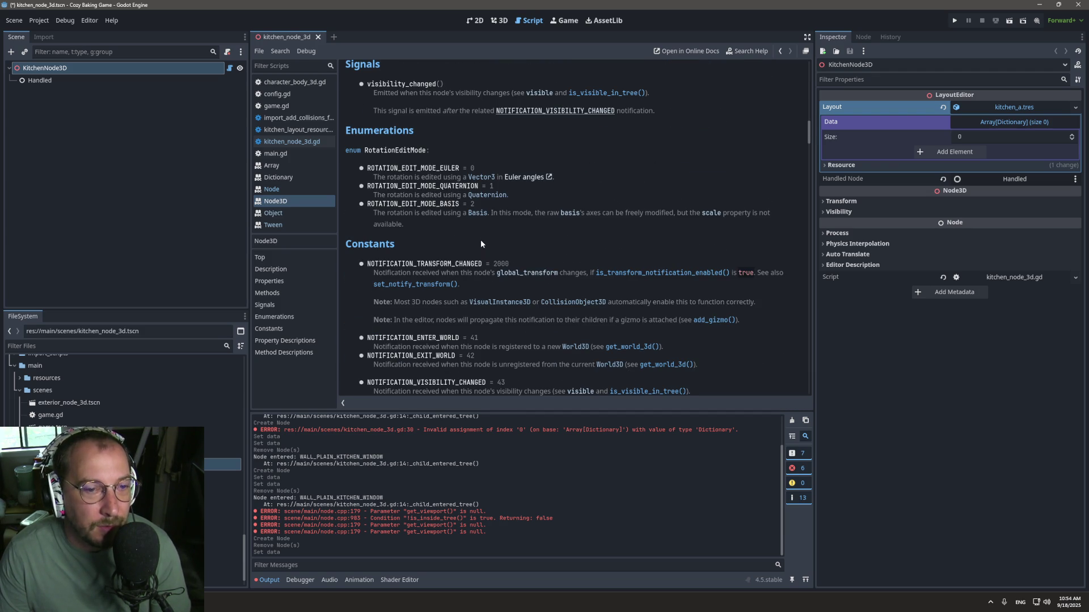
pyautogui.scroll(-10, 516, 170)
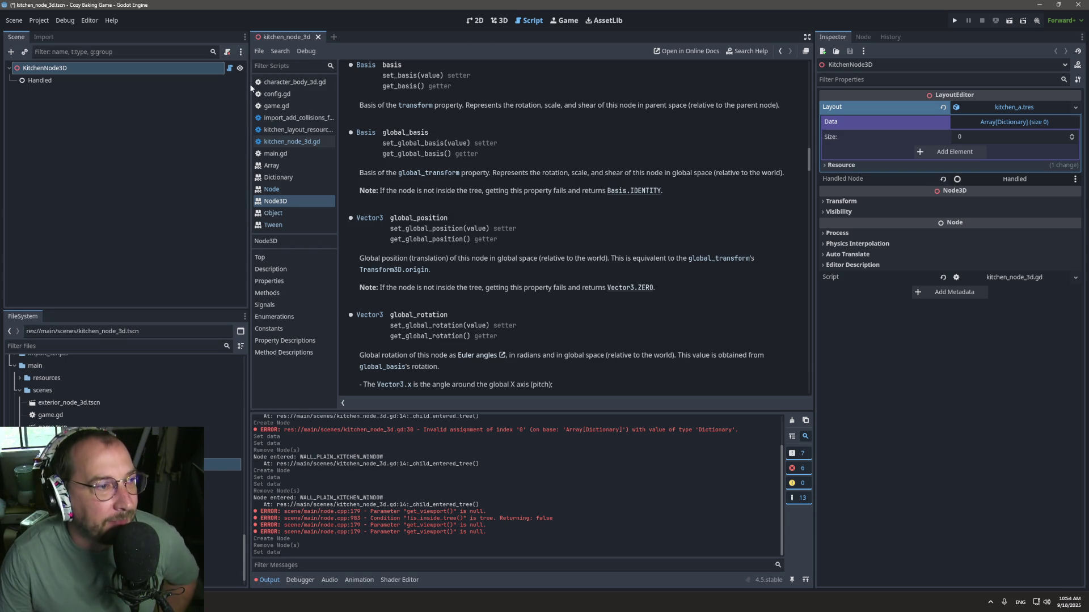
# Bring up kitchen_node_3d.gd with the cursor on its empty last line
pyautogui.click(501, 21)
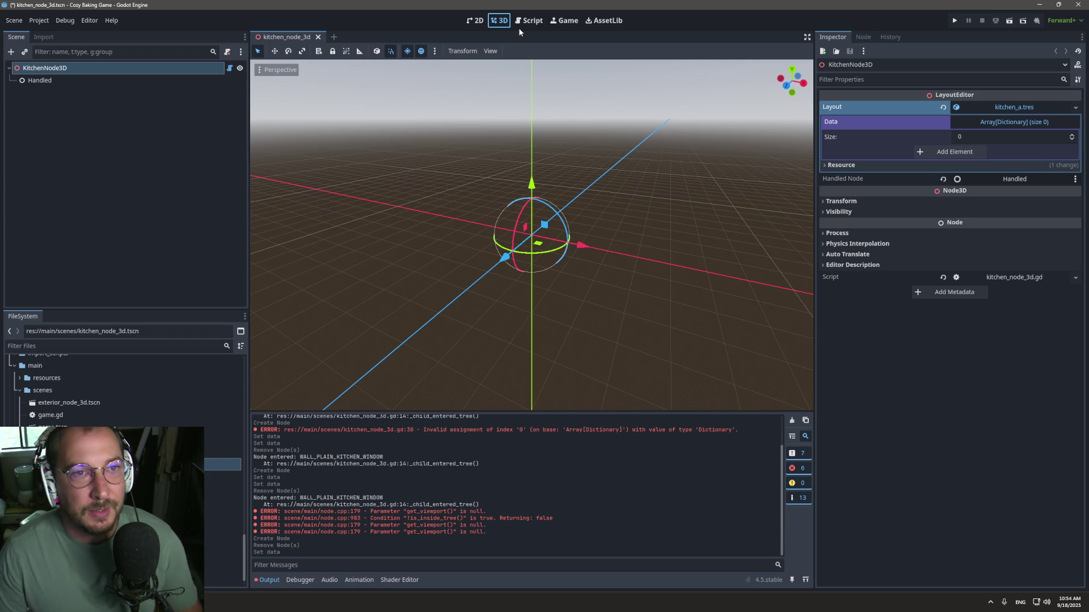
pyautogui.click(521, 24)
pyautogui.click(230, 67)
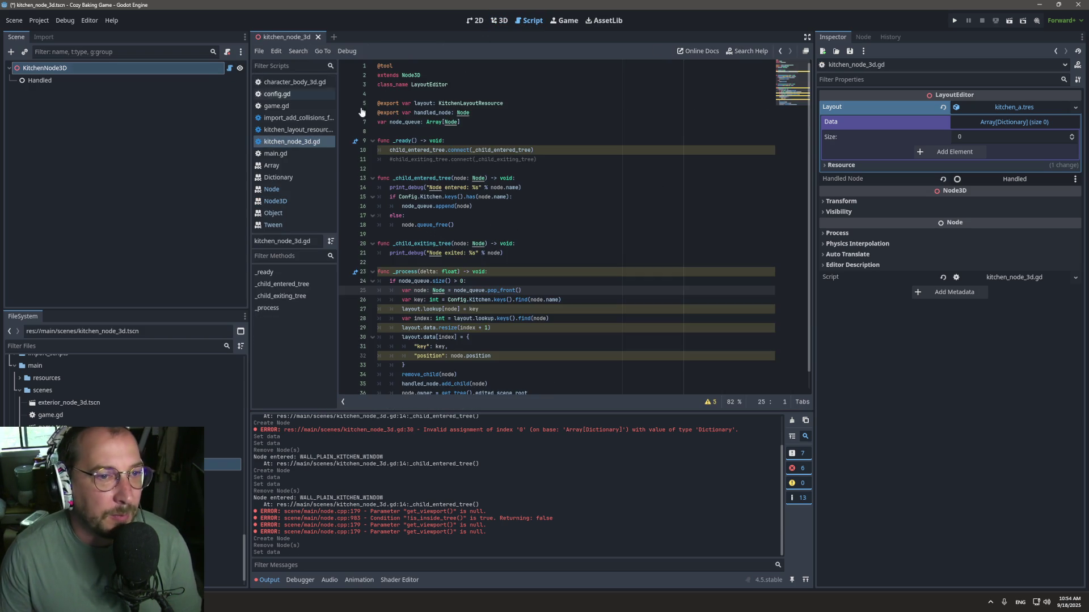
pyautogui.click(439, 378)
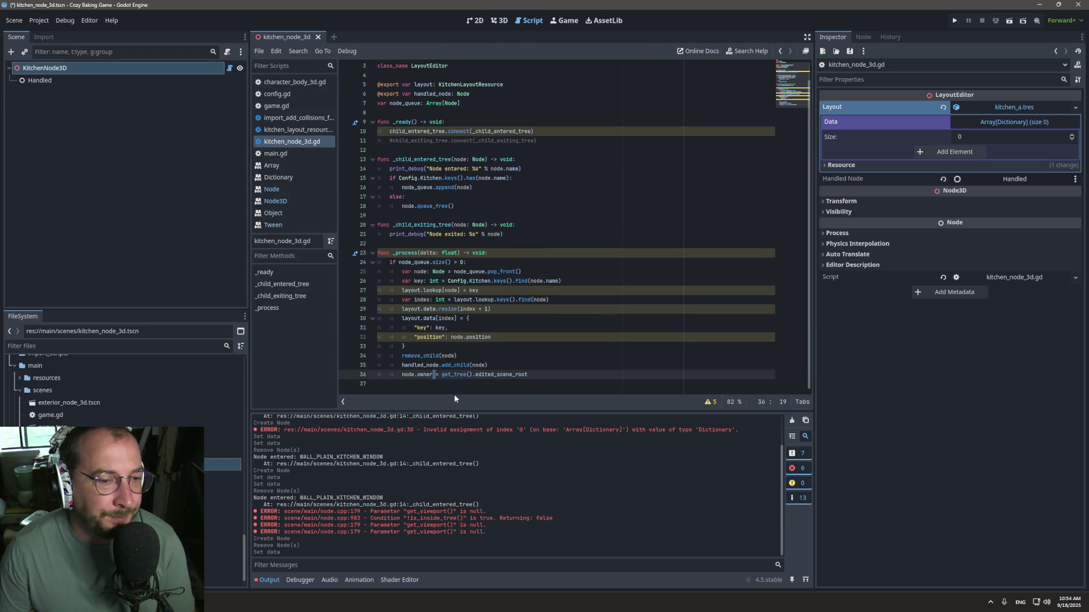
pyautogui.click(465, 384)
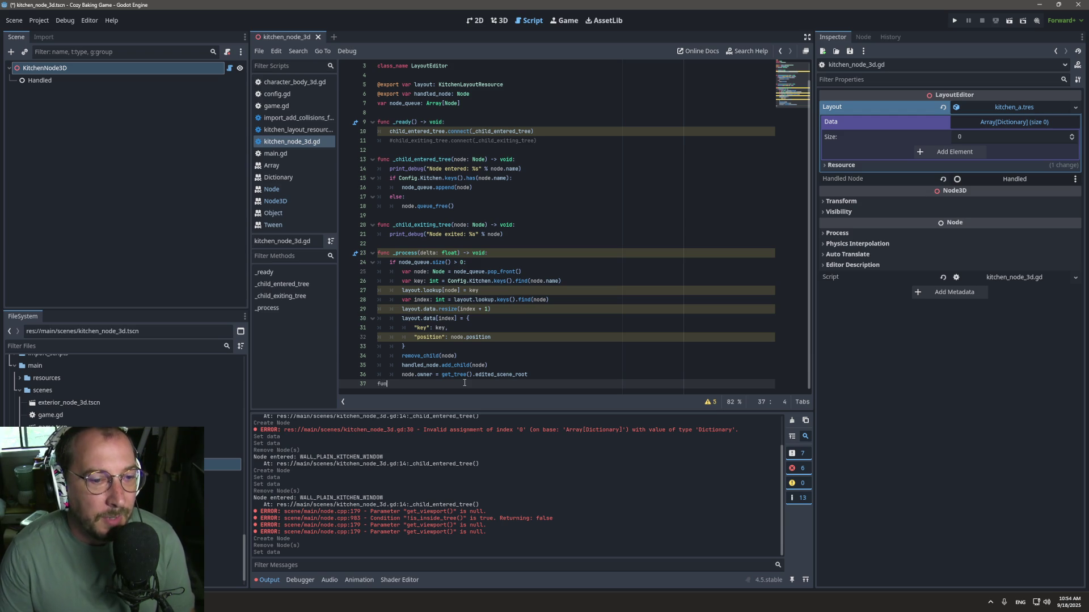
# Add a func _save_layout() -> void: stub containing pass at the end of the script
pyautogui.press('BackSpace')
pyautogui.press('BackSpace')
pyautogui.press('BackSpace')
pyautogui.press('Return')
pyautogui.write('func _sa')
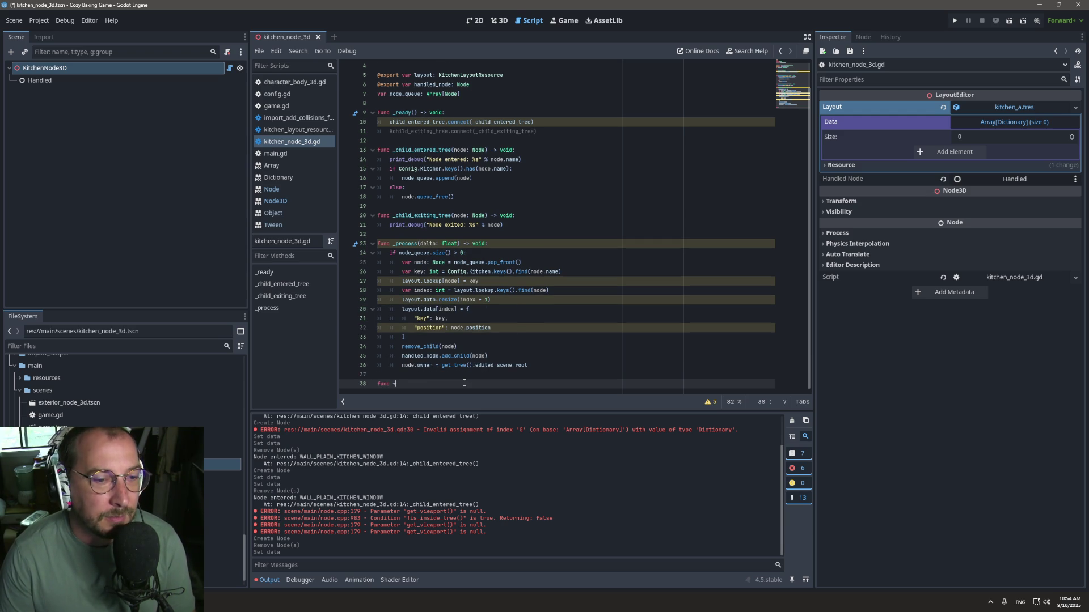
pyautogui.write('ve_la')
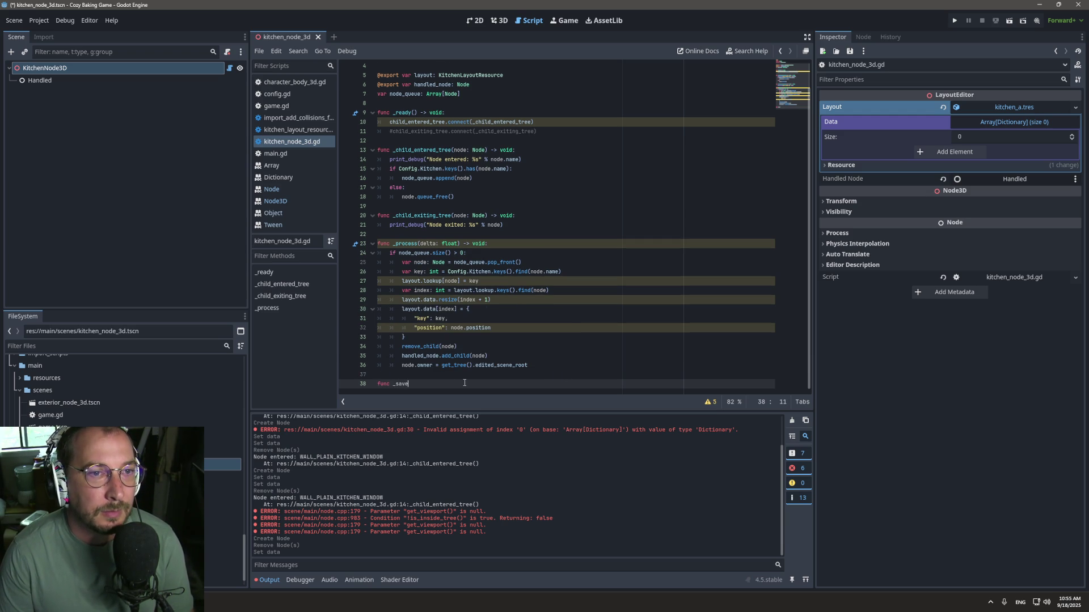
pyautogui.write('yout() -> void:')
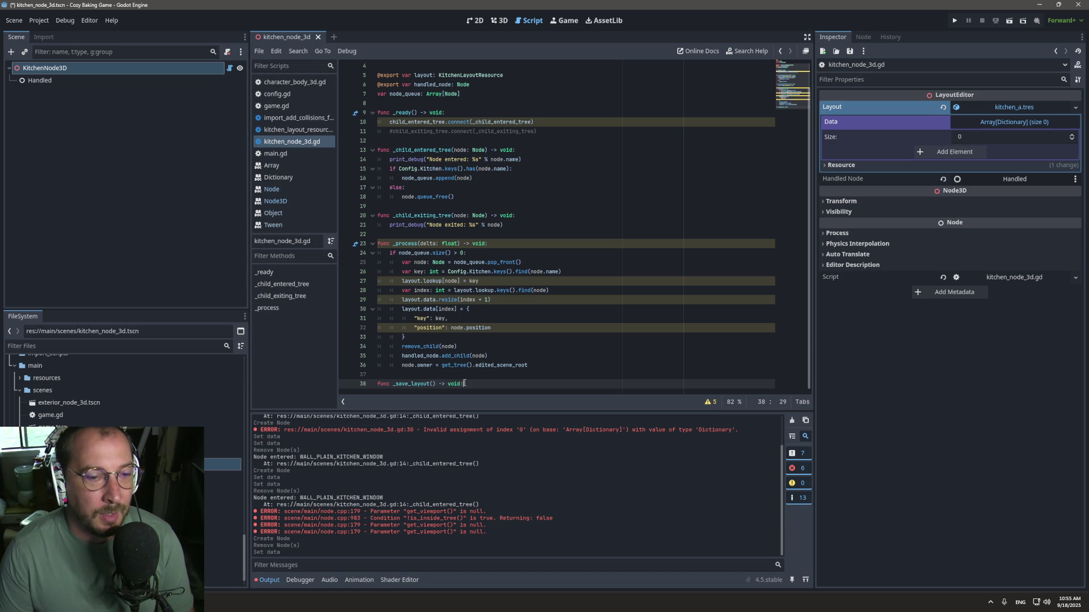
pyautogui.press('Return')
pyautogui.write('pass')
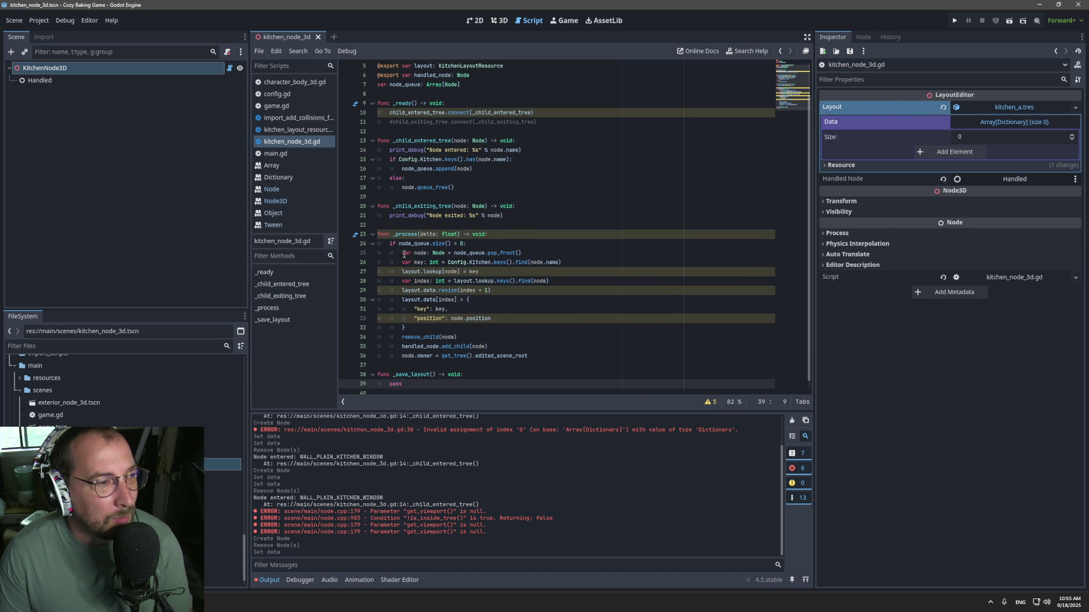
pyautogui.scroll(1, 485, 253)
pyautogui.scroll(3, 485, 253)
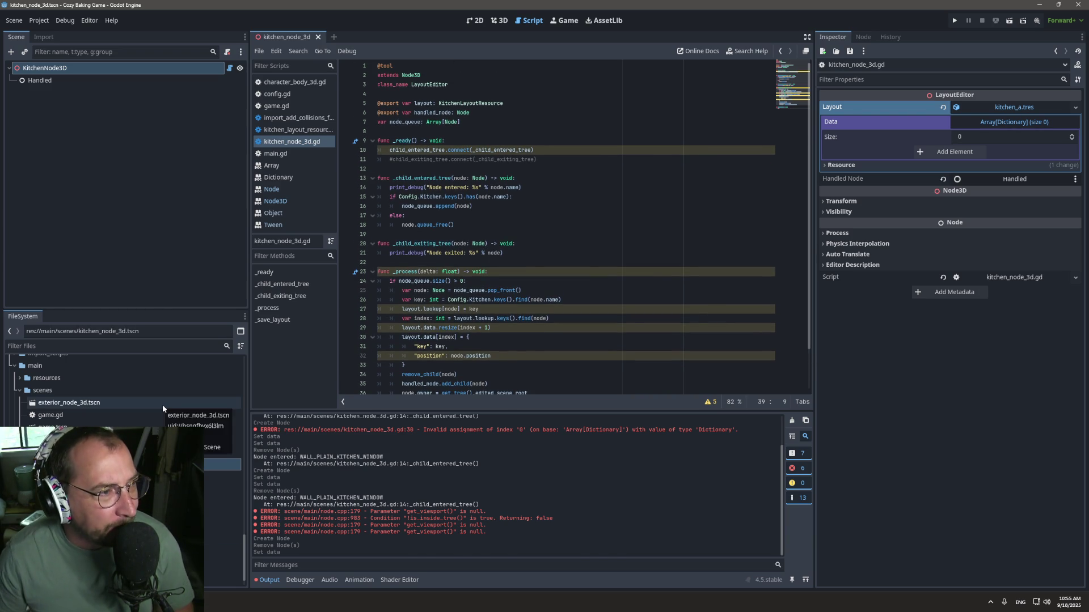
pyautogui.press('ctrl+super+Right')
pyautogui.press('ctrl+super+Left')
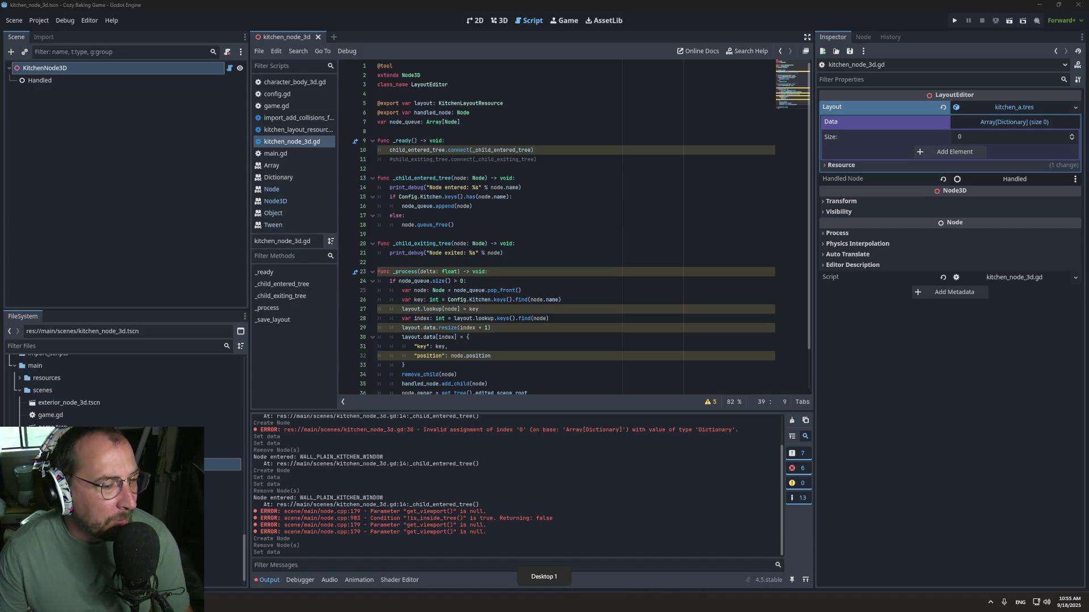
# Search the web for 'godot gdscript export' and open the GDScript exported properties docs page
pyautogui.press('super')
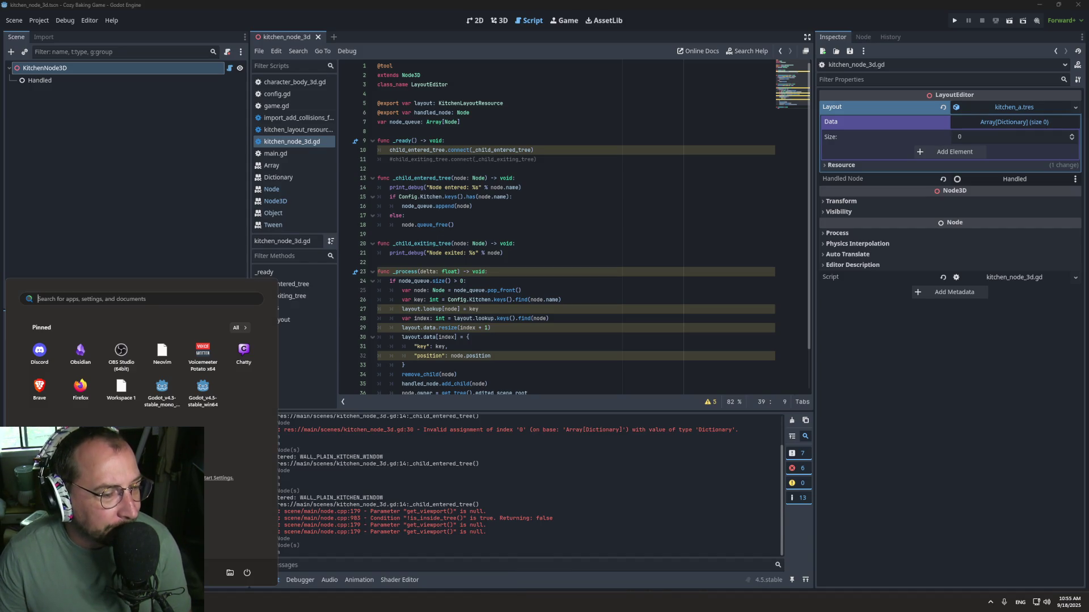
pyautogui.click(174, 347)
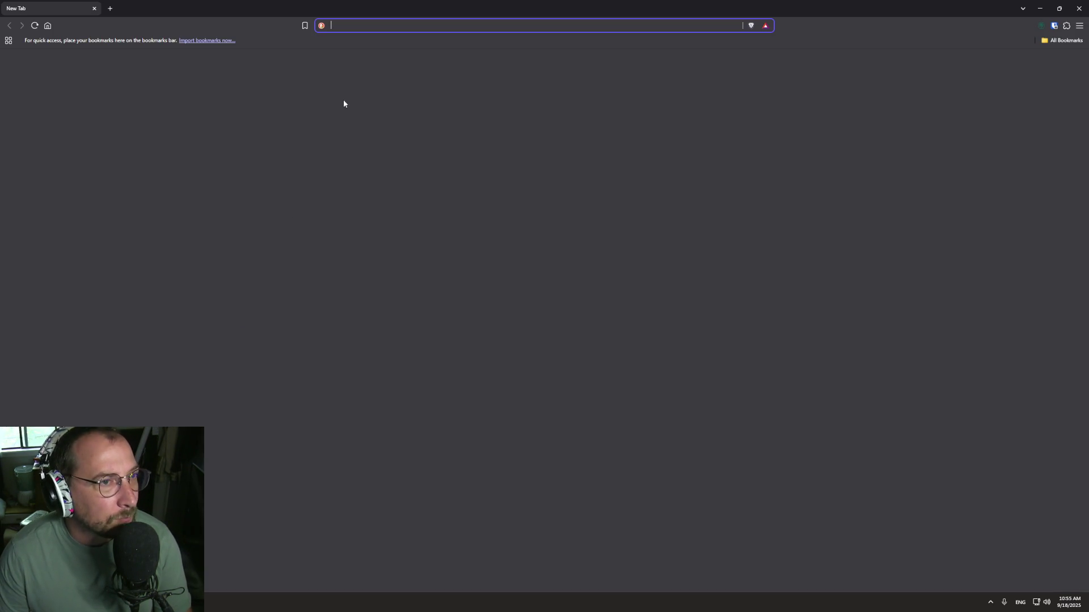
pyautogui.write('godot ')
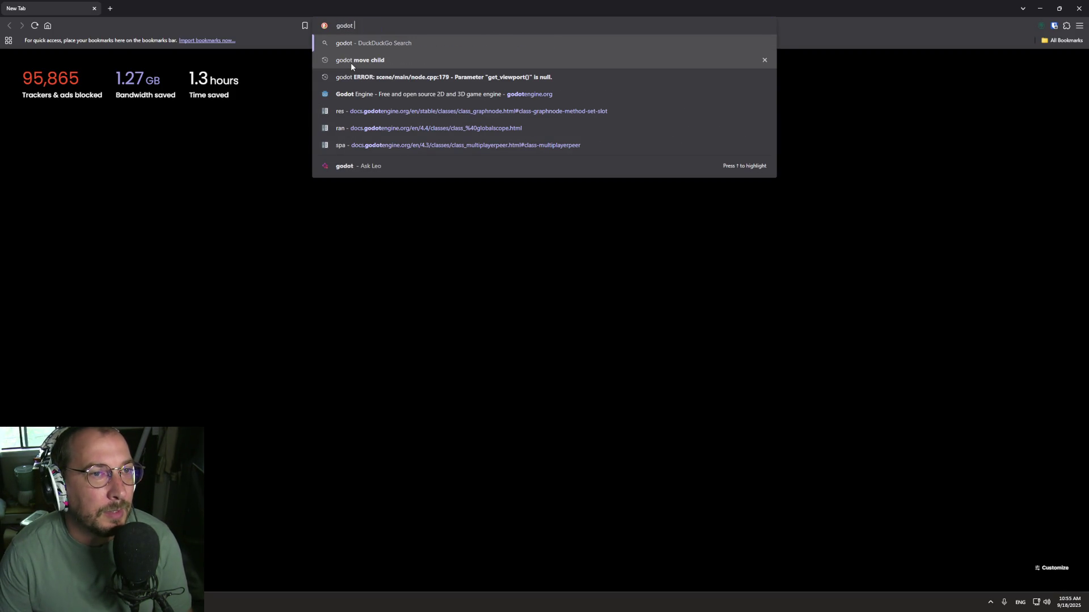
pyautogui.write('gdscript ex')
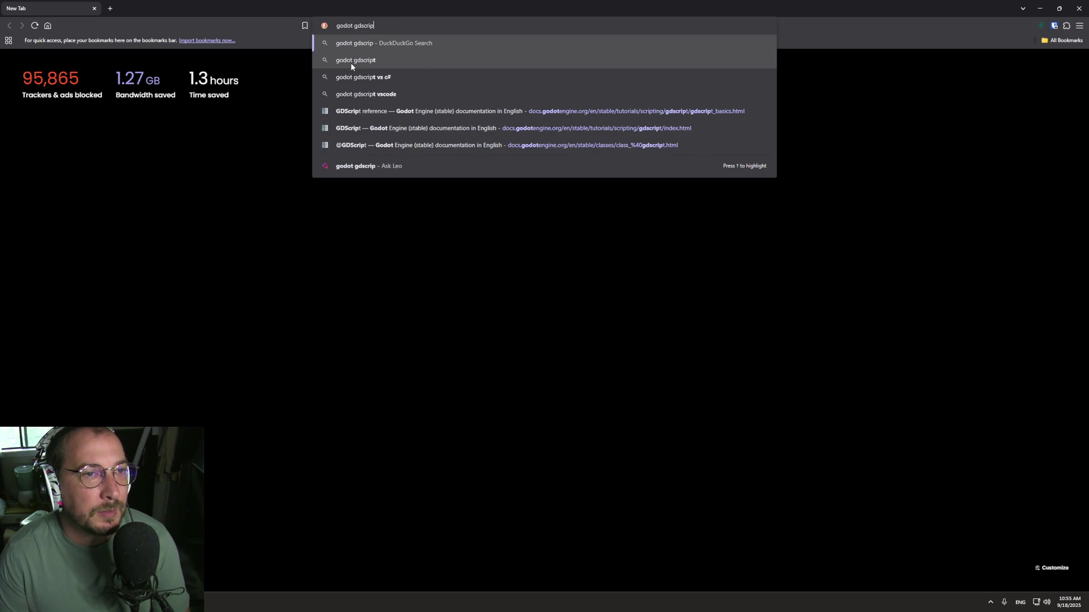
pyautogui.write('port')
pyautogui.press('Return')
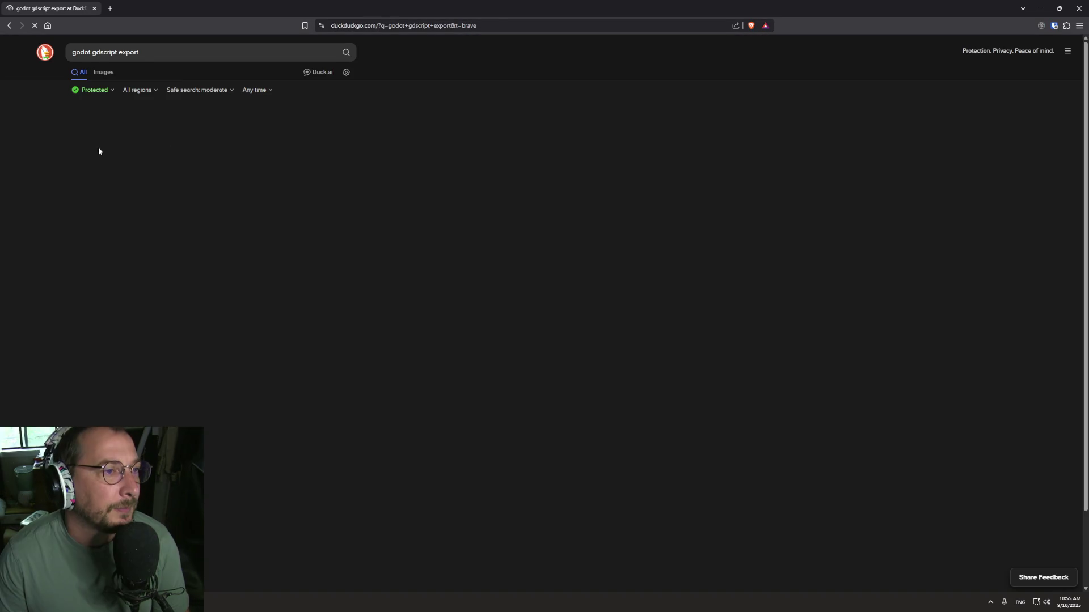
pyautogui.click(104, 196)
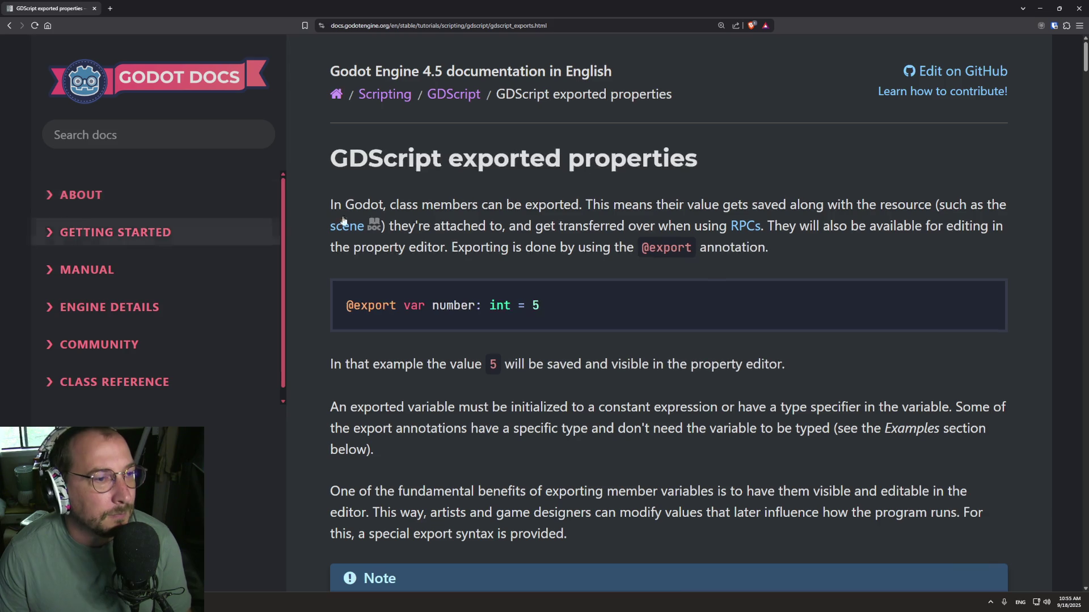
# Find 'button' on the page and look up BaseButton in the docs search
pyautogui.scroll(-7, 480, 216)
pyautogui.hotkey('ctrl', 'f')
pyautogui.write('but')
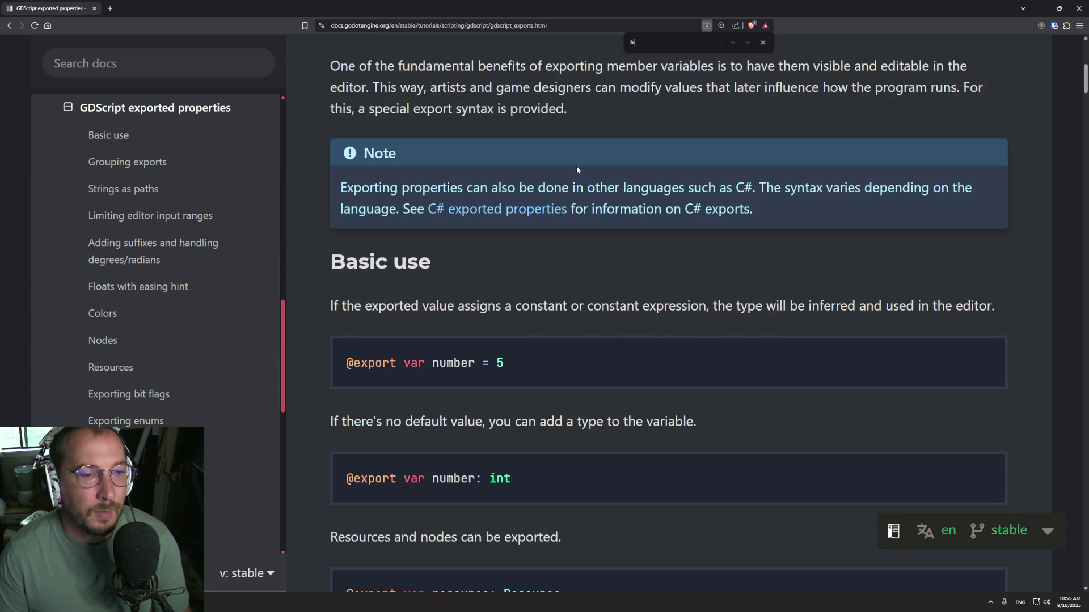
pyautogui.write('ton')
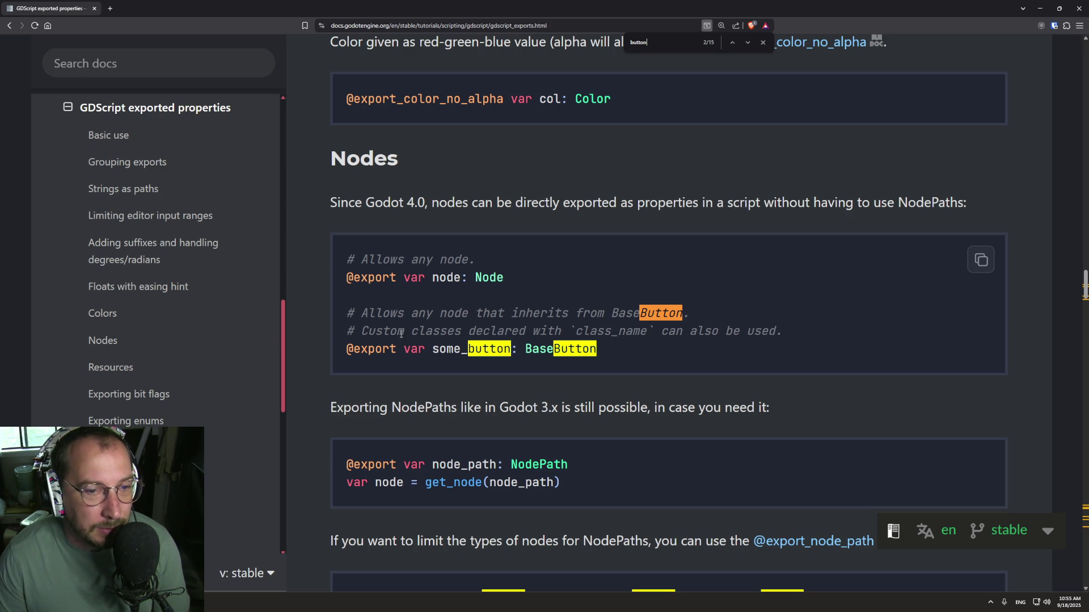
pyautogui.doubleClick(552, 347)
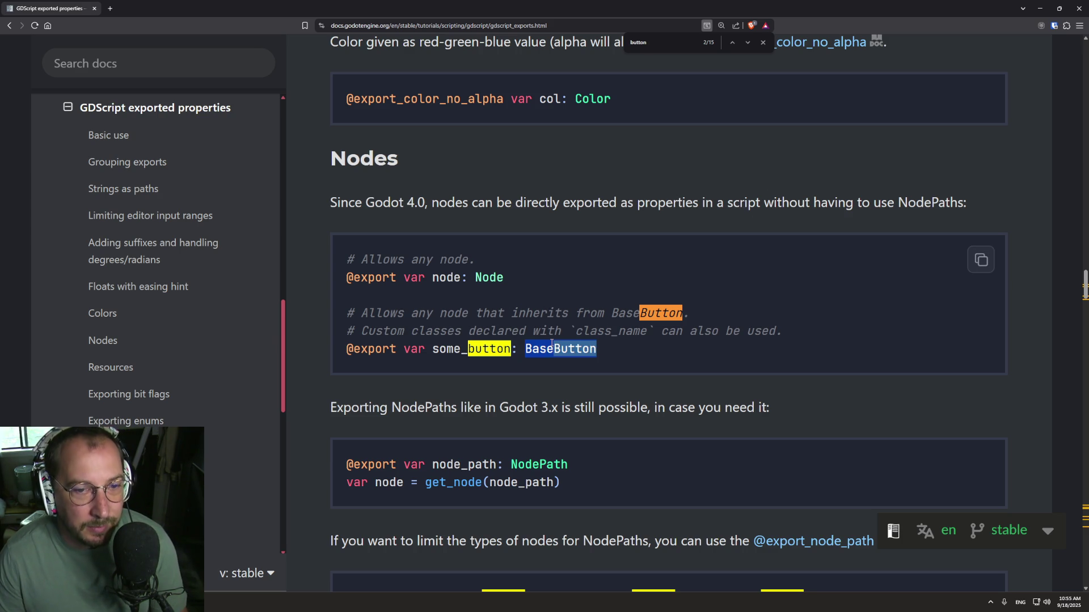
pyautogui.hotkey('ctrl', 'c')
pyautogui.click(125, 63)
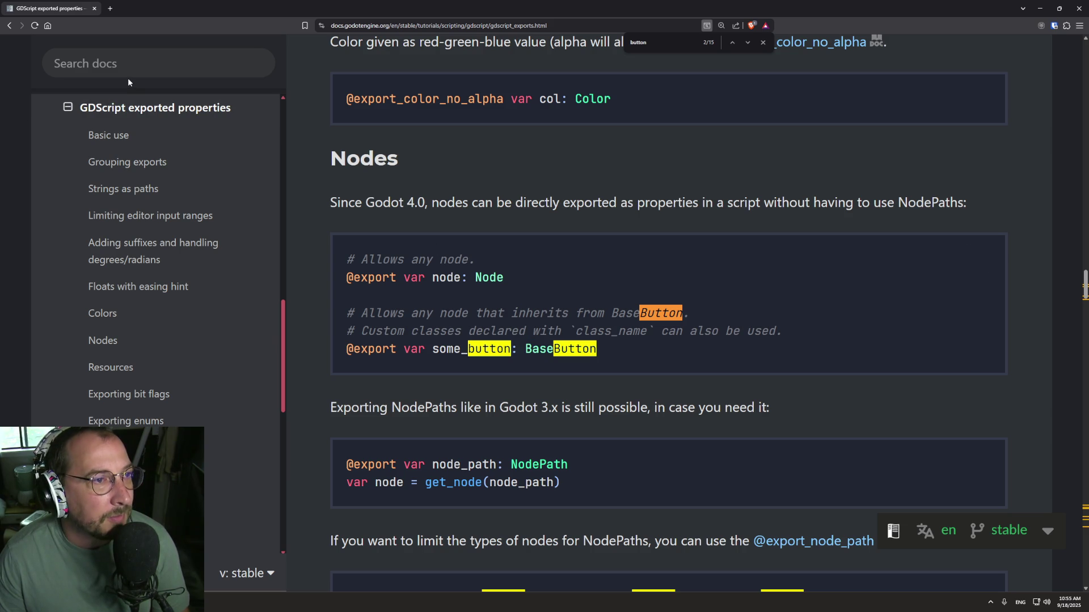
pyautogui.hotkey('ctrl', 'v')
pyautogui.press('Return')
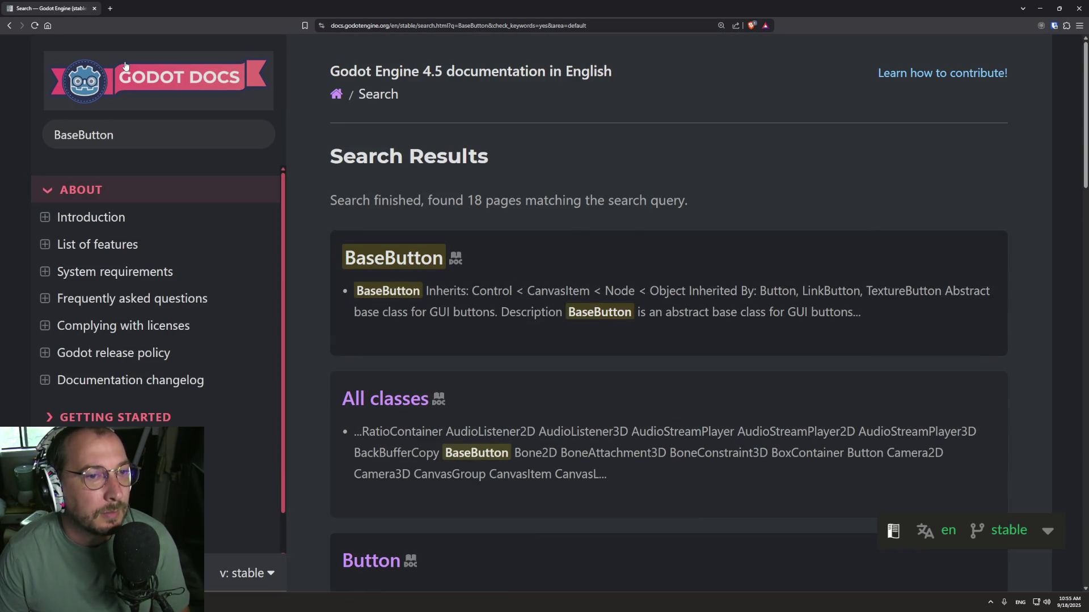
pyautogui.click(9, 28)
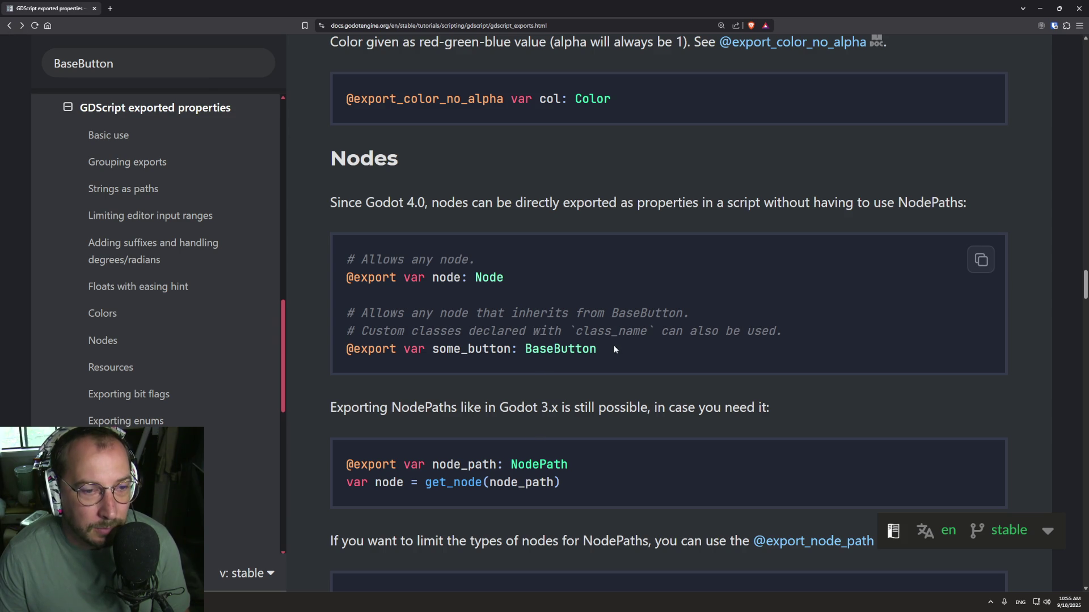
pyautogui.moveTo(612, 348); pyautogui.dragTo(336, 354)
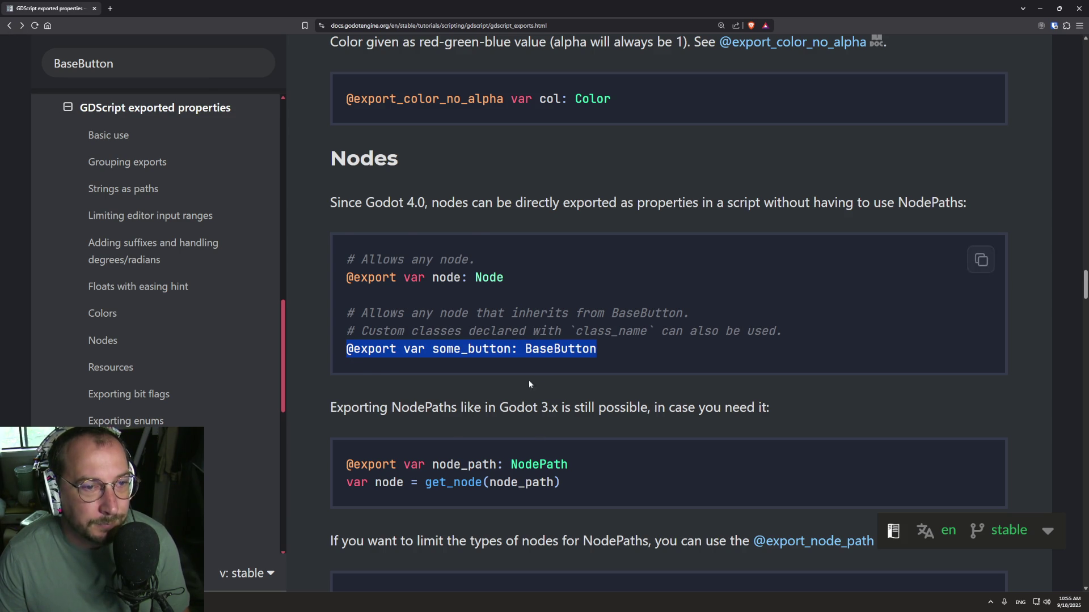
pyautogui.scroll(-3, 528, 384)
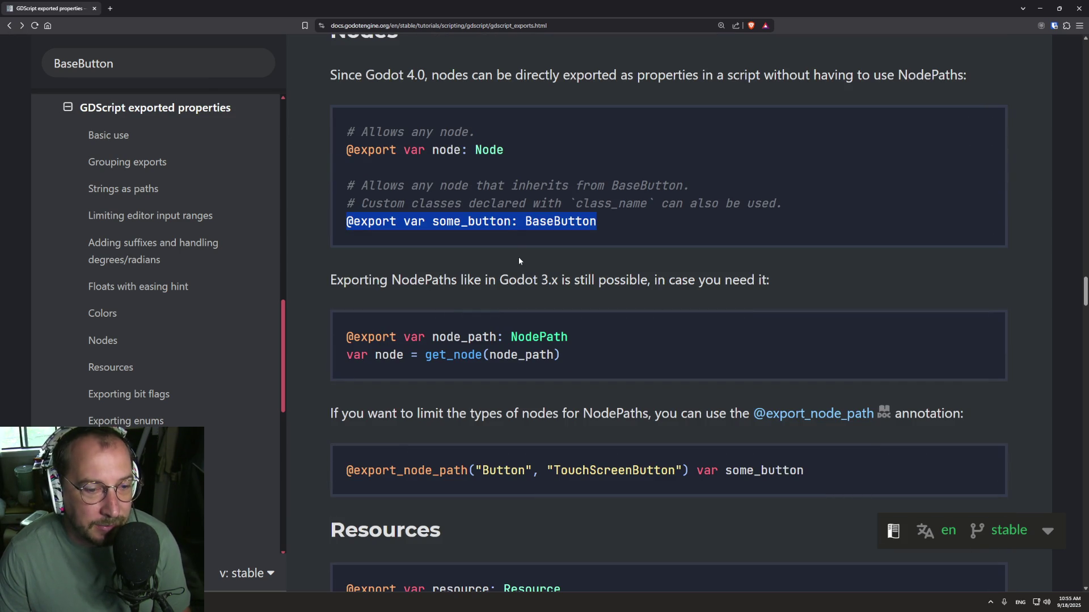
pyautogui.scroll(-5, 519, 257)
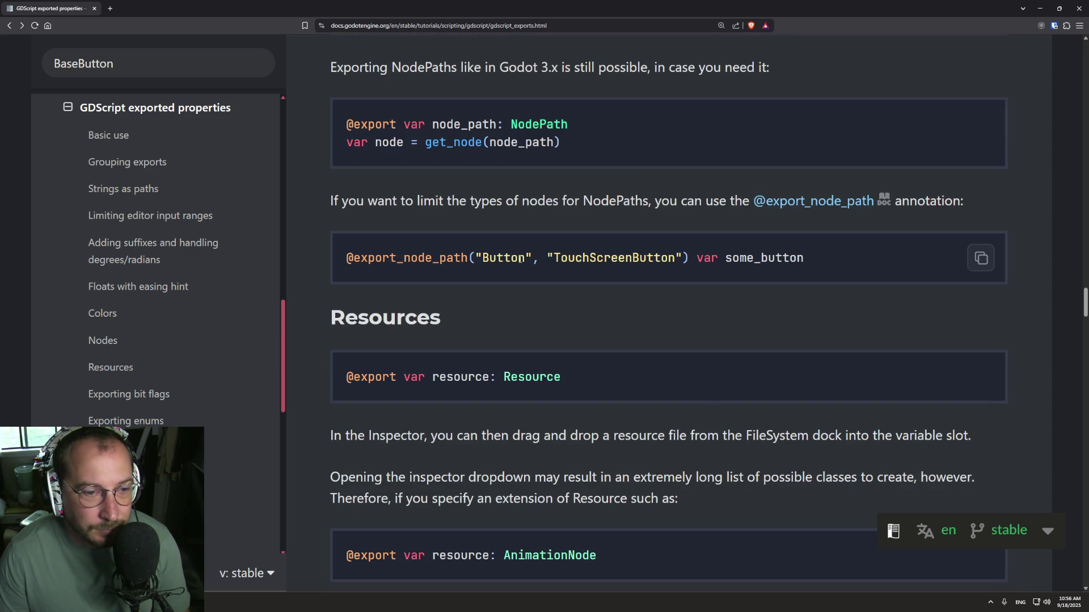
pyautogui.scroll(-6, 525, 267)
# Paste the BaseButton export above the layout export, rename it to save, and save the script
pyautogui.click(1039, 8)
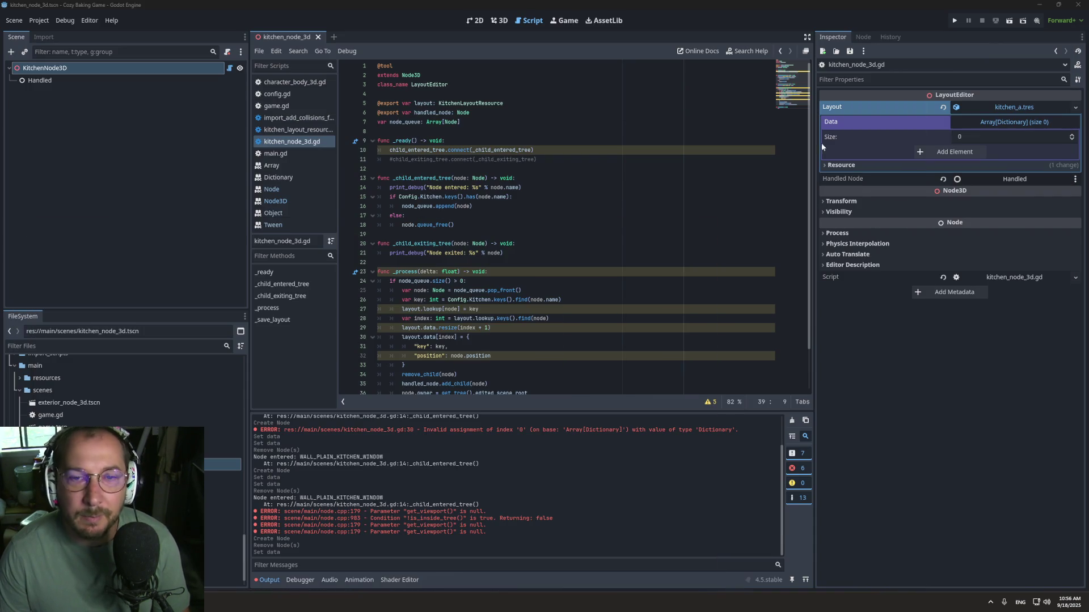
pyautogui.click(497, 112)
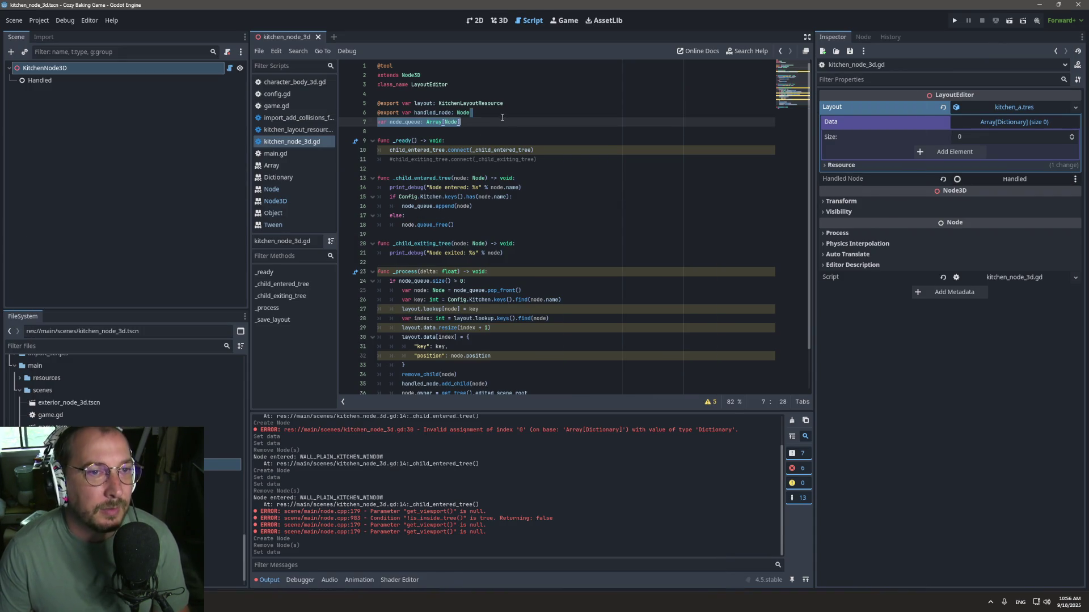
pyautogui.press('Up')
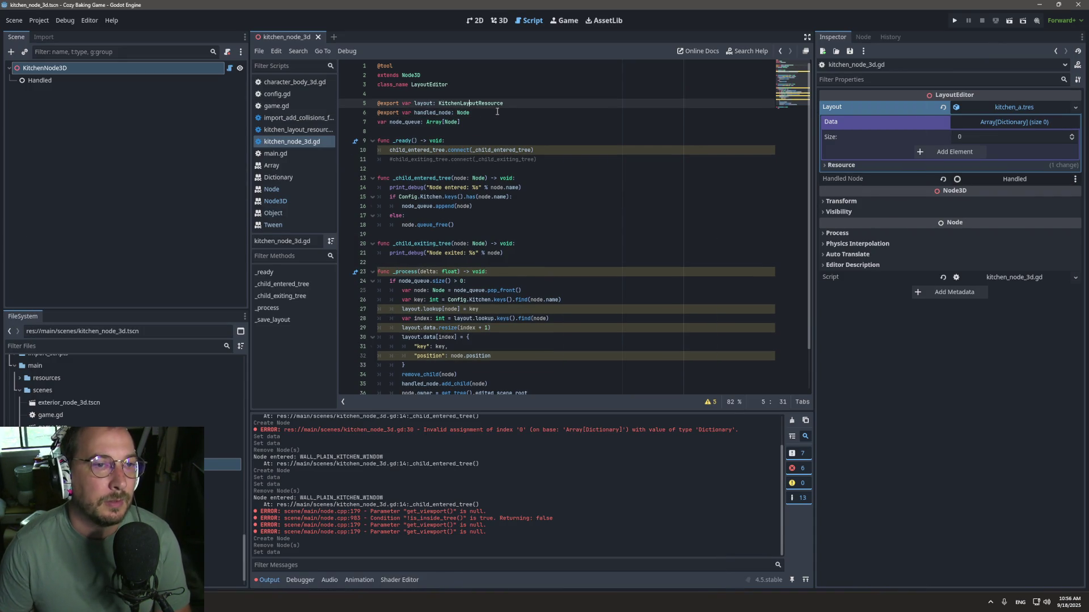
pyautogui.press('Home')
pyautogui.press('Return')
pyautogui.press('Up')
pyautogui.hotkey('ctrl', 'v')
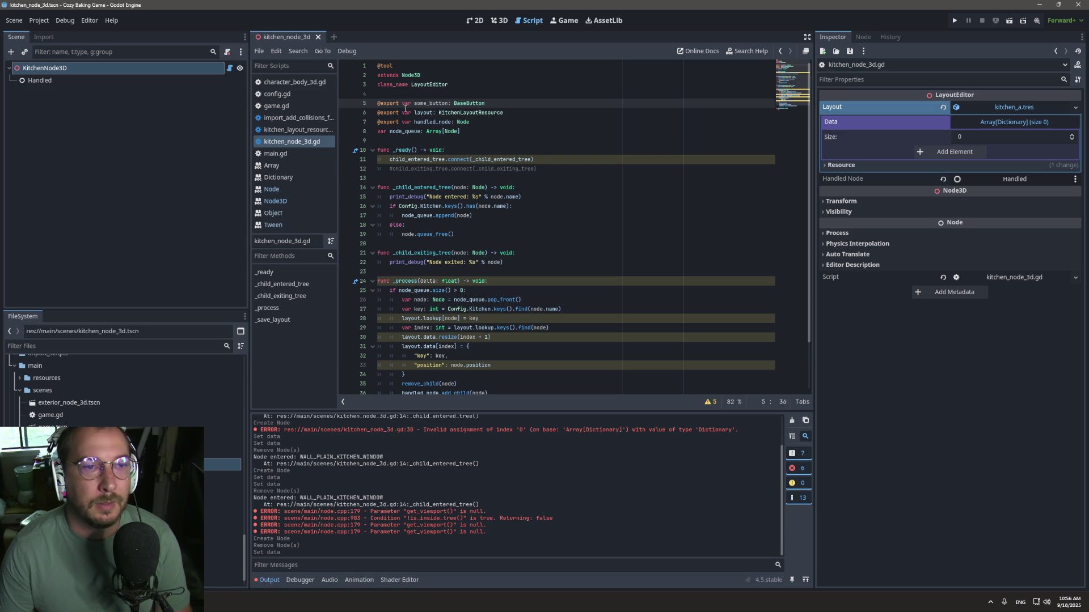
pyautogui.doubleClick(426, 103)
pyautogui.write('s')
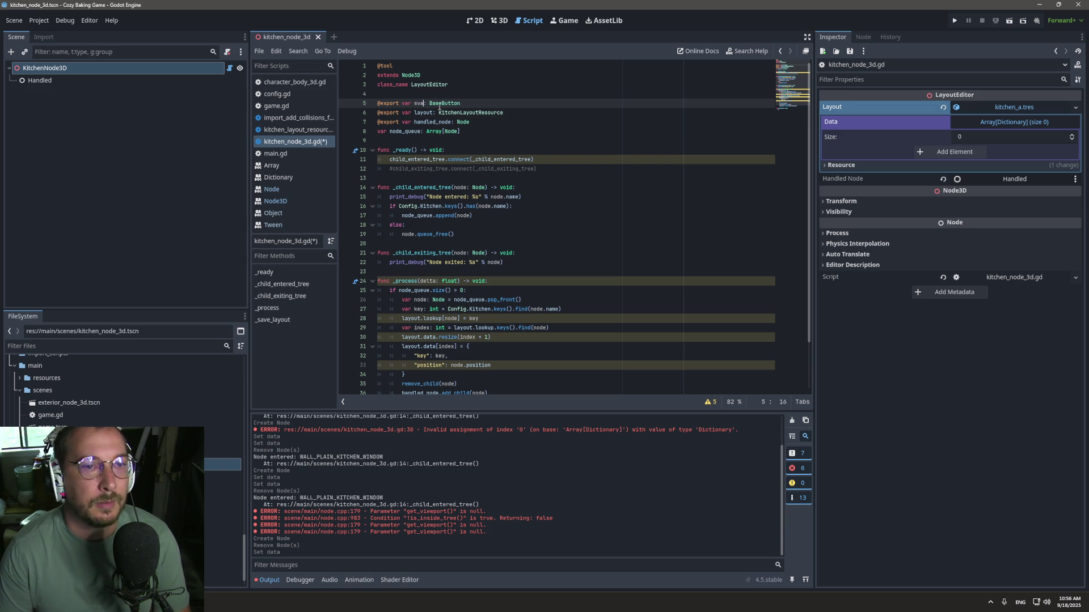
pyautogui.hotkey('ctrl', 's')
# Select KitchenNode3D and check which nodes the Save property's picker accepts
pyautogui.click(89, 85)
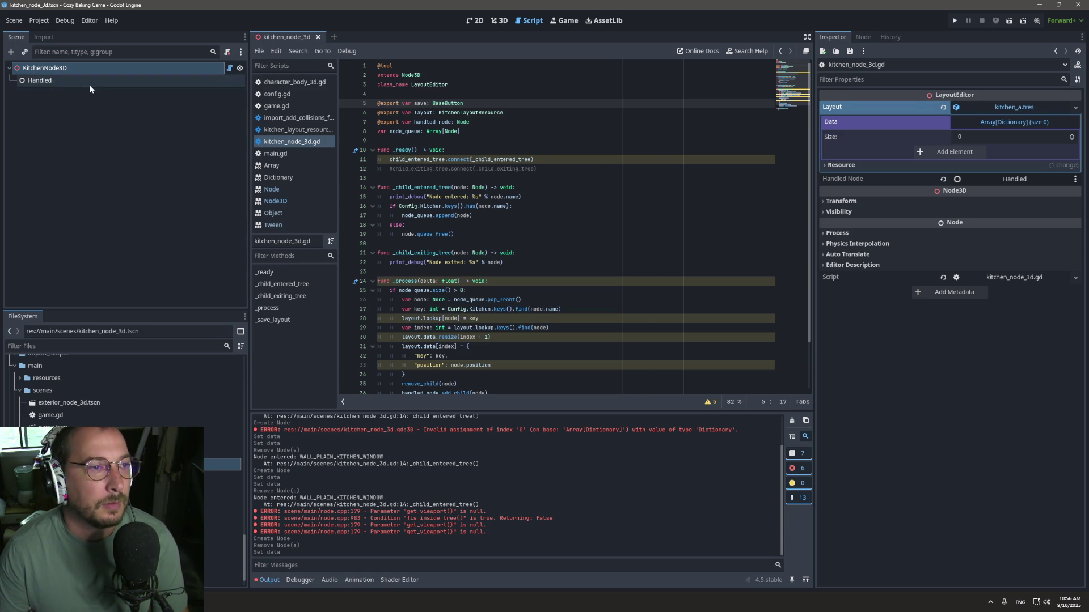
pyautogui.click(101, 71)
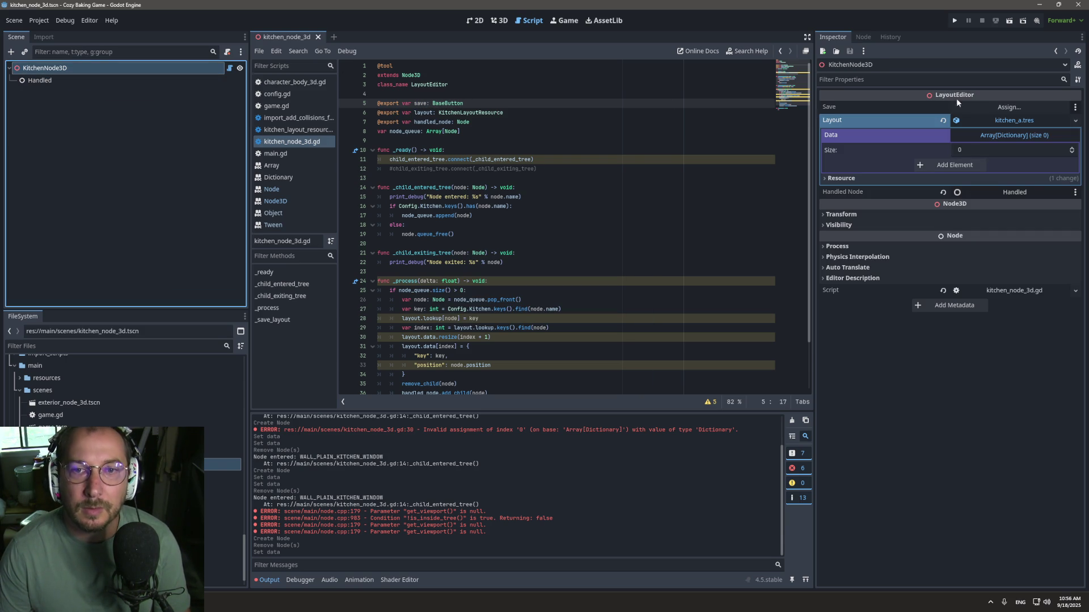
pyautogui.click(994, 106)
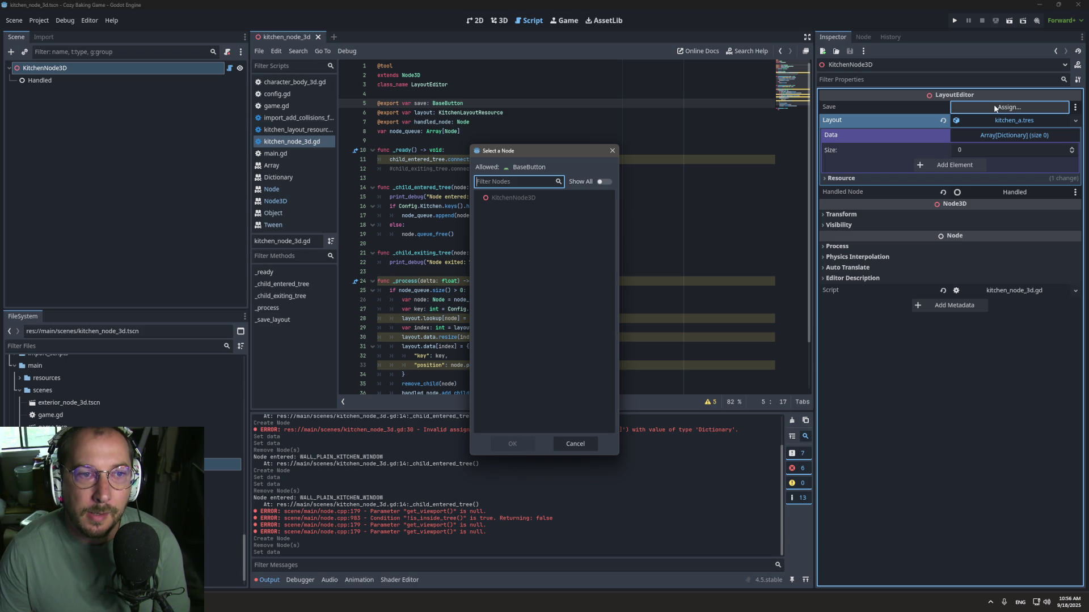
pyautogui.press('Escape')
# Compare the exports docs with the Save property's node picker in Godot
pyautogui.hotkey('alt', 'Tab')
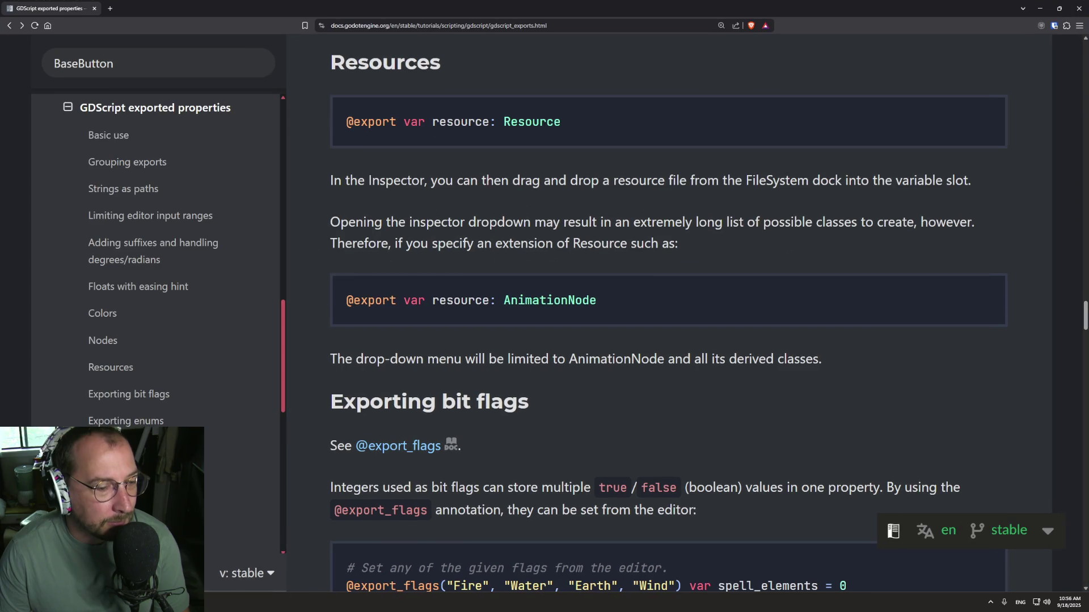
pyautogui.scroll(7, 483, 338)
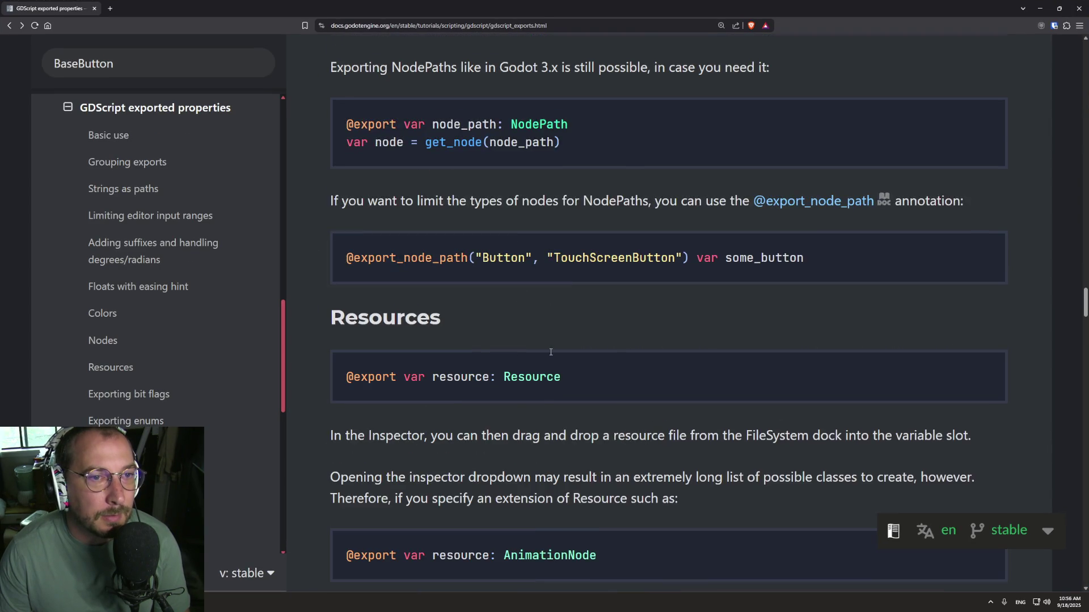
pyautogui.scroll(2, 551, 356)
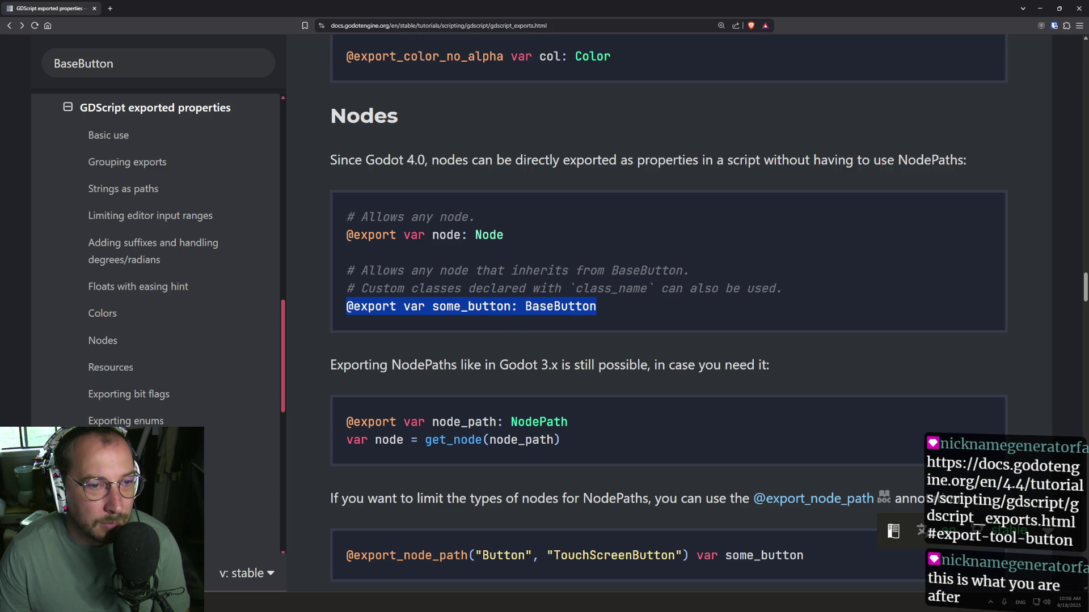
pyautogui.hotkey('alt', 'Tab')
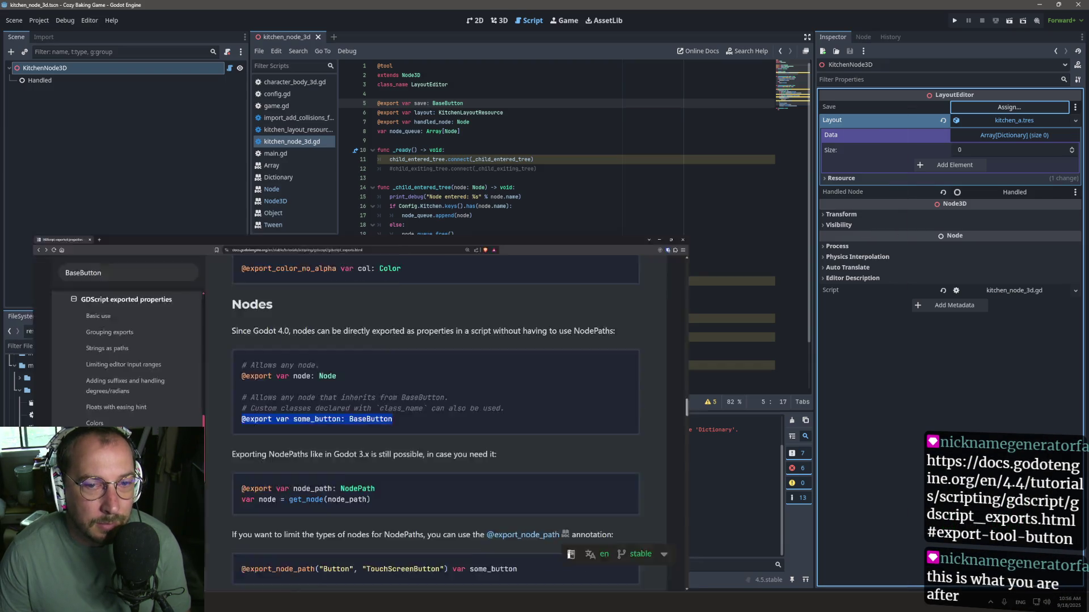
pyautogui.click(1003, 112)
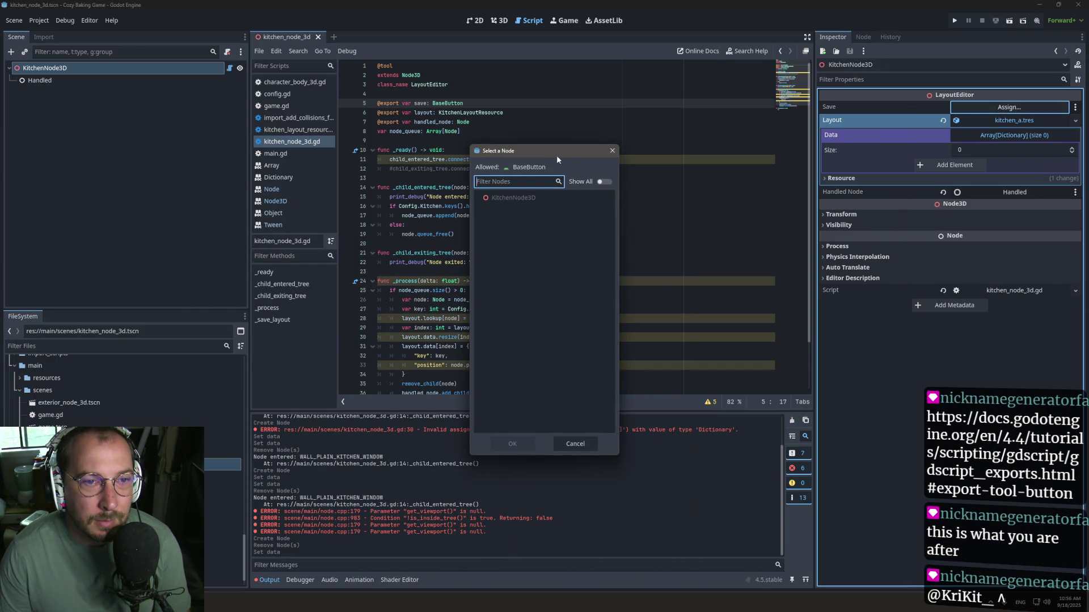
pyautogui.click(612, 152)
pyautogui.hotkey('alt', 'Tab')
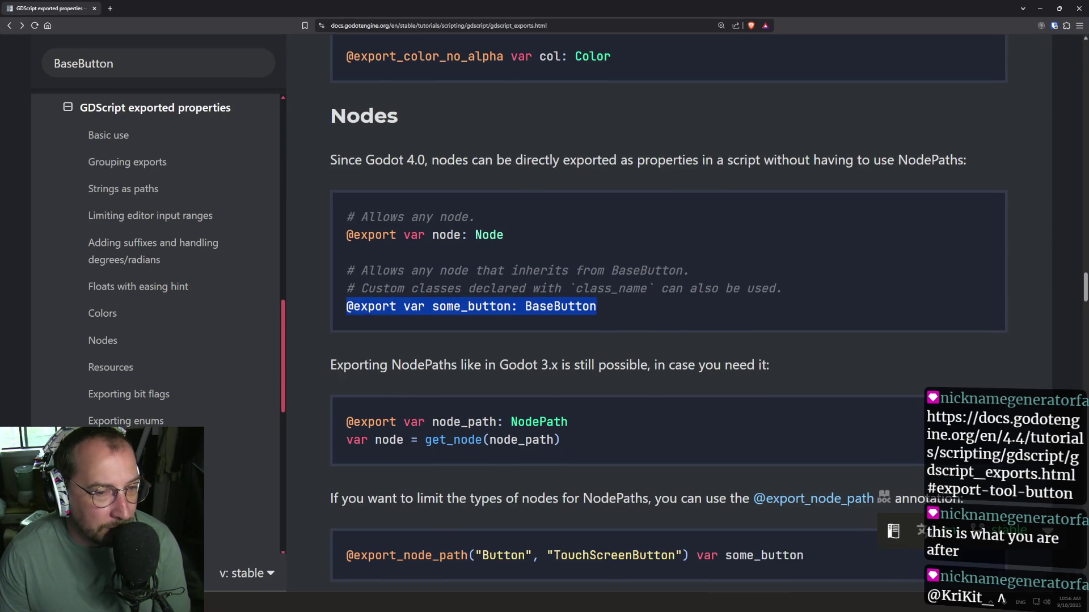
pyautogui.click(641, 232)
pyautogui.hotkey('ctrl', 'f')
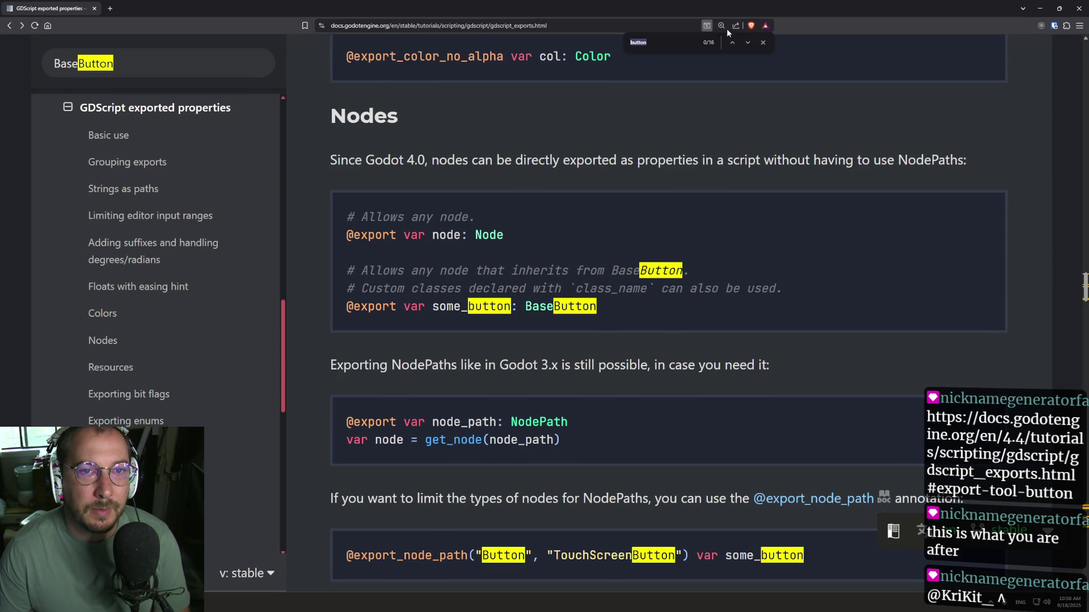
pyautogui.click(748, 42)
pyautogui.click(748, 42)
pyautogui.scroll(-5, 661, 321)
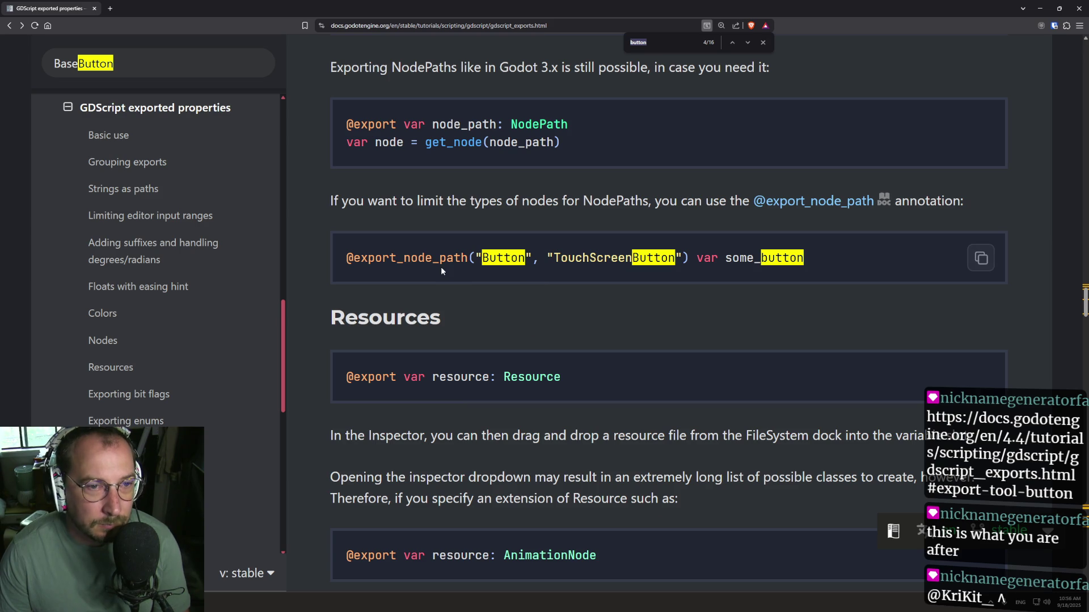
pyautogui.scroll(-8, 441, 266)
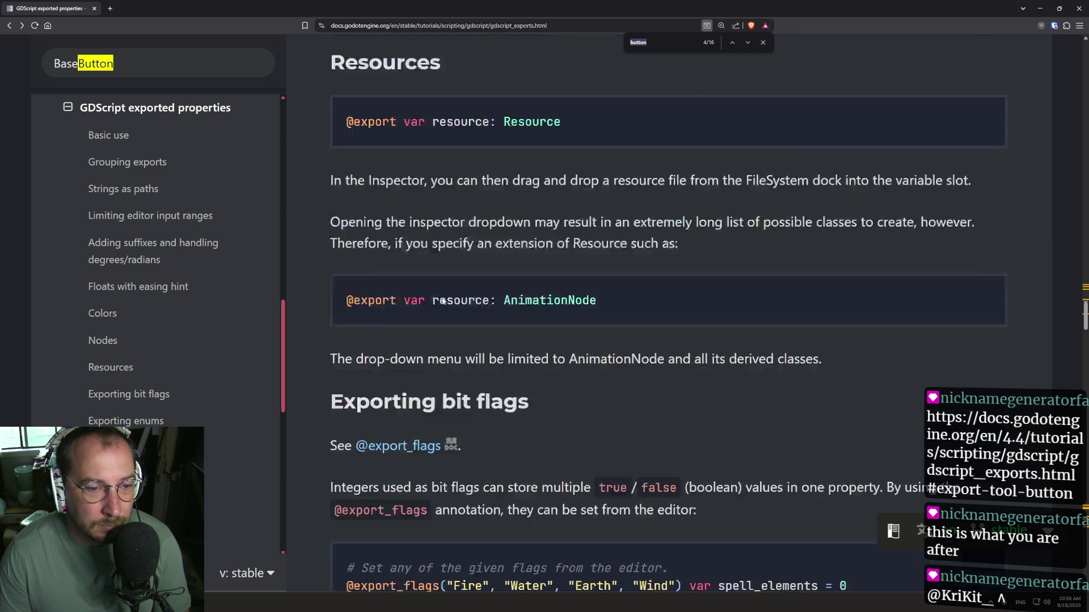
pyautogui.scroll(-12, 442, 297)
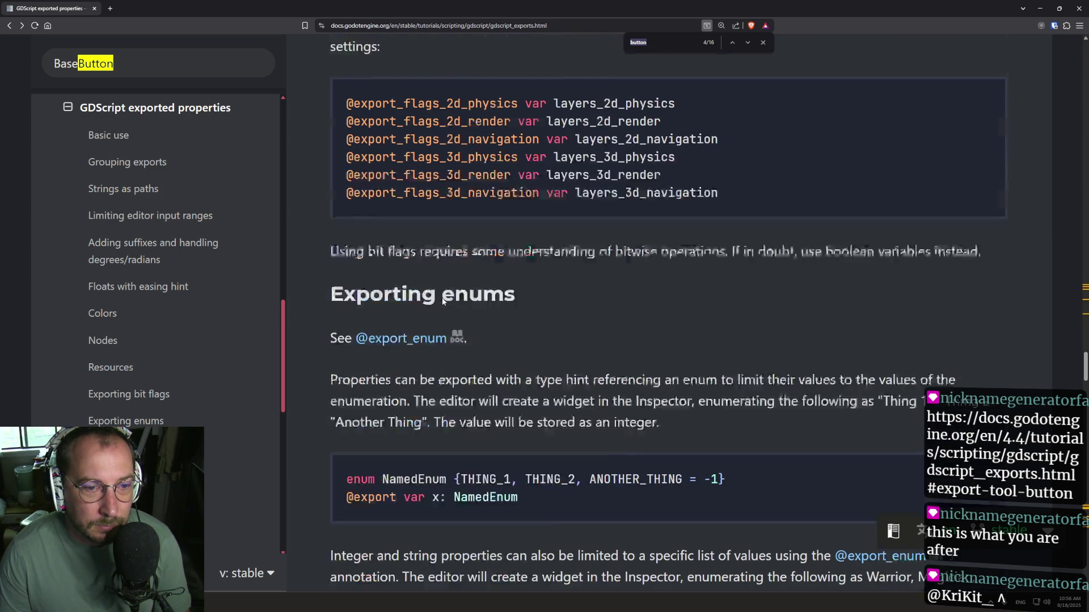
pyautogui.scroll(-12, 544, 271)
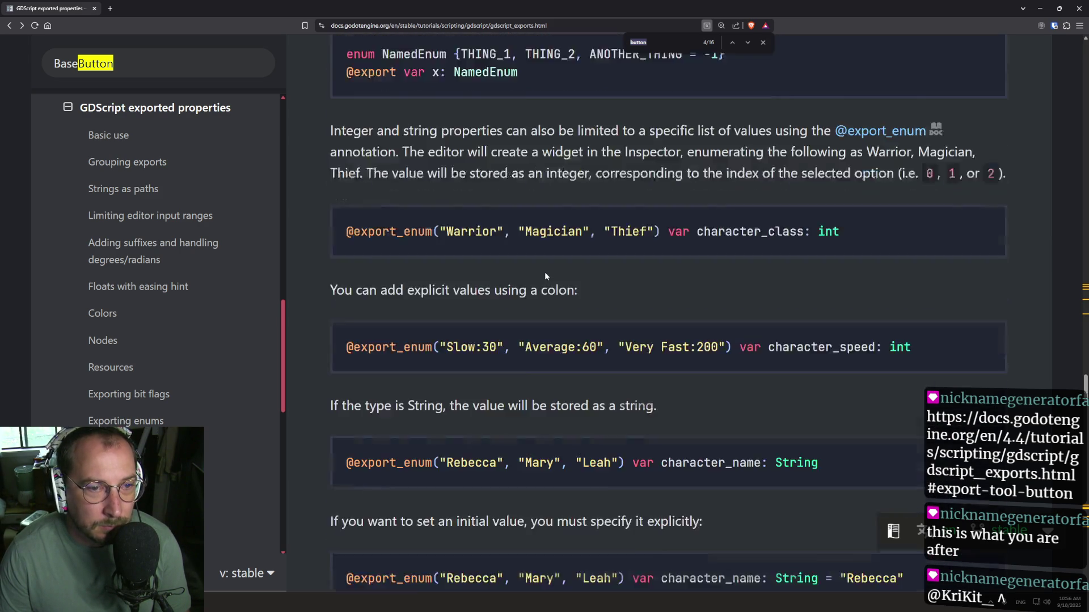
pyautogui.scroll(-20, 544, 275)
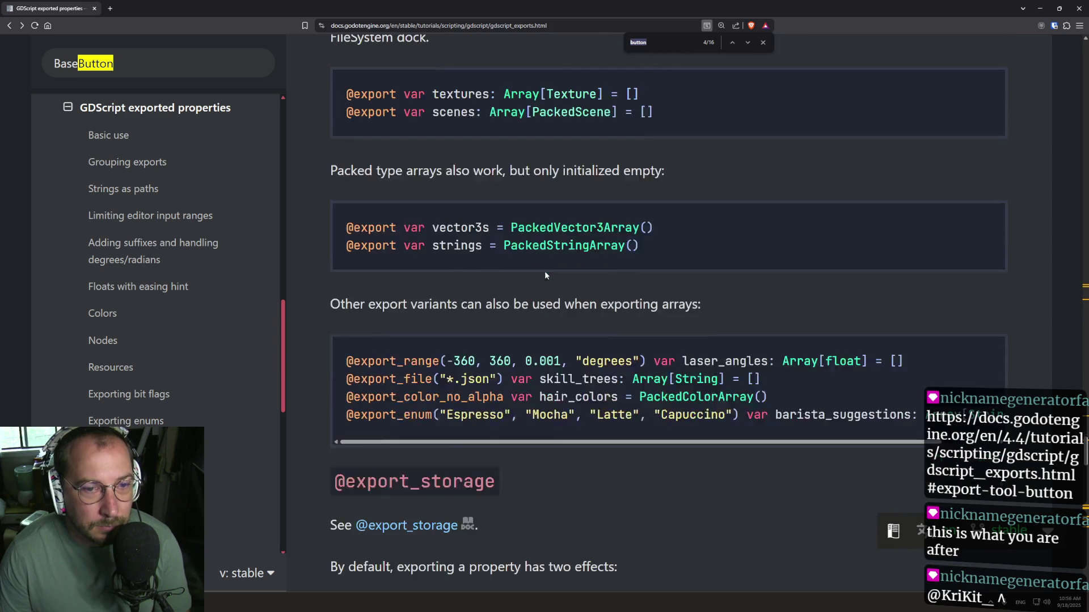
pyautogui.scroll(-4, 545, 270)
pyautogui.hotkey('alt', 'Tab')
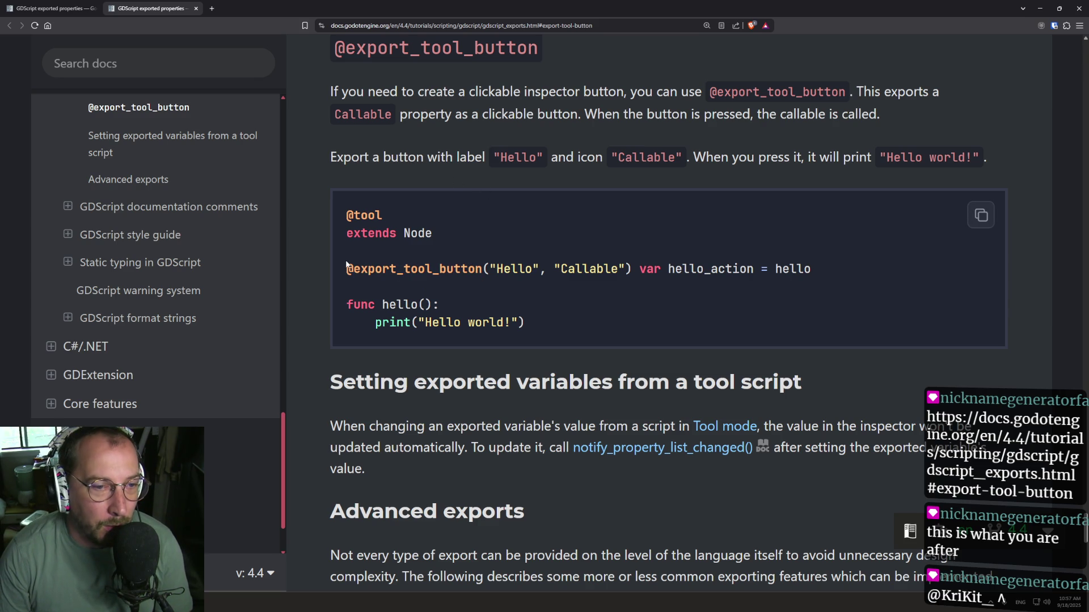
pyautogui.moveTo(346, 267)
pyautogui.mouseDown()
pyautogui.moveTo(436, 233)
pyautogui.moveTo(841, 273)
pyautogui.mouseUp()
pyautogui.hotkey('ctrl', 'c')
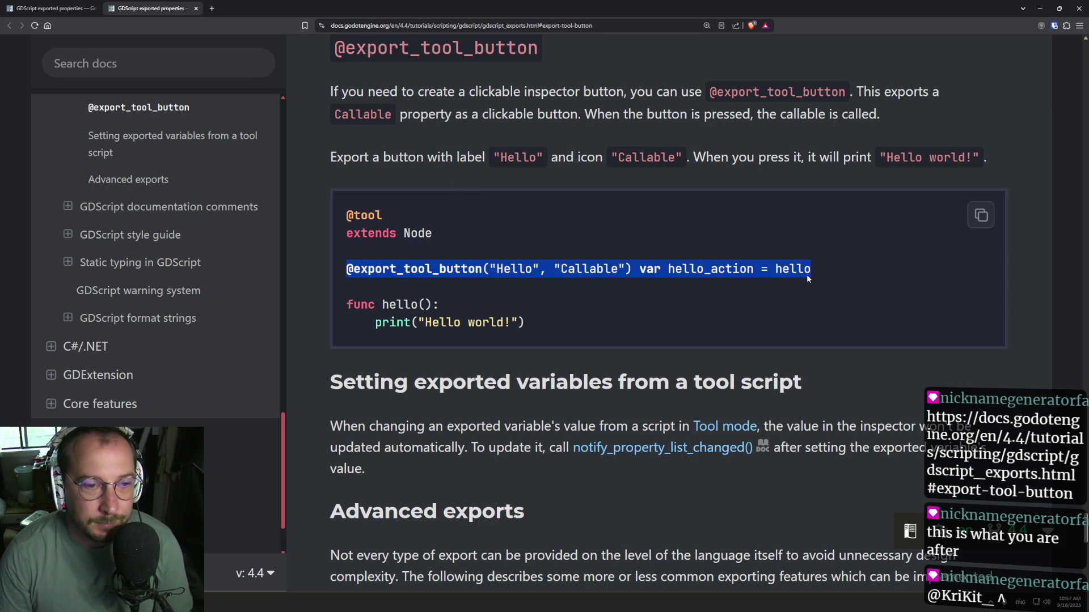
pyautogui.click(572, 290)
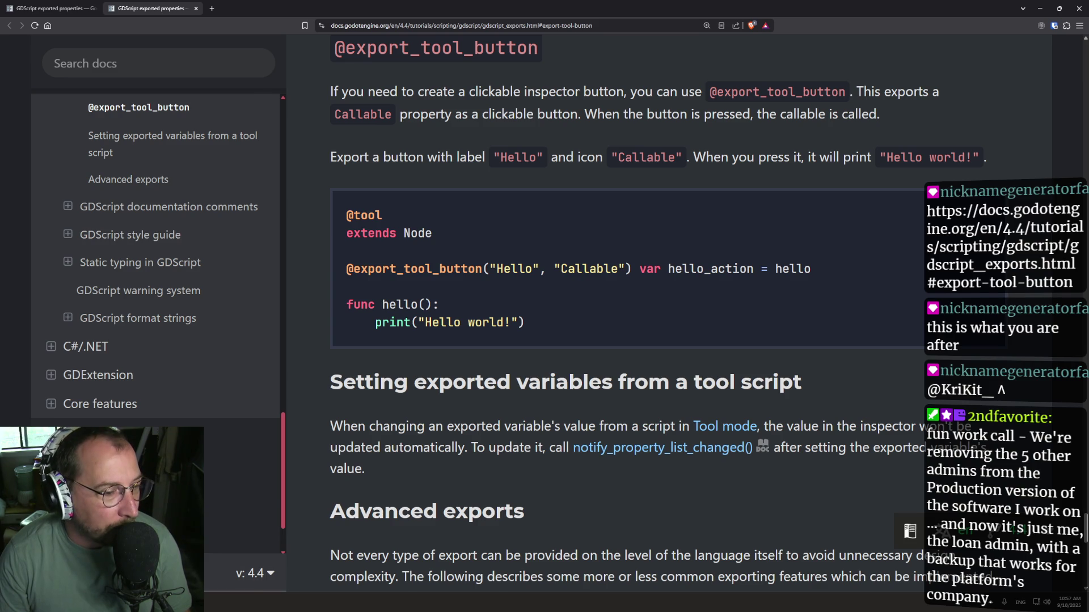
pyautogui.hotkey('alt', 'Tab')
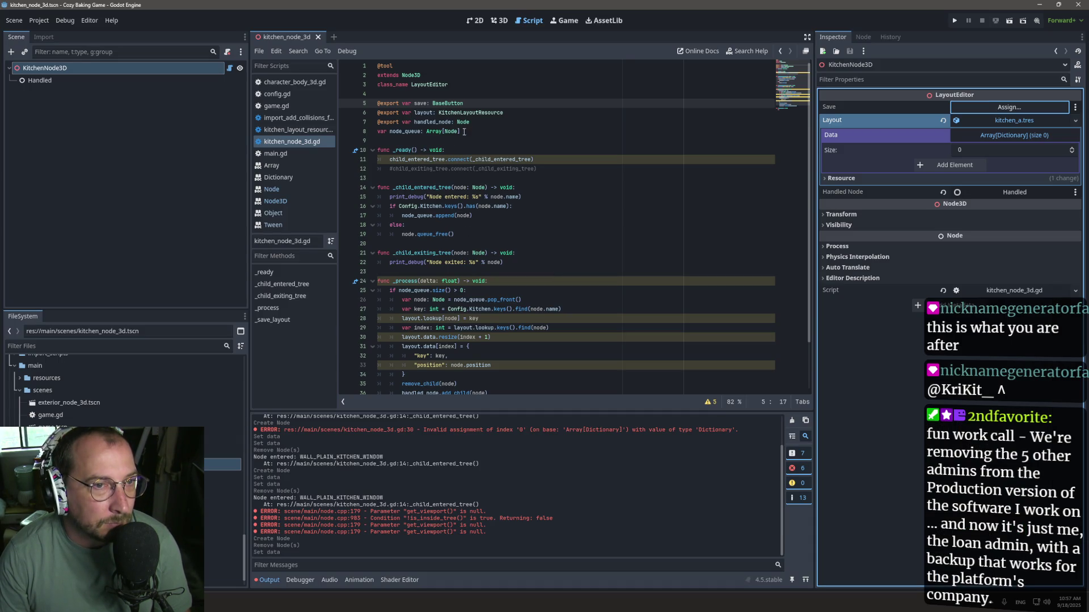
pyautogui.tripleClick(486, 102)
pyautogui.hotkey('ctrl', 'v')
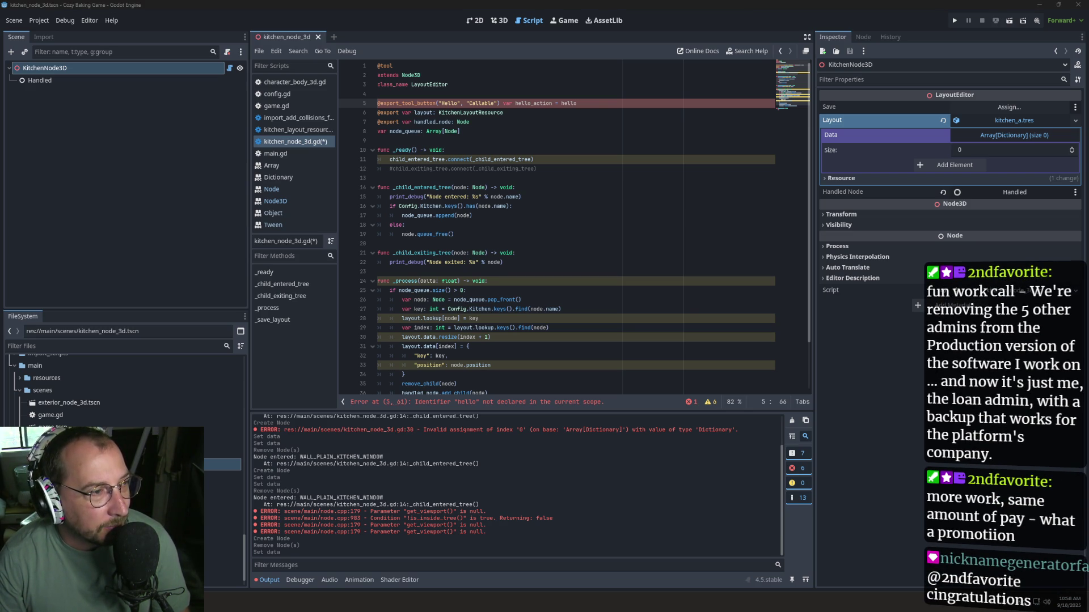
pyautogui.click(465, 140)
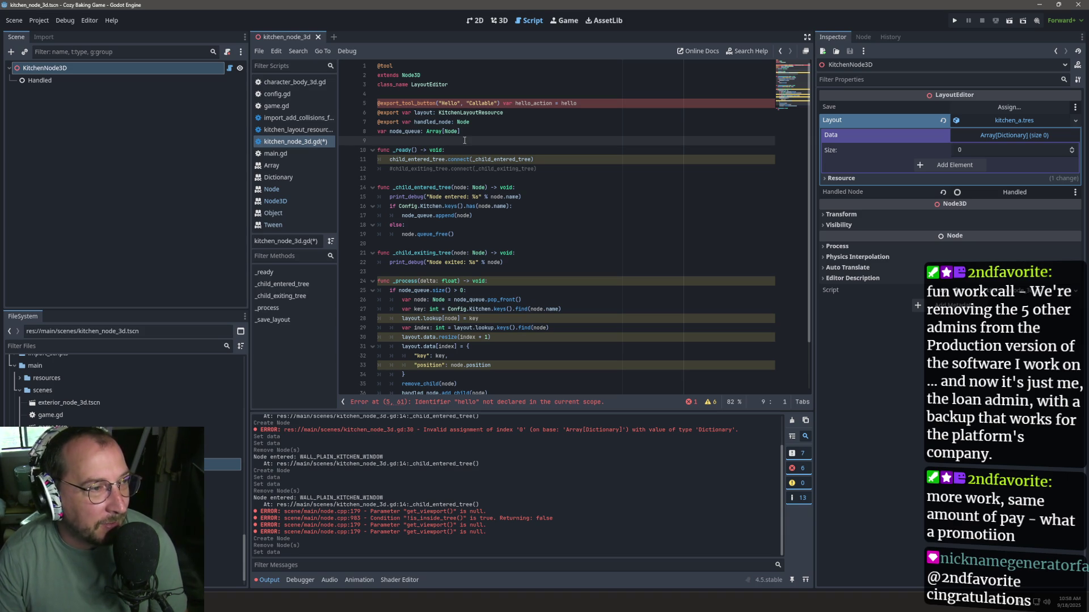
pyautogui.doubleClick(450, 104)
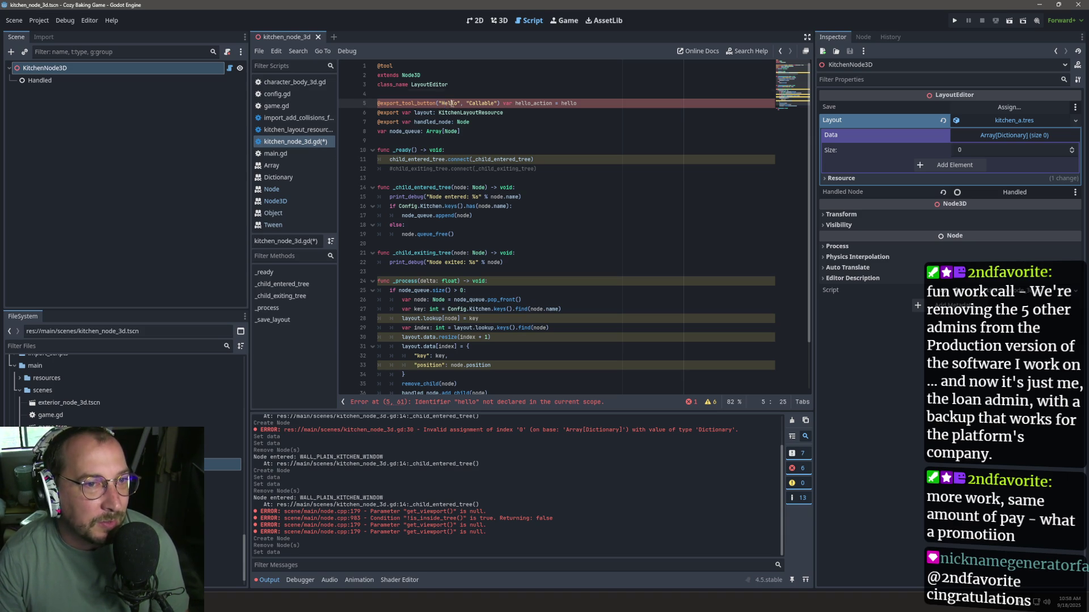
pyautogui.click(498, 112)
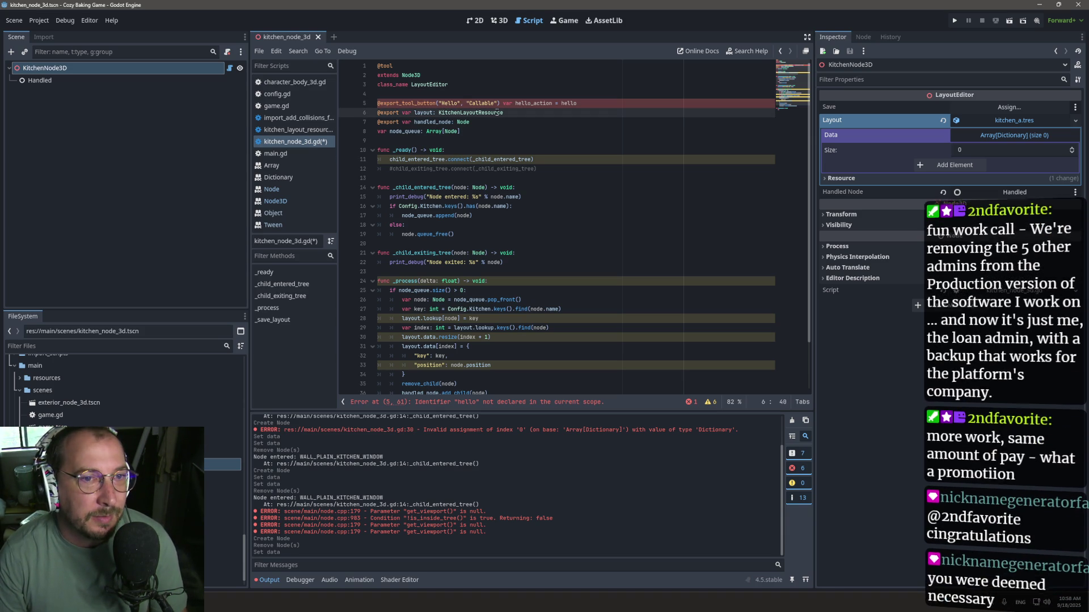
pyautogui.scroll(-2, 478, 274)
pyautogui.doubleClick(411, 365)
pyautogui.hotkey('ctrl', 'c')
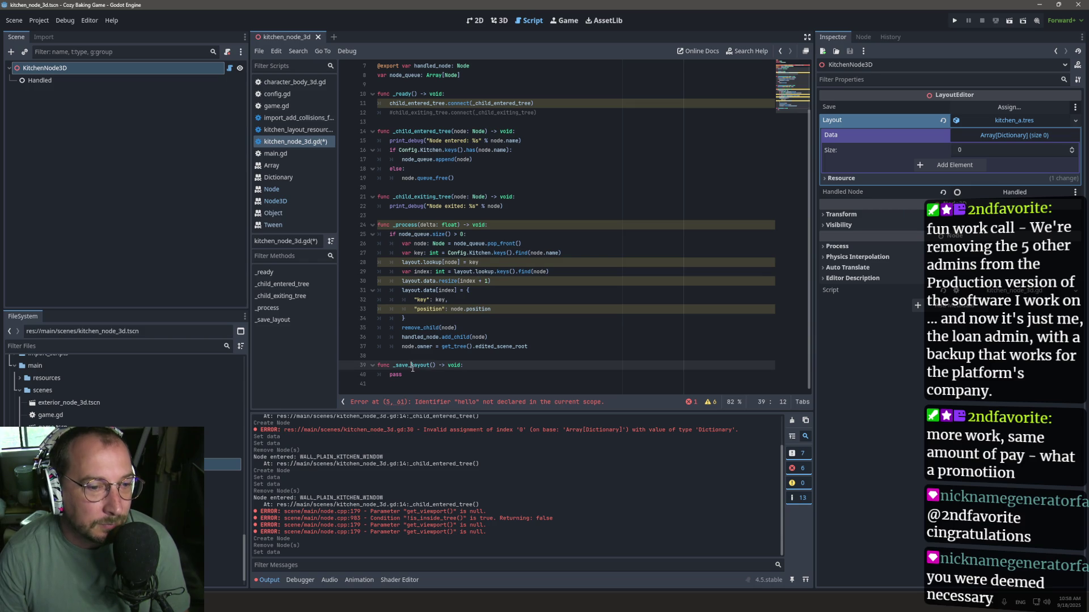
pyautogui.scroll(2, 445, 171)
pyautogui.doubleClick(450, 104)
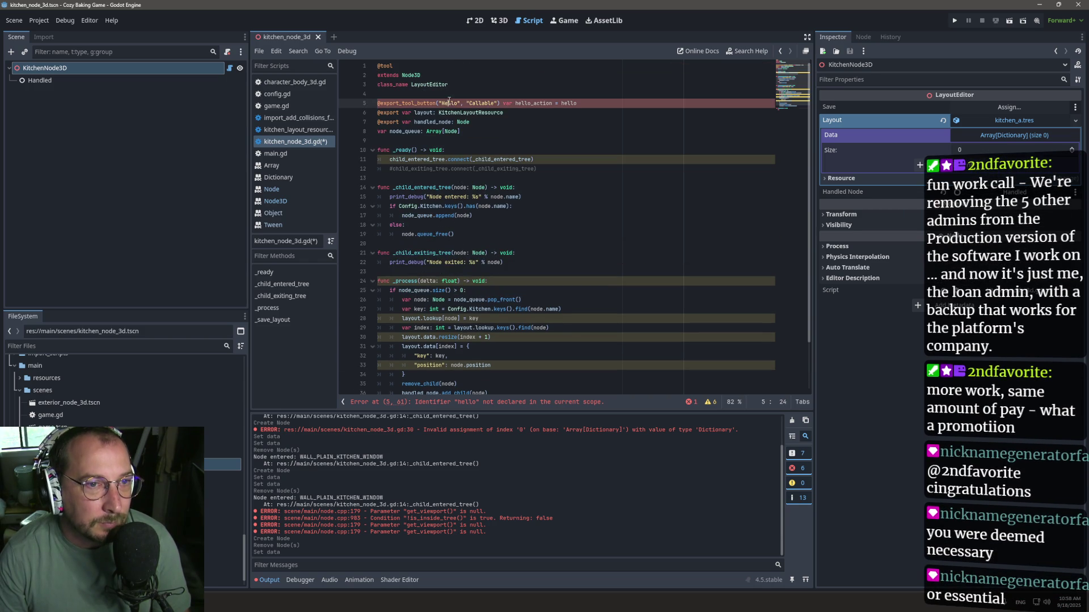
pyautogui.hotkey('ctrl', 'v')
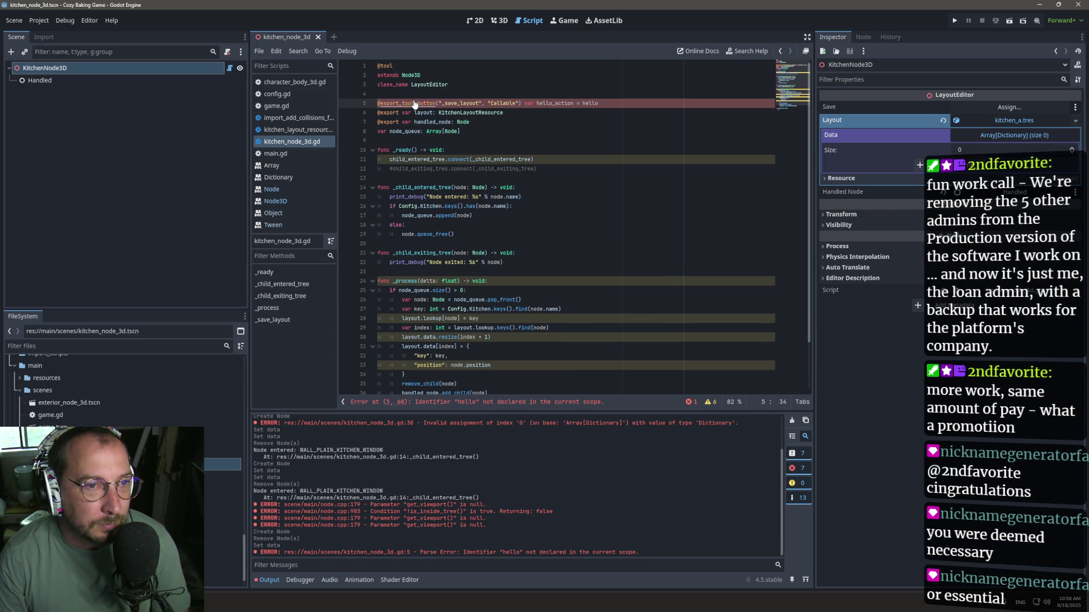
pyautogui.keyDown('ctrl'); pyautogui.click(414, 104); pyautogui.keyUp('ctrl')
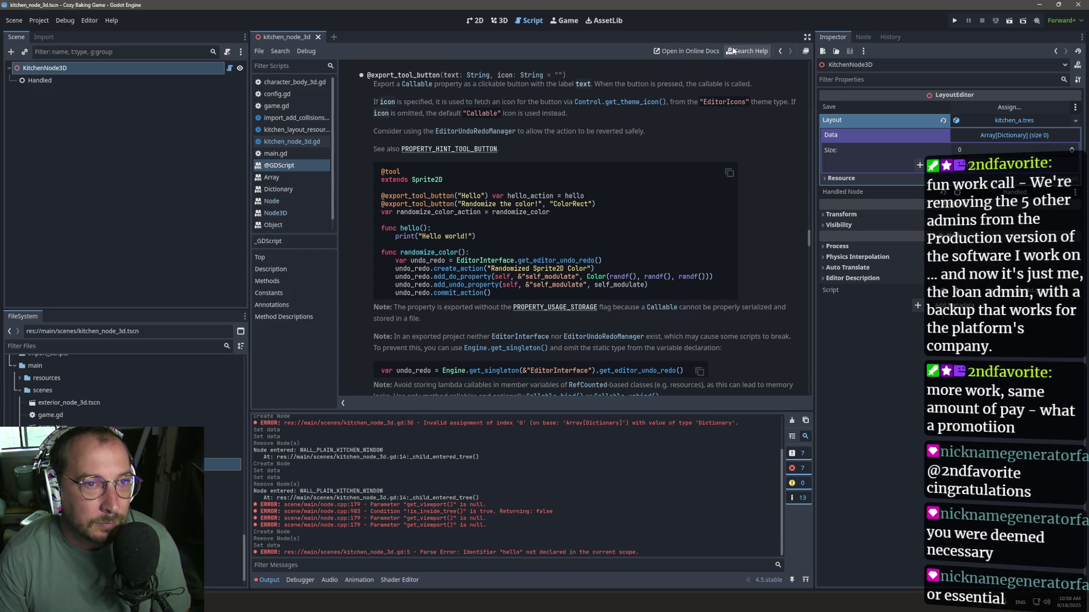
pyautogui.click(778, 53)
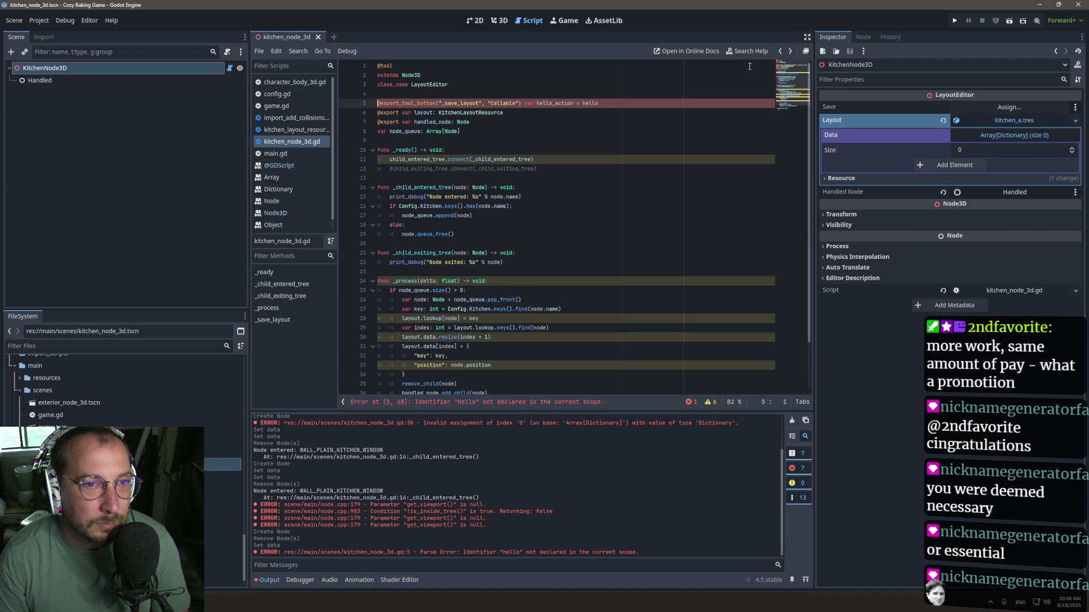
pyautogui.doubleClick(593, 102)
pyautogui.write('_save_layout')
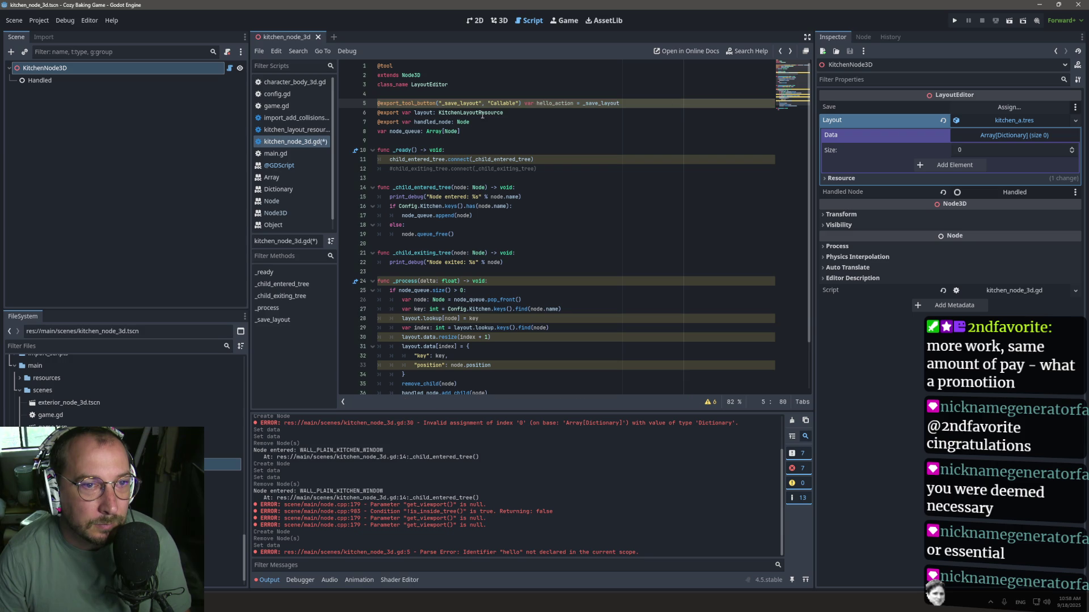